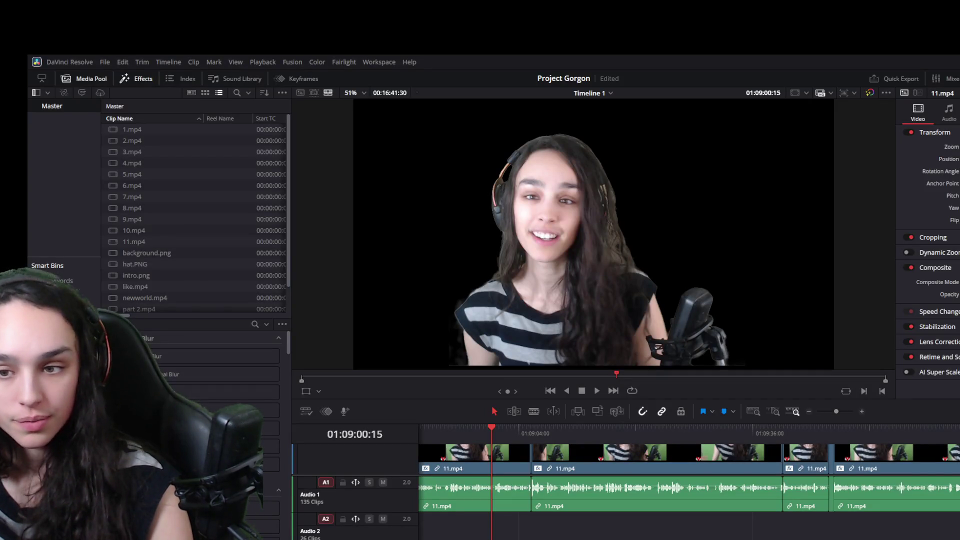
- Park the playhead on the timeline ruler at about 01:09:07 in the speaker's talk
left_click(545, 427)
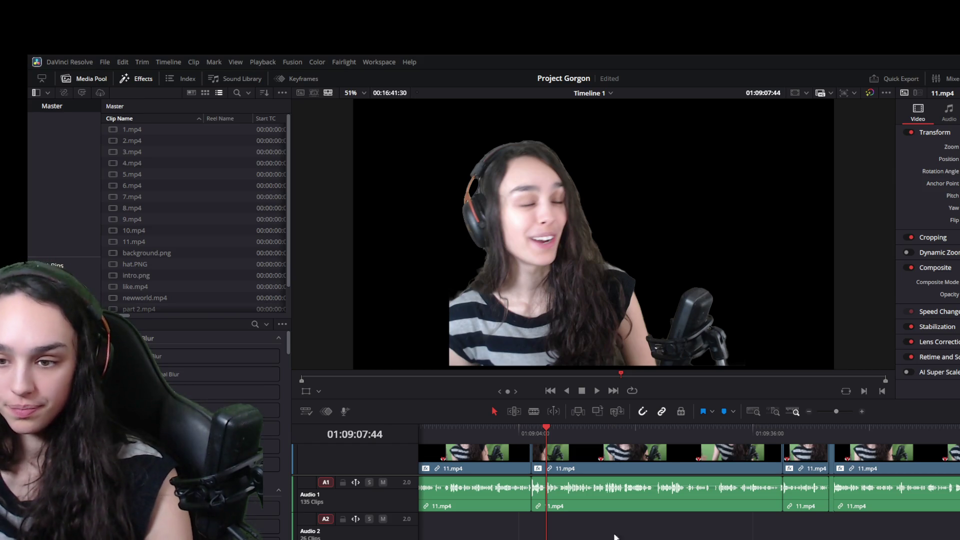
scroll(674, 480, "left", 3)
scroll(675, 480, "left", 3)
scroll(629, 464, "left", 2)
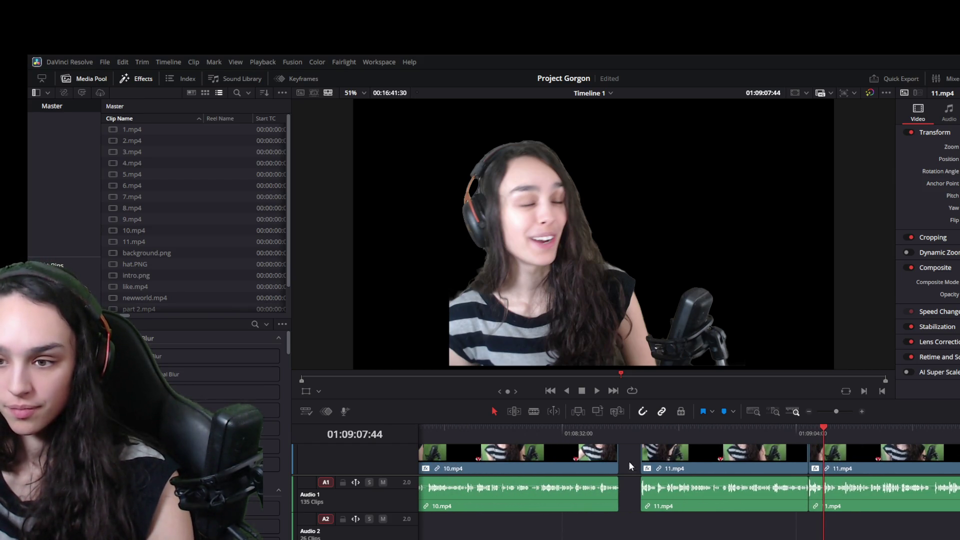
left_click(646, 435)
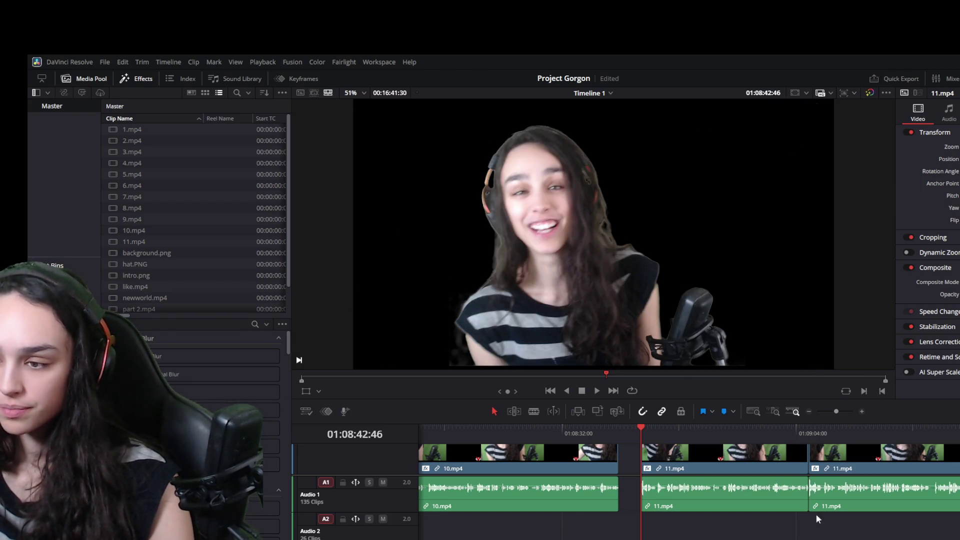
scroll(689, 481, "right", 3)
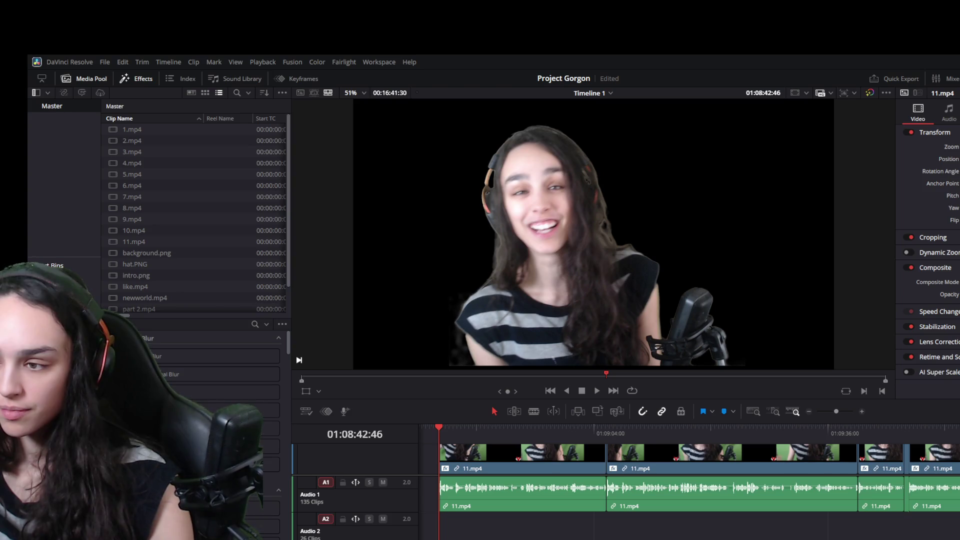
scroll(689, 481, "left", 1)
scroll(689, 482, "left", 1)
scroll(689, 482, "left", 1)
scroll(688, 482, "left", 1)
scroll(690, 481, "right", 1)
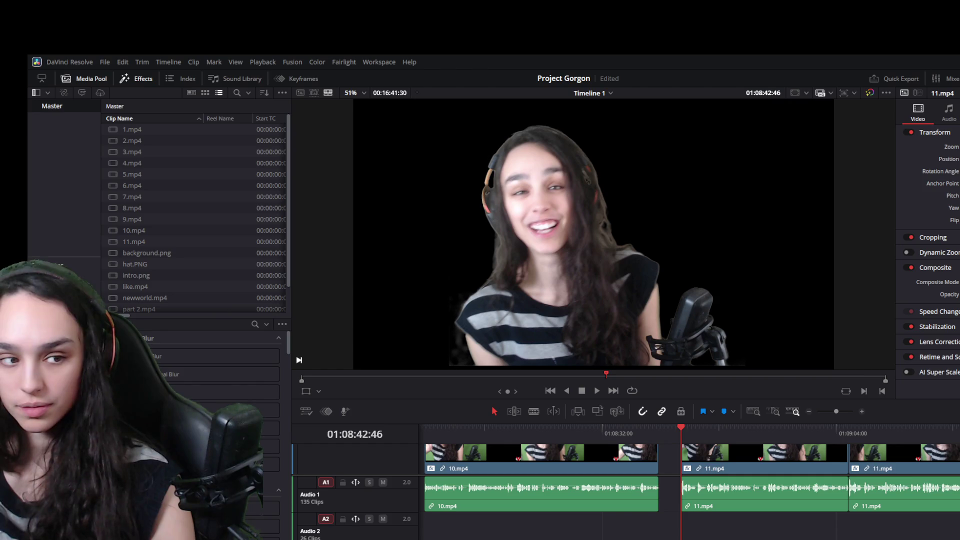
scroll(689, 481, "right", 3)
scroll(690, 482, "right", 3)
scroll(689, 482, "right", 3)
scroll(688, 482, "right", 3)
scroll(689, 482, "left", 2)
scroll(689, 481, "left", 2)
scroll(689, 481, "left", 2)
scroll(689, 481, "left", 2)
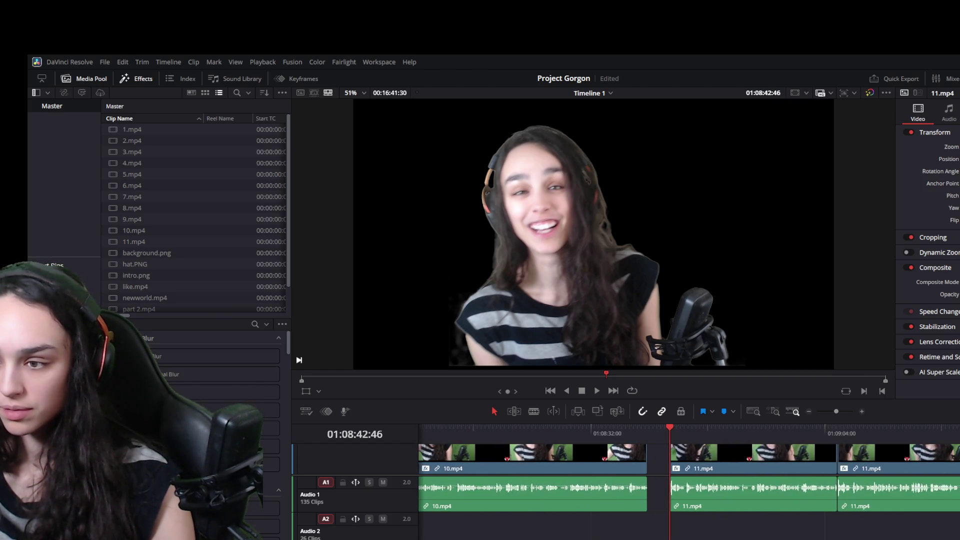
left_click_drag(724, 428, 771, 431)
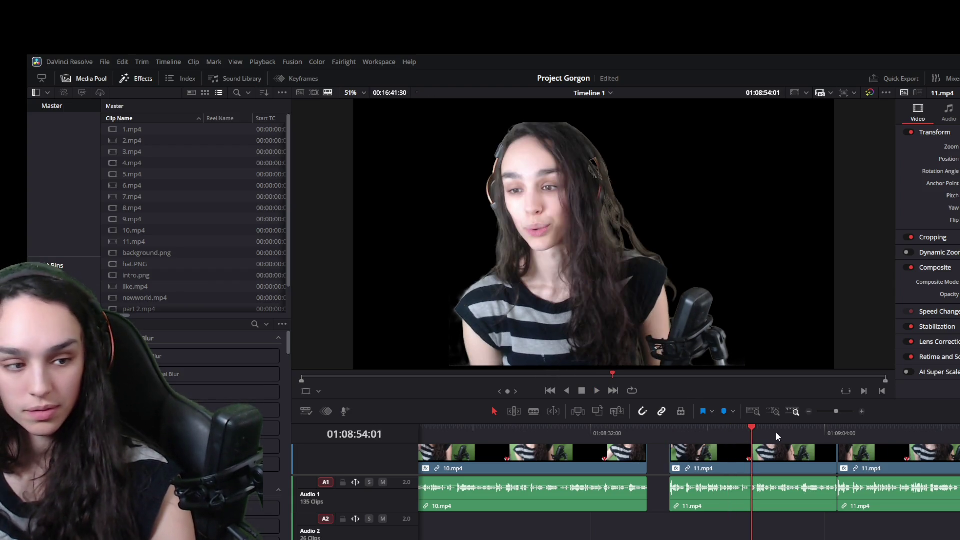
left_click_drag(772, 431, 836, 438)
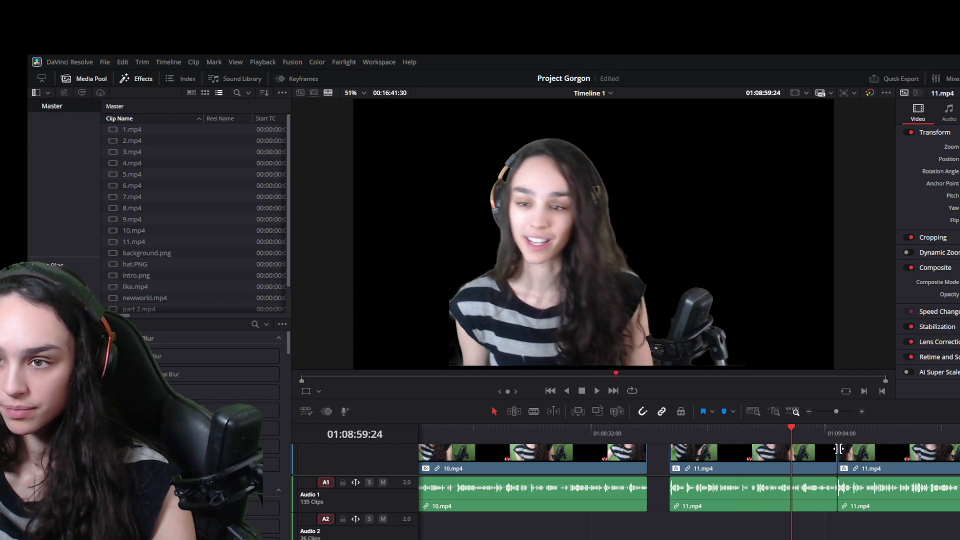
key("space")
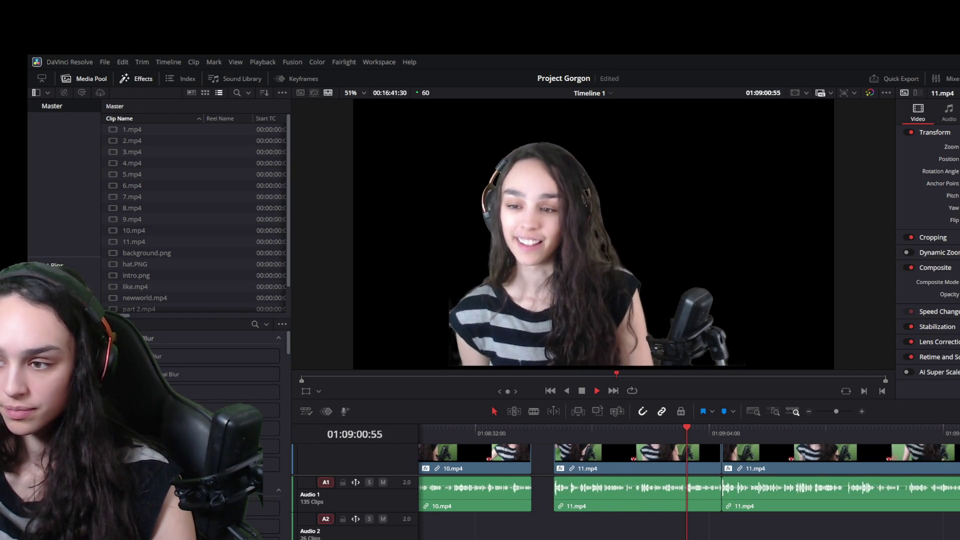
left_click(607, 426)
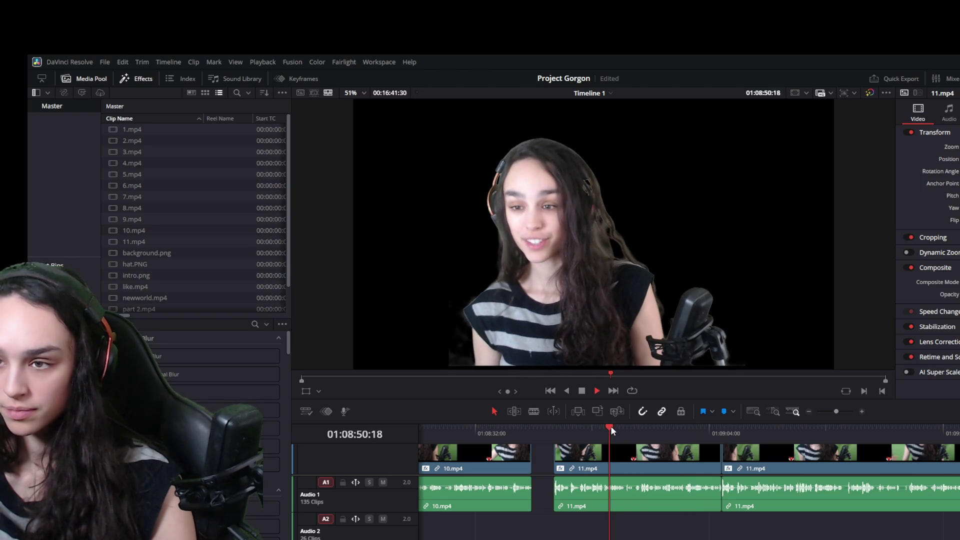
left_click(639, 429)
key("space")
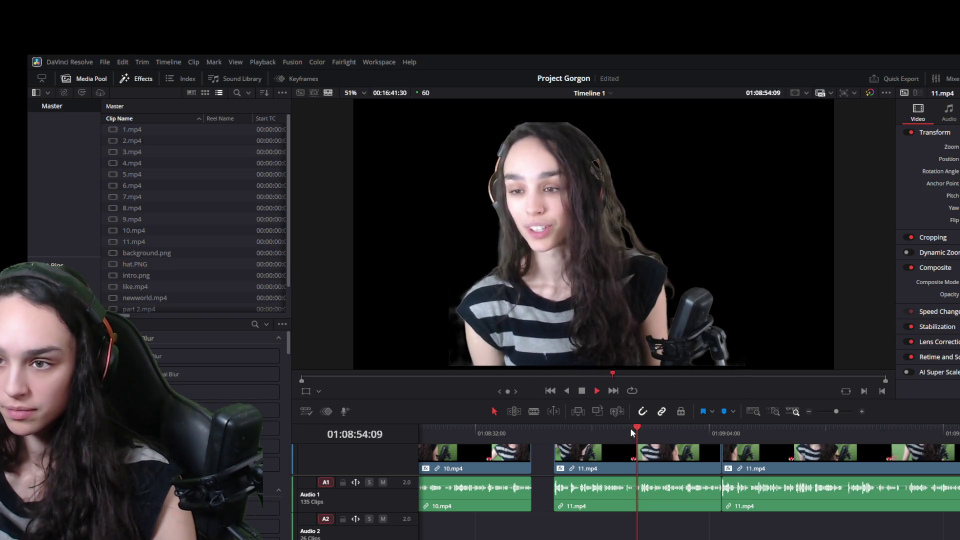
left_click(723, 430)
key("space")
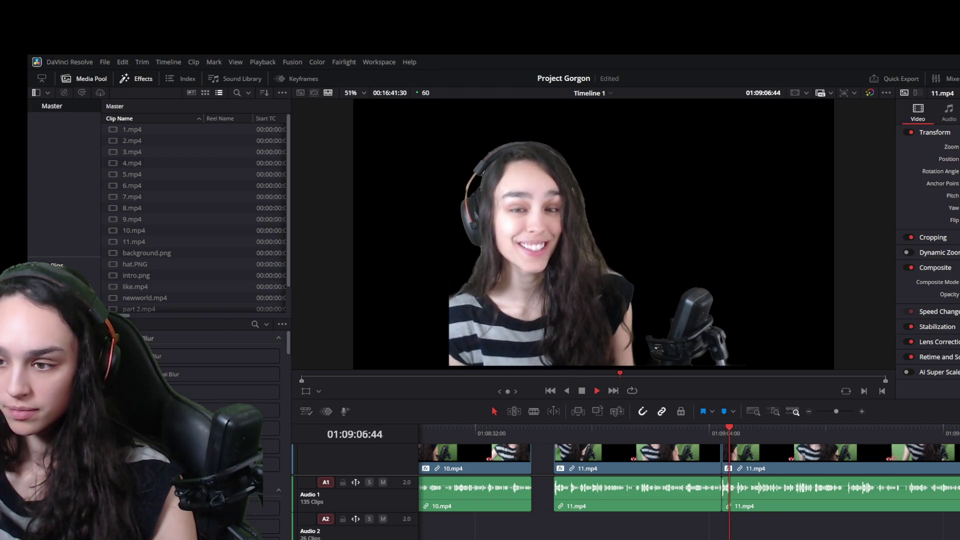
left_click(772, 430)
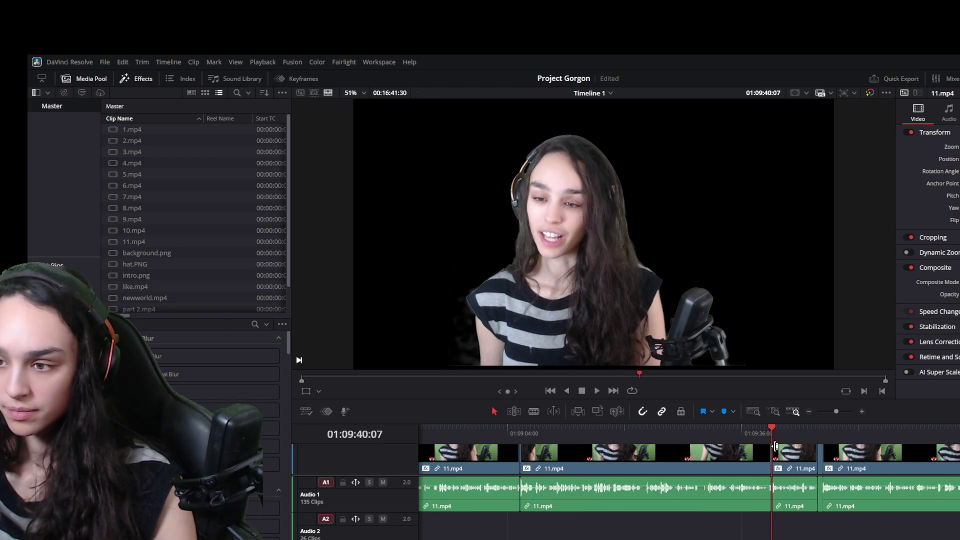
- Play the section, then ripple-delete the short unwanted clip near 01:09:47
key("space")
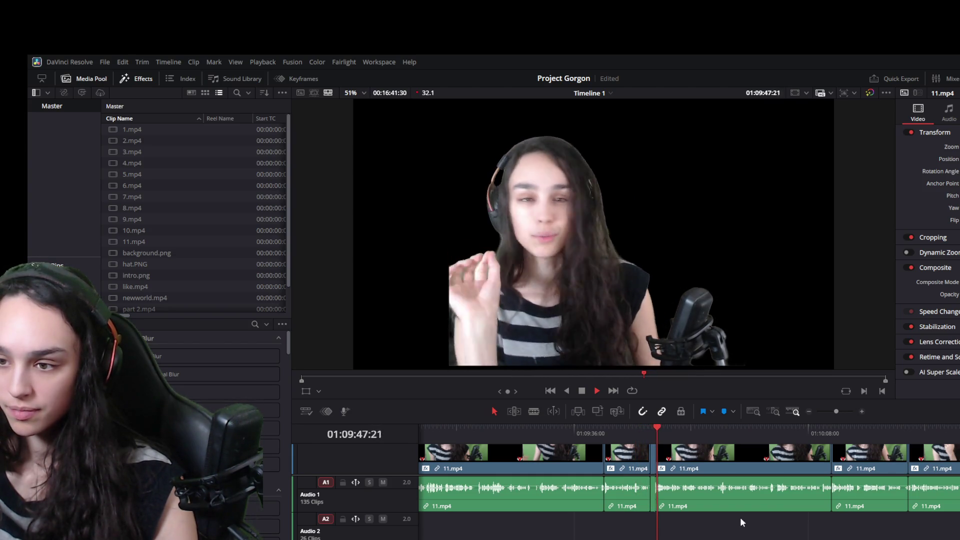
left_click(649, 471)
key("Delete")
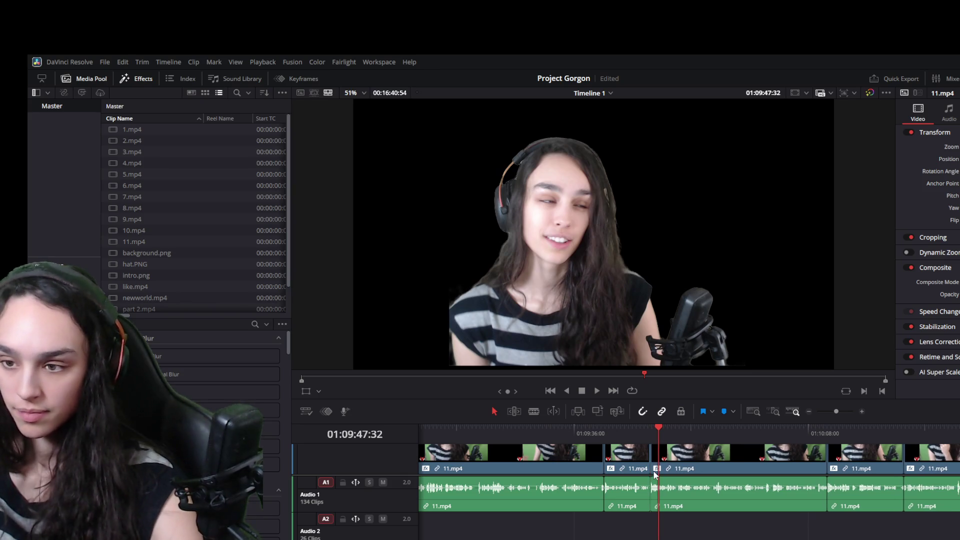
- Skip ahead through later takes, playing each to review up to about 01:10:57
left_click(798, 430)
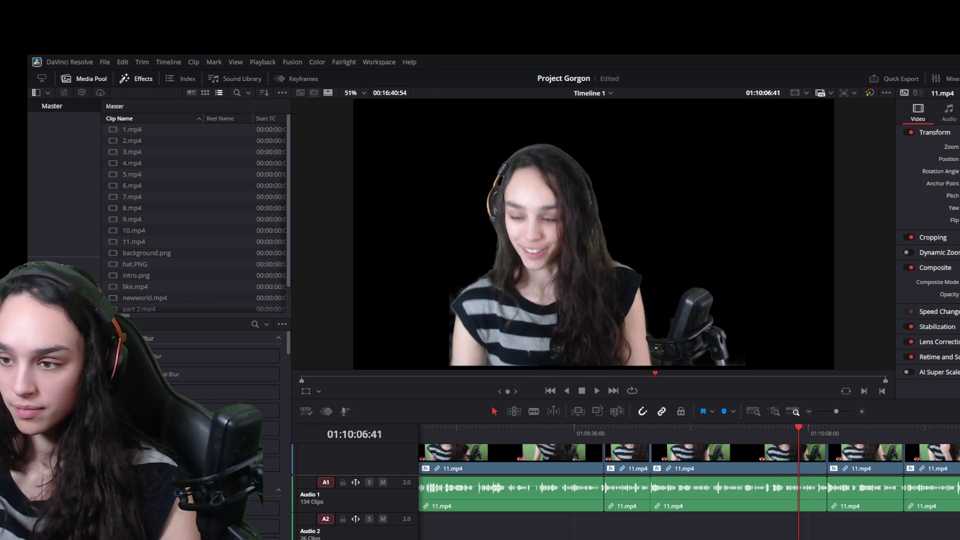
left_click(737, 430)
key("space")
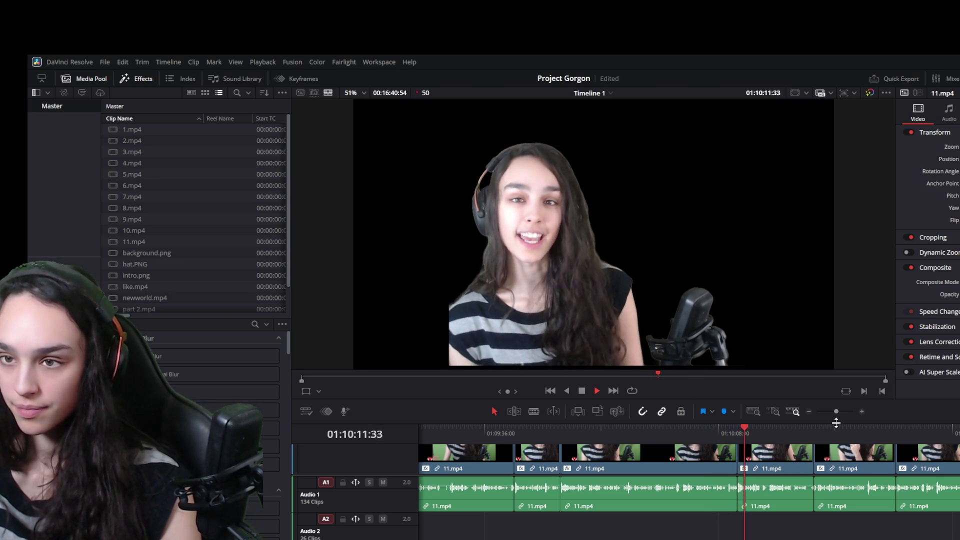
left_click(813, 431)
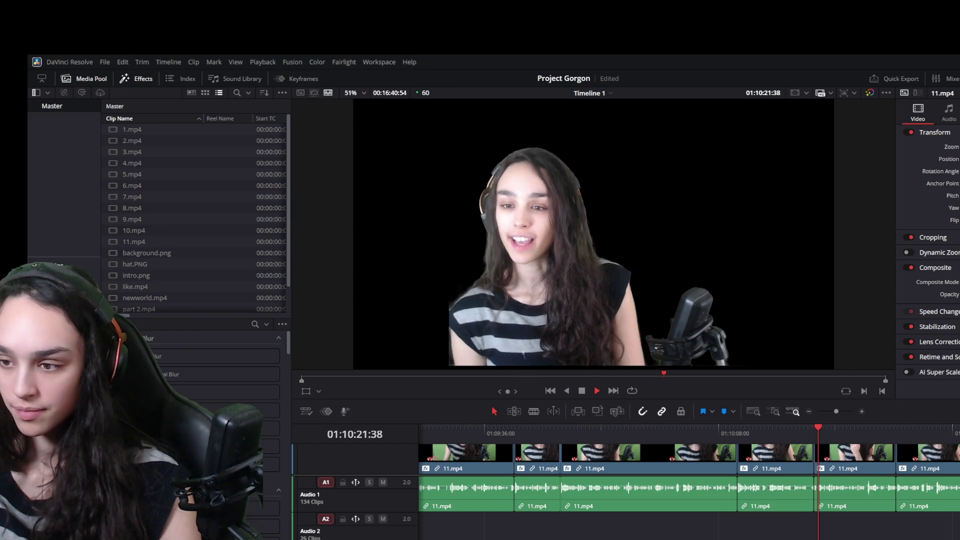
left_click(773, 437)
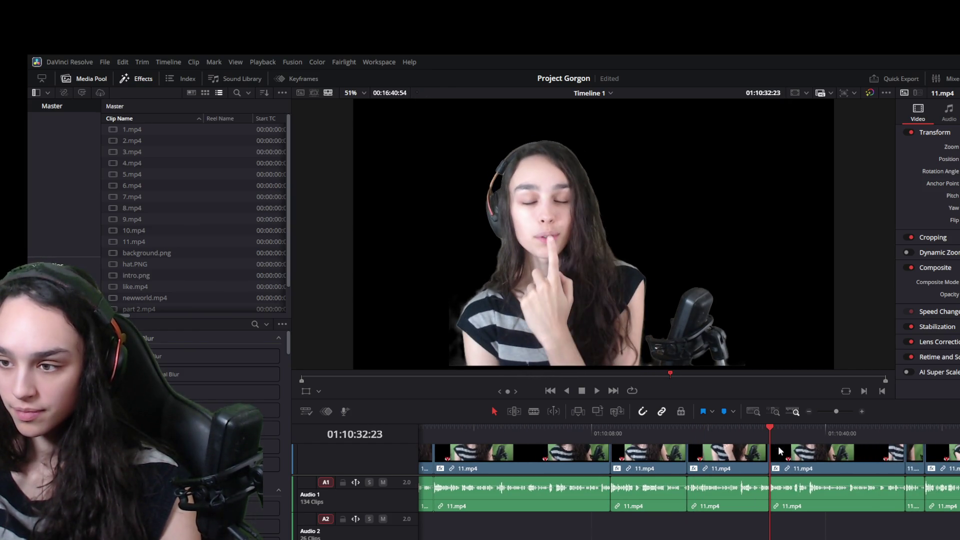
scroll(814, 520, "down", 3)
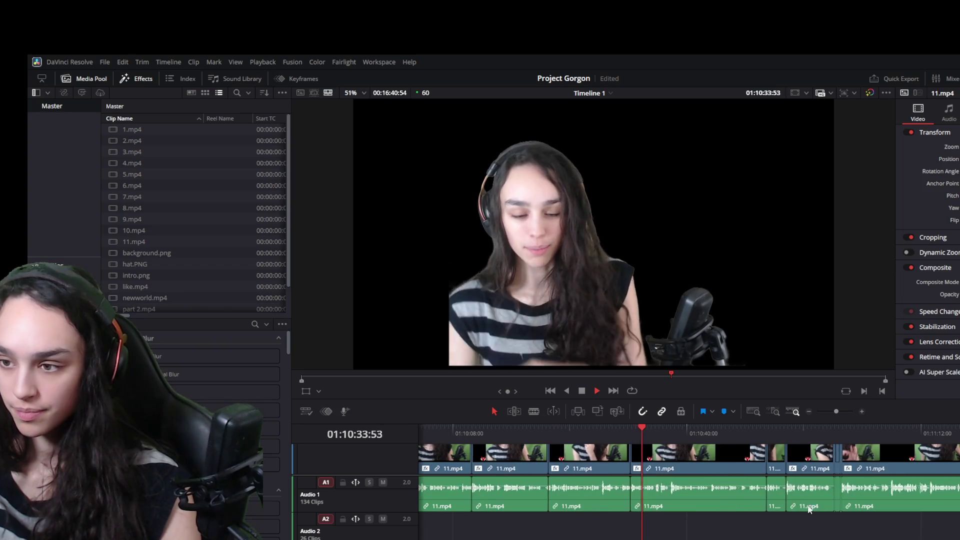
left_click(764, 432)
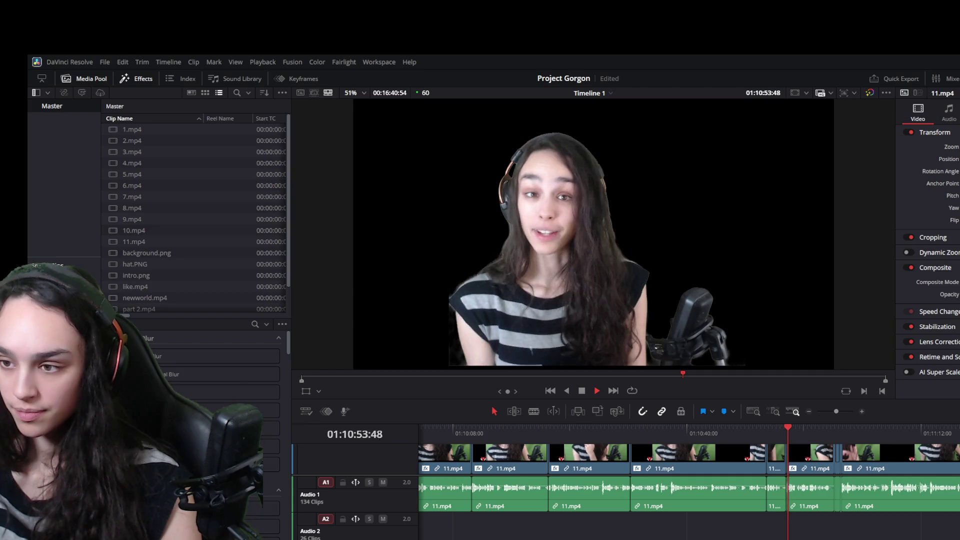
scroll(695, 450, "down", 3)
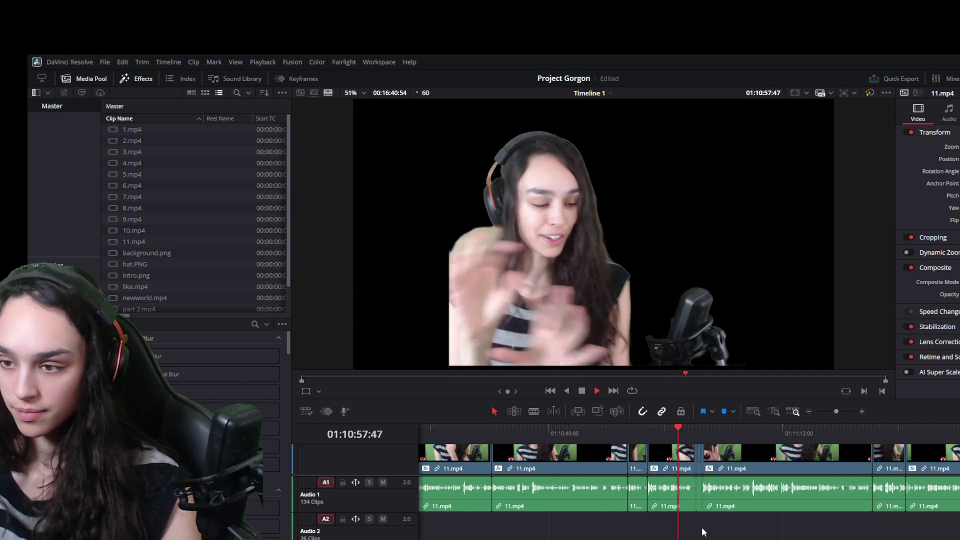
- Marquee-select the unwanted 11.mp4 section and ripple-delete it, closing the gap
left_click_drag(696, 524, 678, 493)
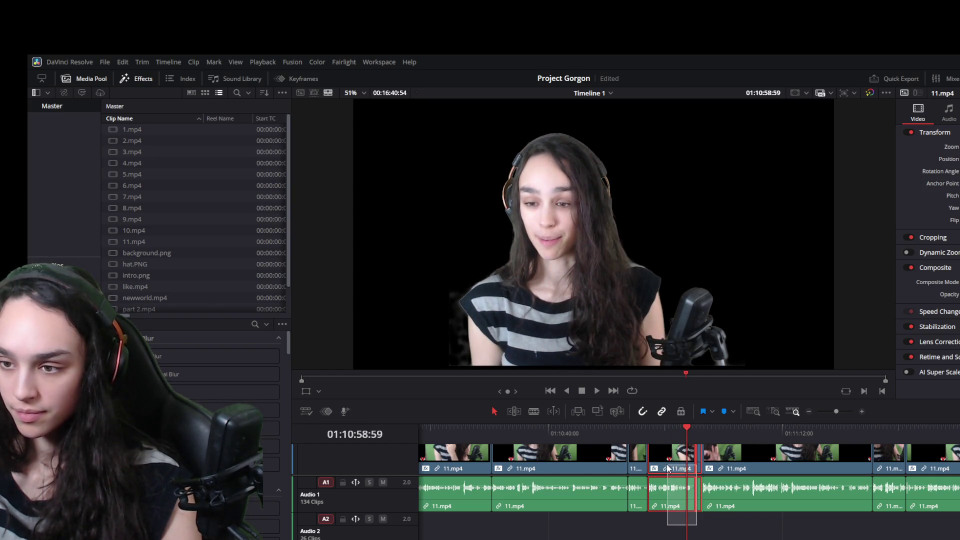
key("Delete")
key("space")
scroll(667, 489, "up", 3)
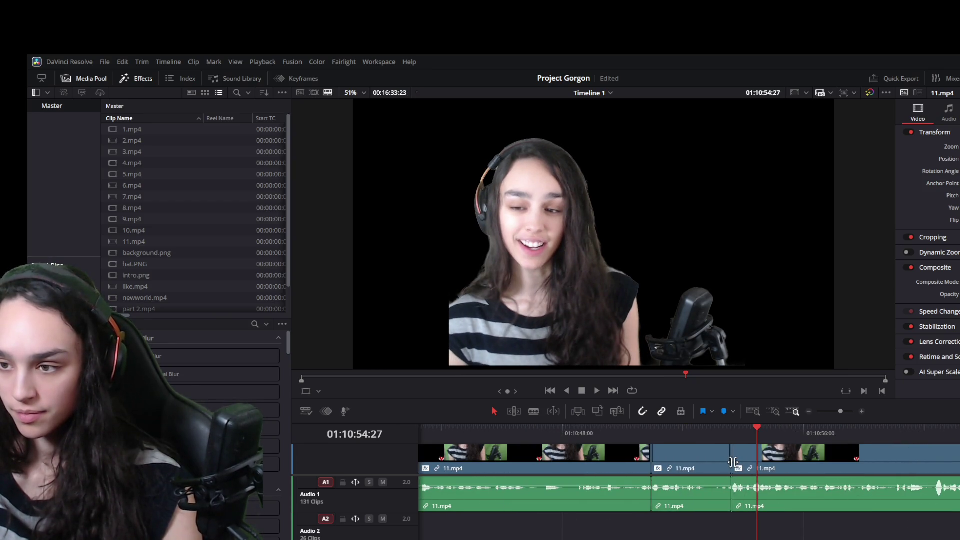
- Nudge the cut between two 11.mp4 clips, remove the one-frame sliver, and play through the new cut
left_click(731, 509)
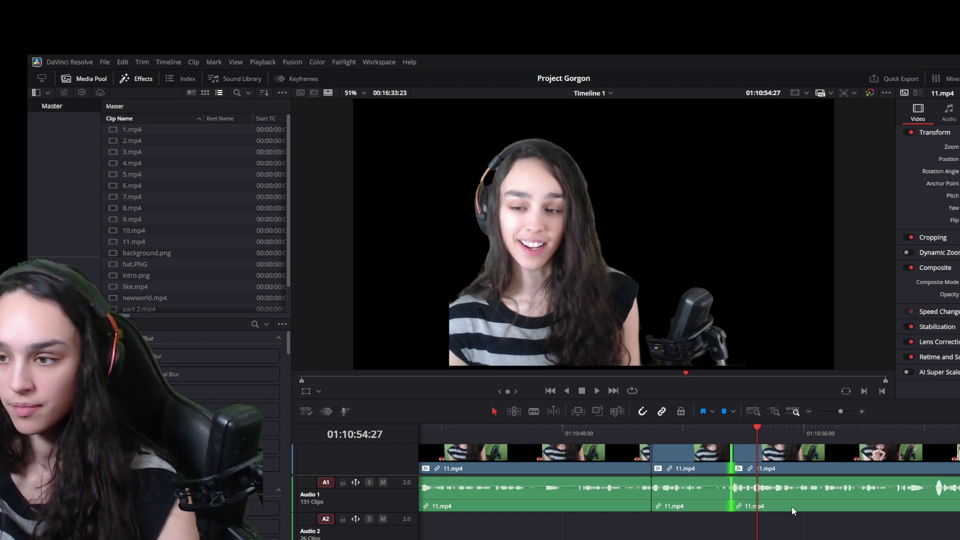
key("BackSpace")
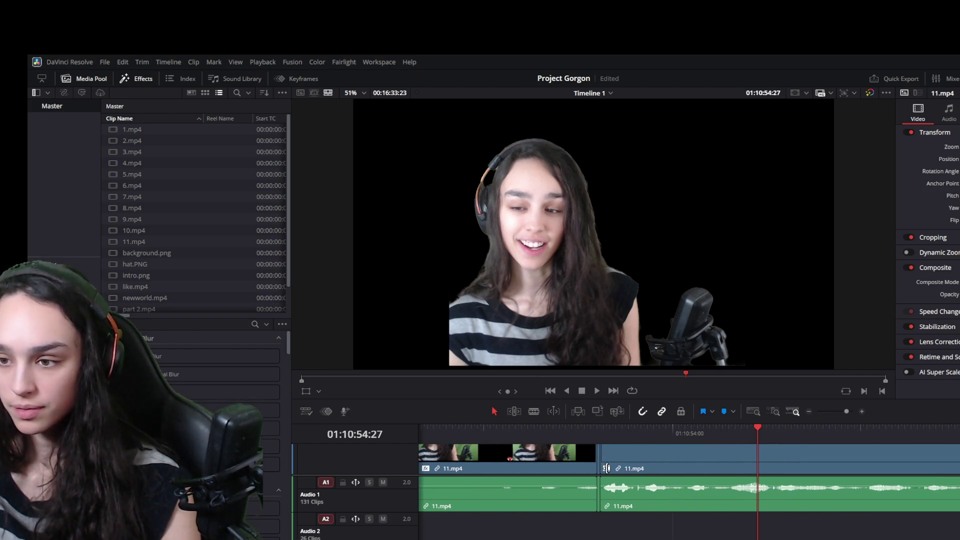
left_click(598, 465)
key("BackSpace")
scroll(749, 501, "down", 3)
scroll(795, 482, "right", 3)
left_click(734, 432)
key("space")
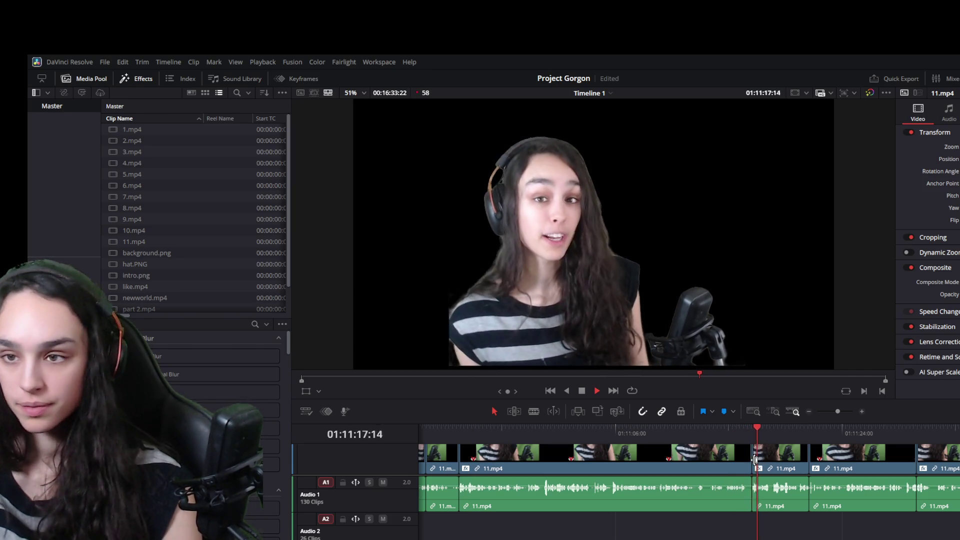
- Review the talk from about 01:11:42 to 01:12:00, stopping at the start of the short clips
left_click(805, 431)
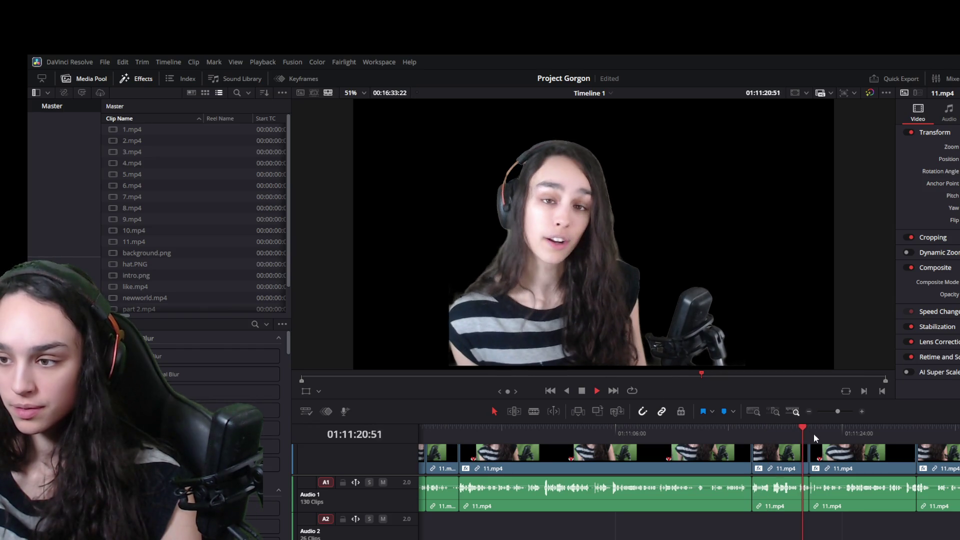
left_click(921, 429)
key("space")
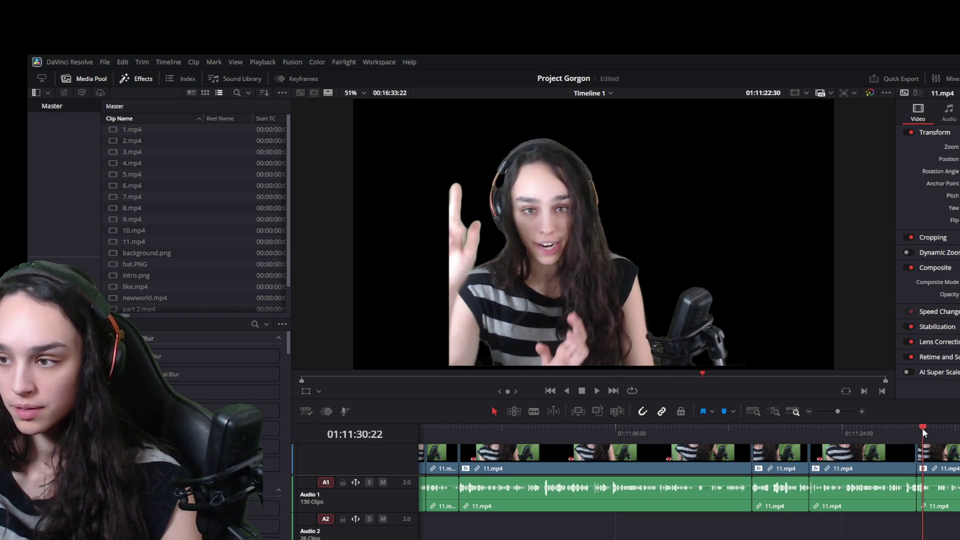
key("space")
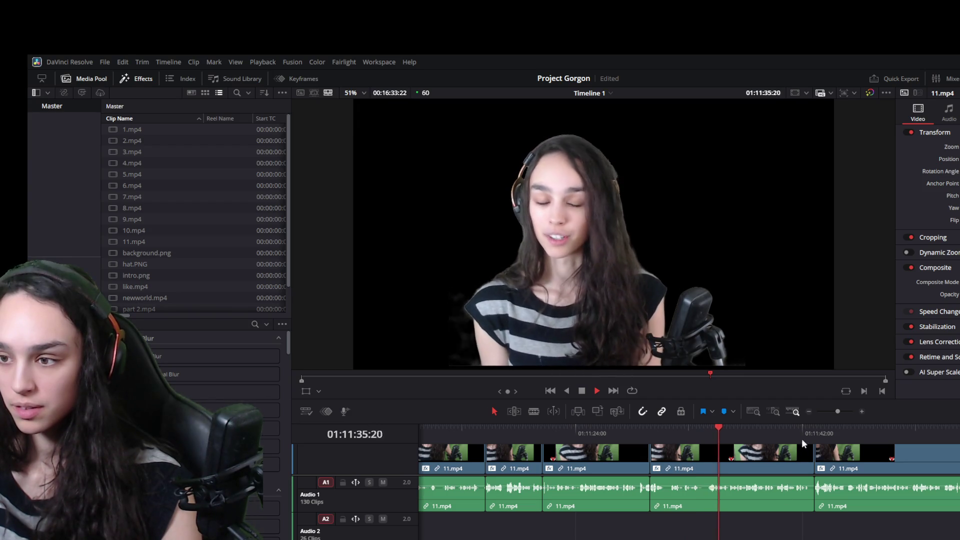
left_click(812, 429)
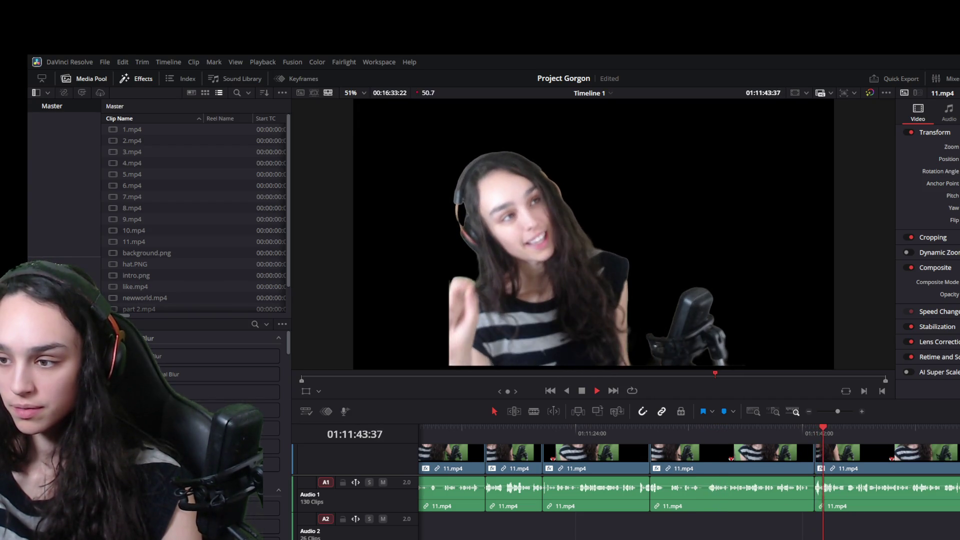
scroll(600, 480, "right", 3)
left_click(733, 432)
key("space")
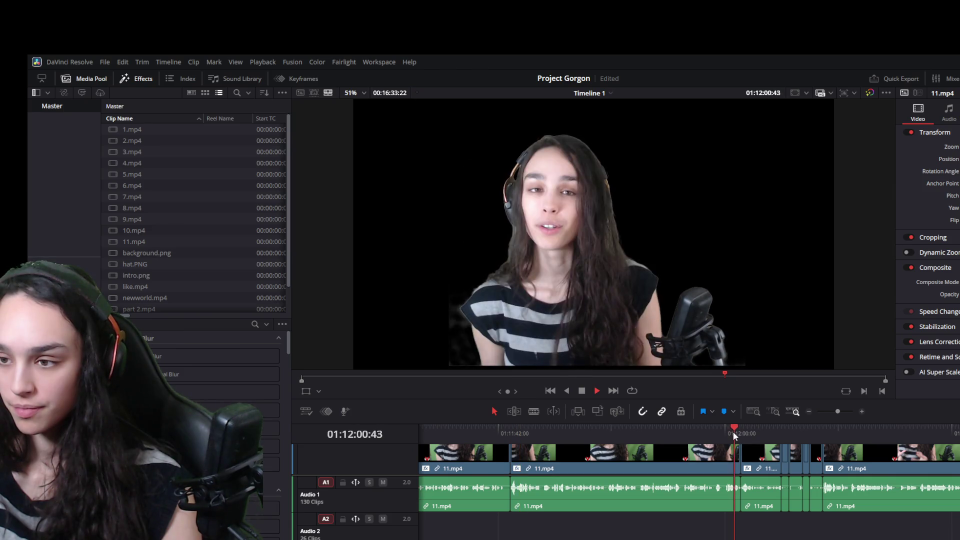
left_click(780, 430)
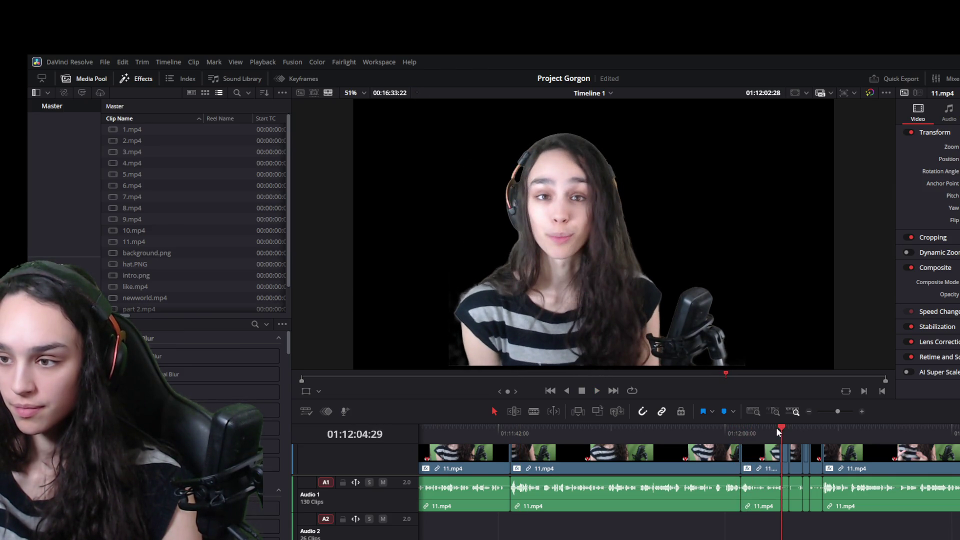
key("space")
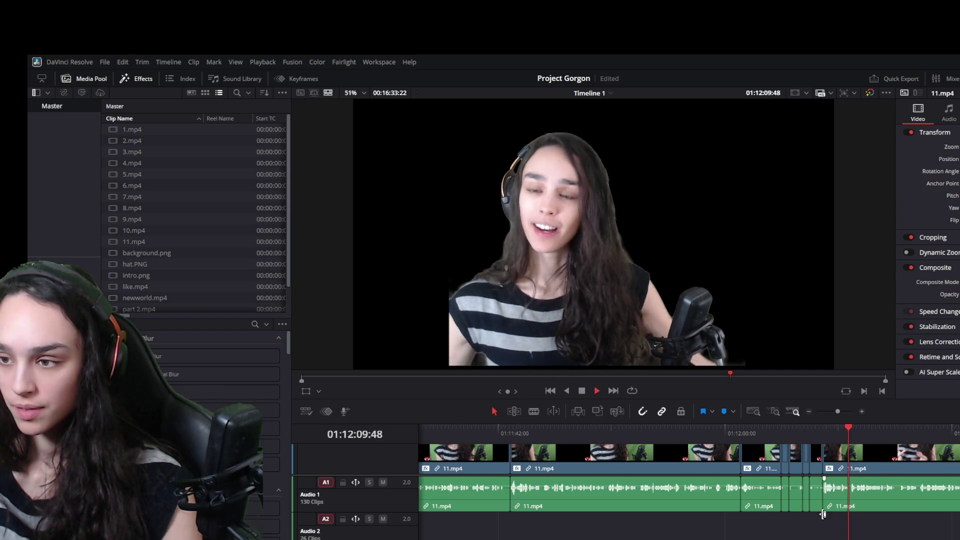
- Ripple-delete the cluster of short unwanted clips and play back across the new cut
left_click_drag(815, 524, 785, 466)
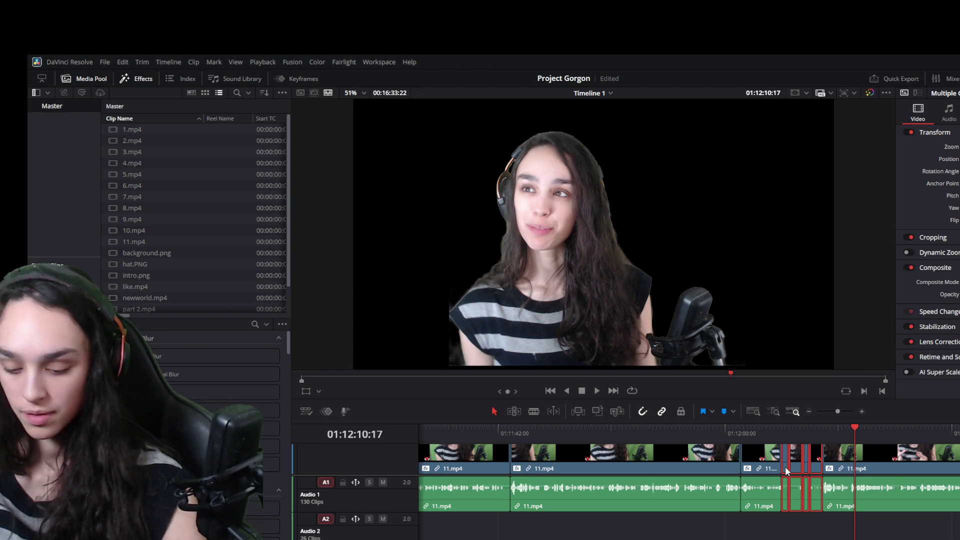
key("Delete")
left_click(785, 428)
key("space")
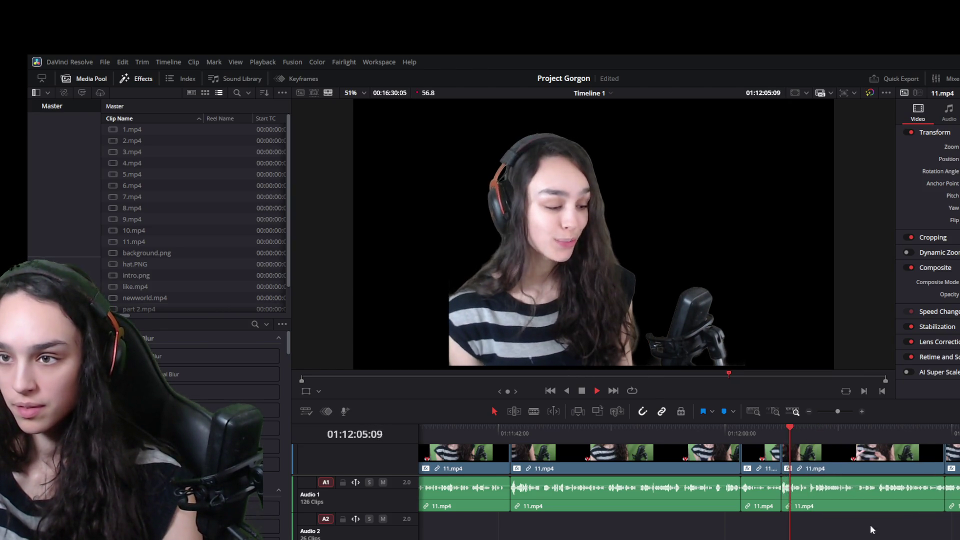
scroll(689, 480, "right", 3)
- Review the following sections up to about 01:12:35, then replay from 01:12:05
left_click(770, 430)
key("space")
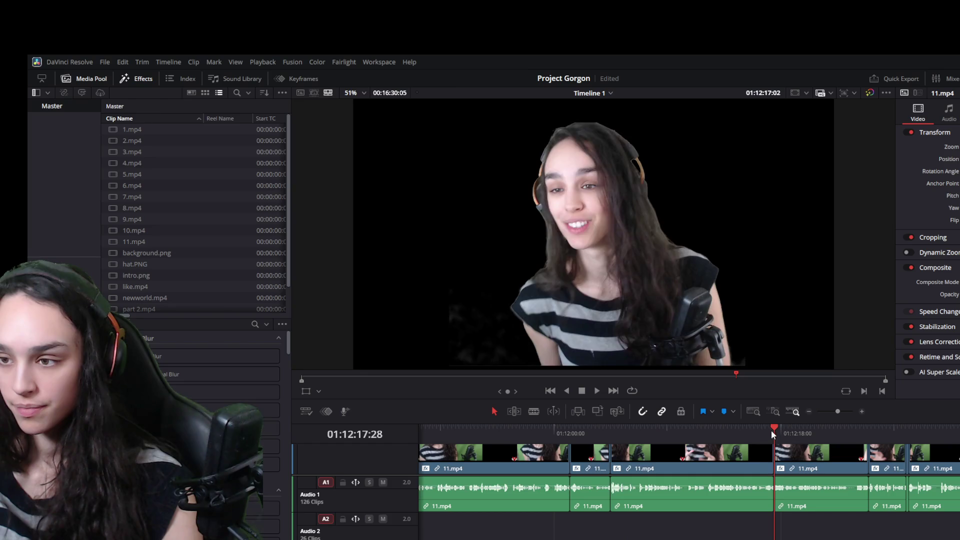
scroll(861, 519, "right", 2)
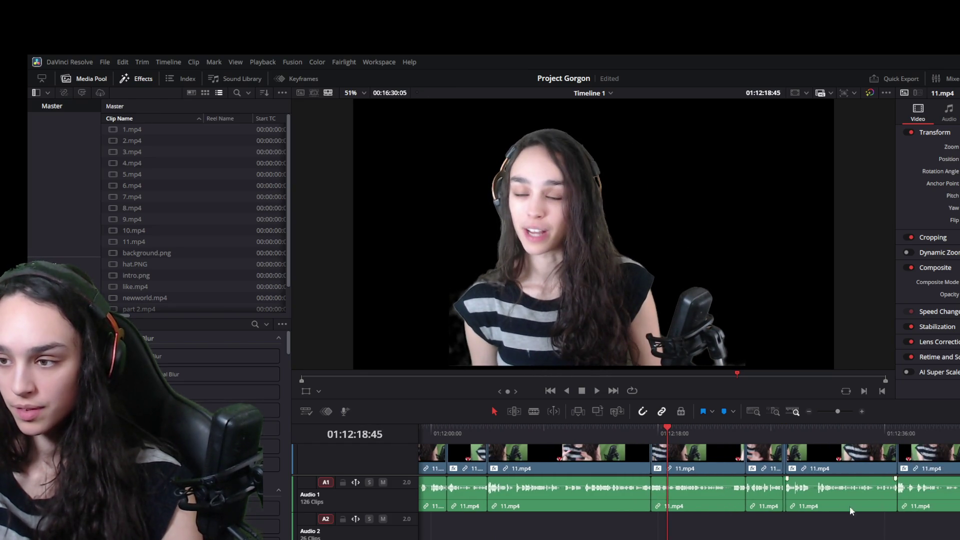
left_click(746, 428)
scroll(945, 459, "up", 3)
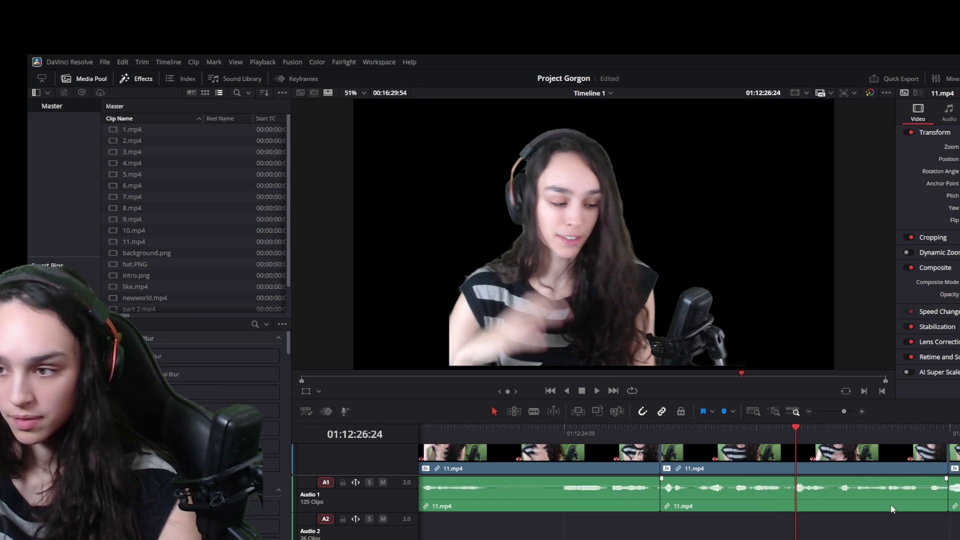
scroll(883, 508, "down", 2)
left_click(880, 428)
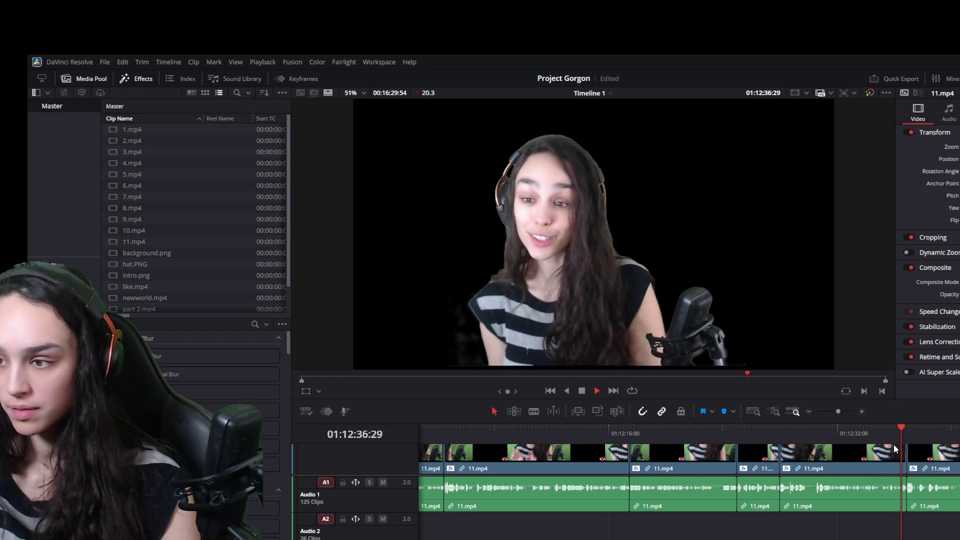
scroll(882, 514, "down", 1)
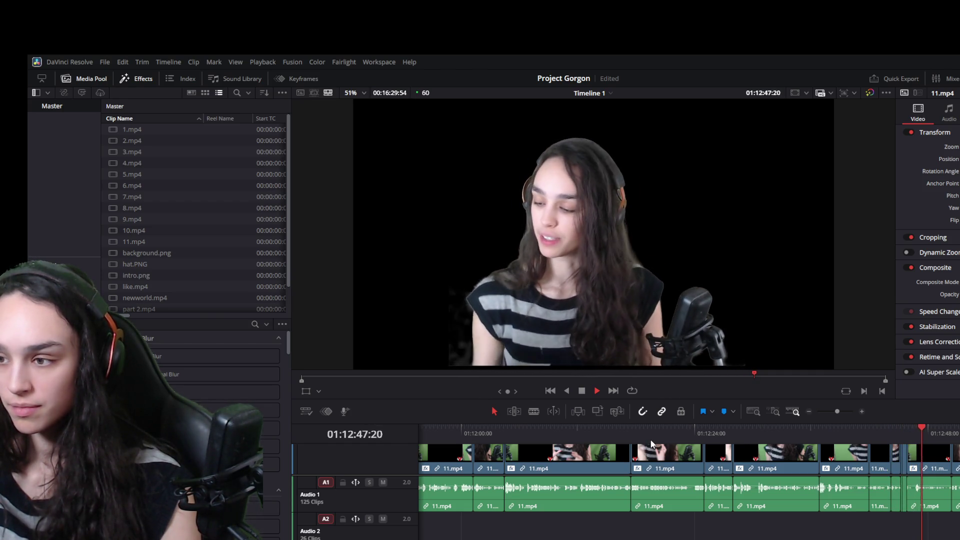
key("space")
left_click(503, 433)
key("space")
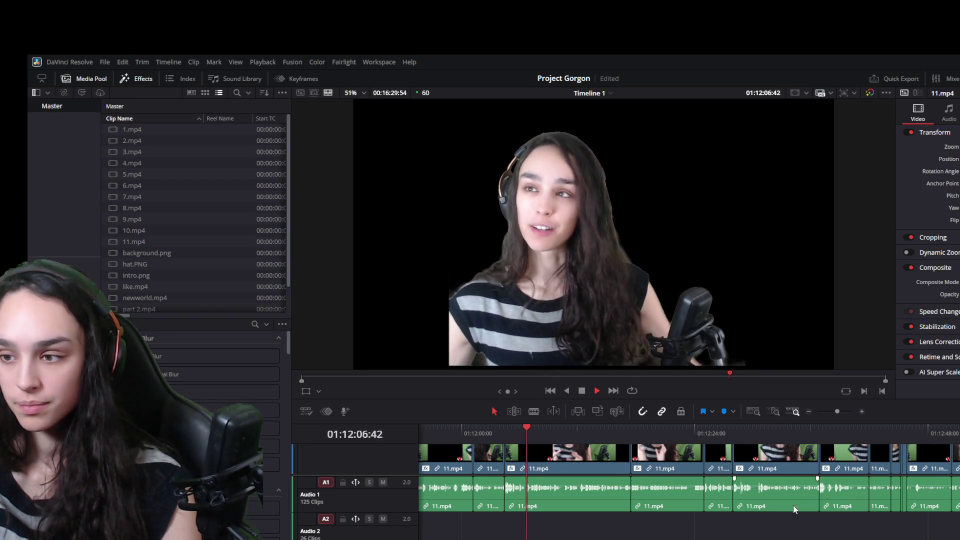
key("space")
- Ripple-delete the run of short clips after the playhead and replay the tightened section from 01:12:02
left_click_drag(910, 527, 552, 454)
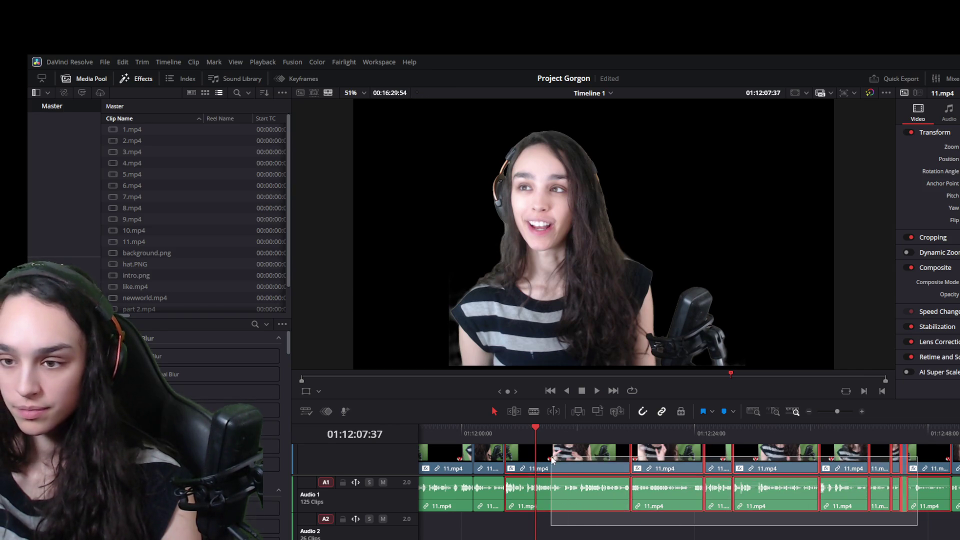
key("Delete")
key("space")
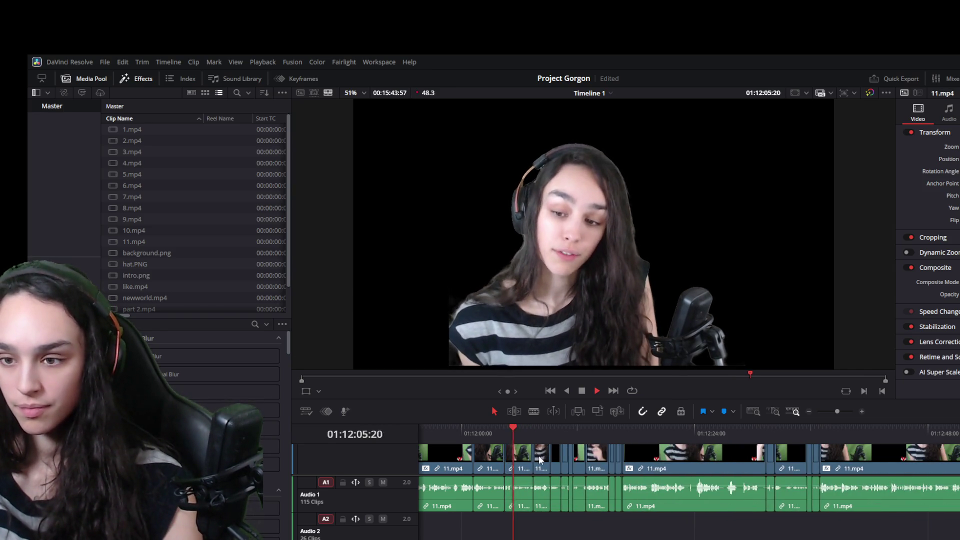
left_click(537, 431)
left_click(588, 429)
key("space")
key("space")
left_click(483, 432)
key("space")
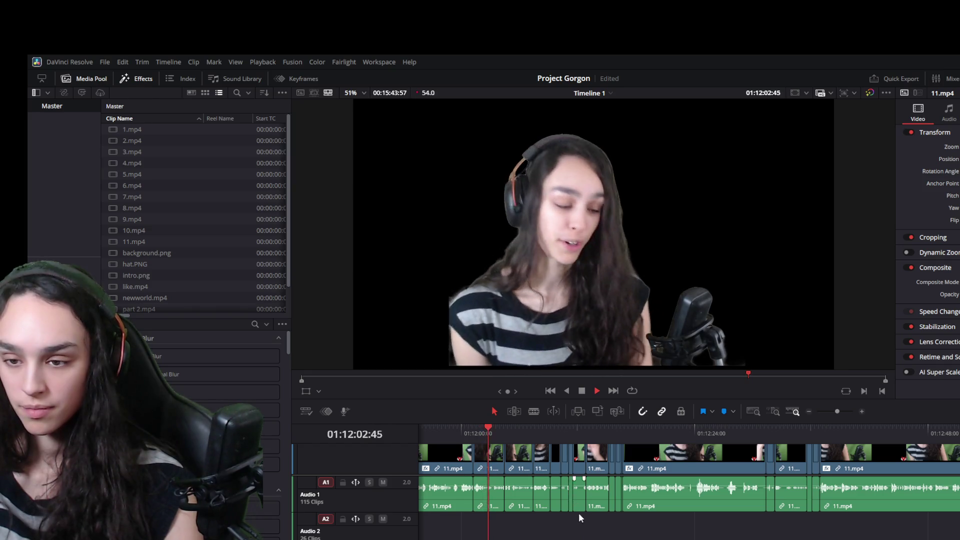
- Ripple-delete the short clips just after 01:12:04 and play across the new cut
key("space")
left_click_drag(581, 515, 524, 468)
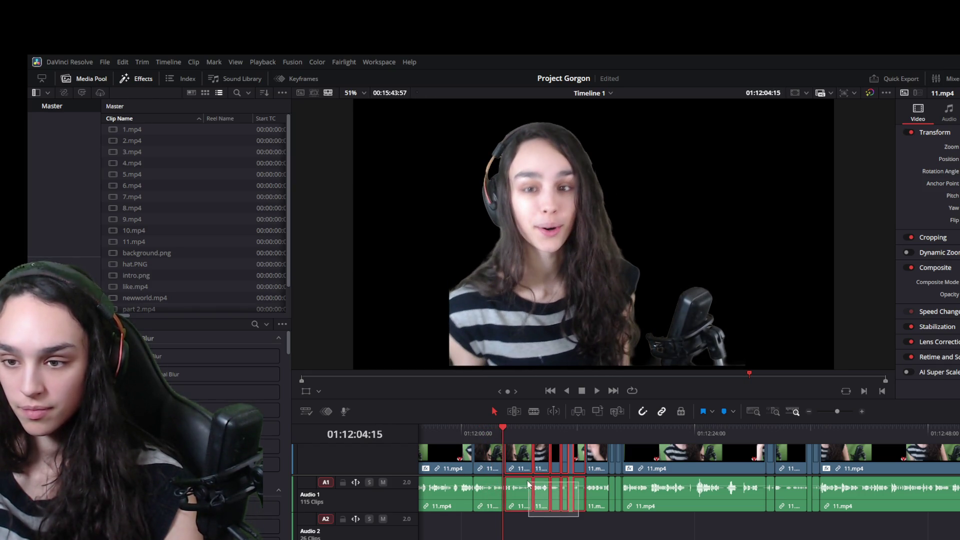
key("space")
key("space")
key("Delete")
key("space")
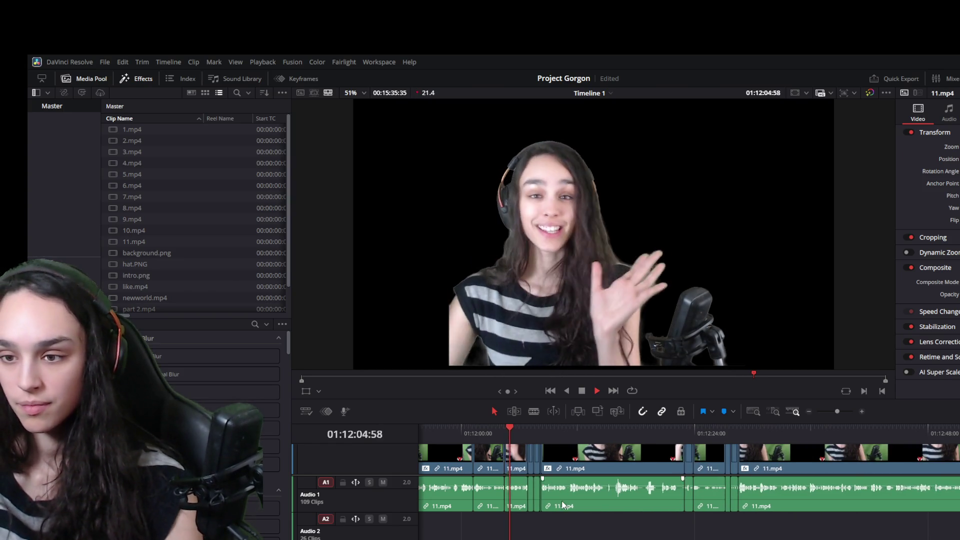
scroll(562, 500, "up", 5)
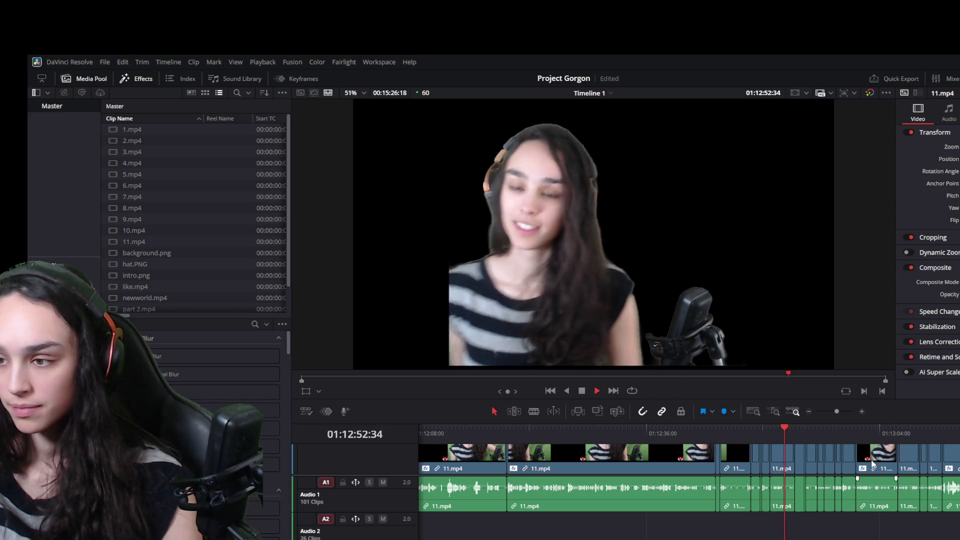
- Review sections between 01:12:19 and 01:13:36, then marquee-select the next cluster of short clips
left_click(857, 435)
key("space")
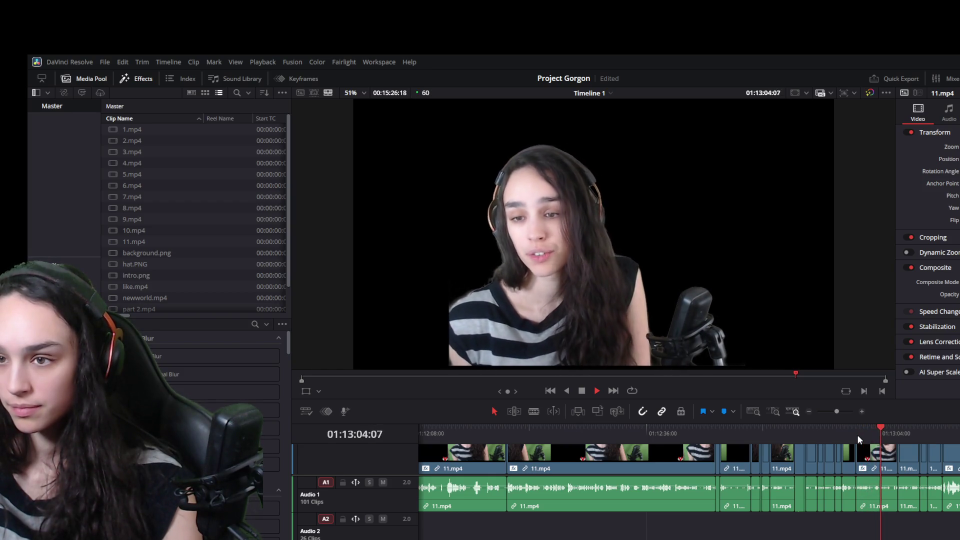
left_click(507, 429)
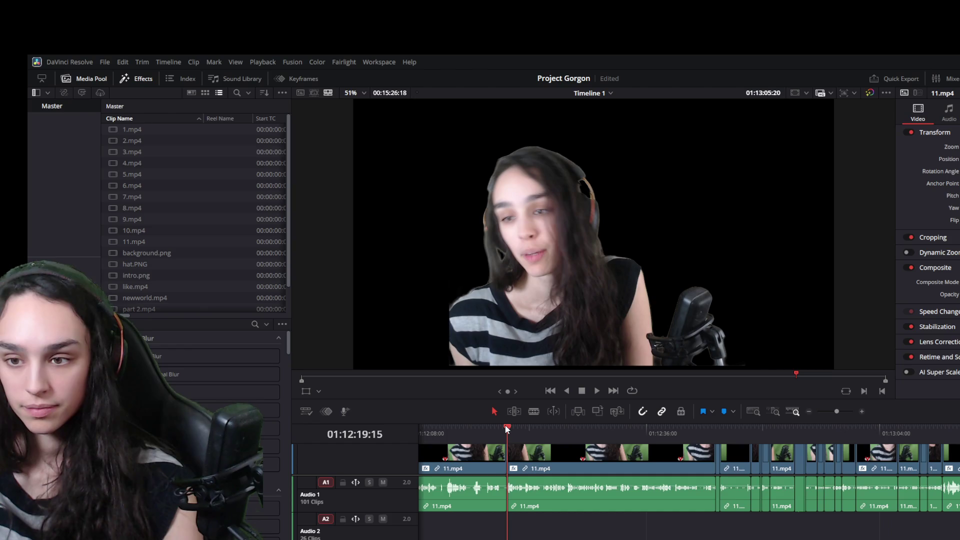
left_click(943, 433)
key("space")
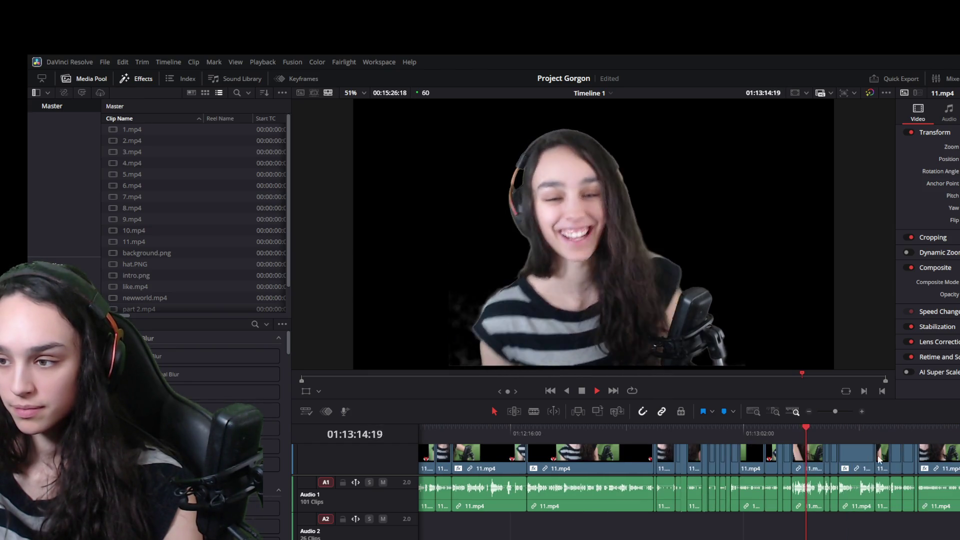
left_click(840, 434)
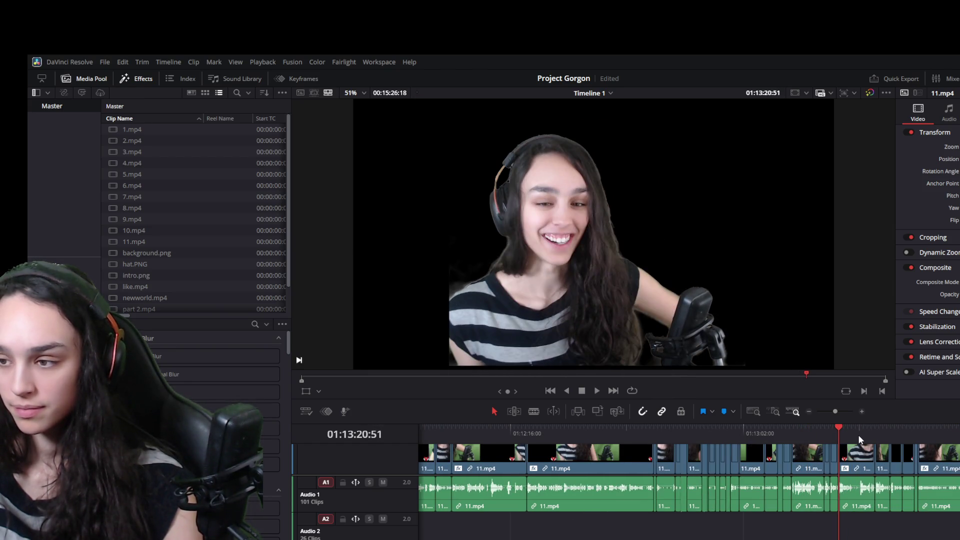
key("space")
left_click(913, 429)
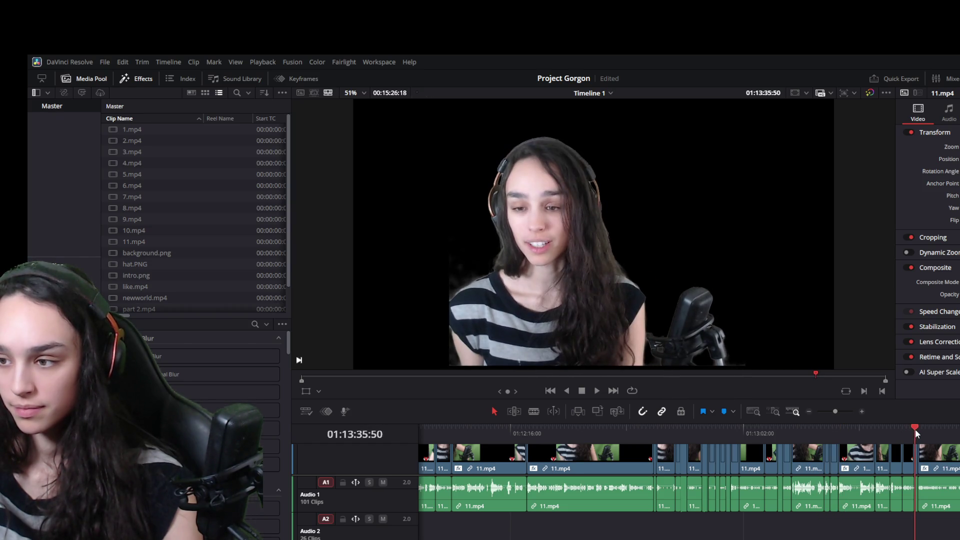
key("space")
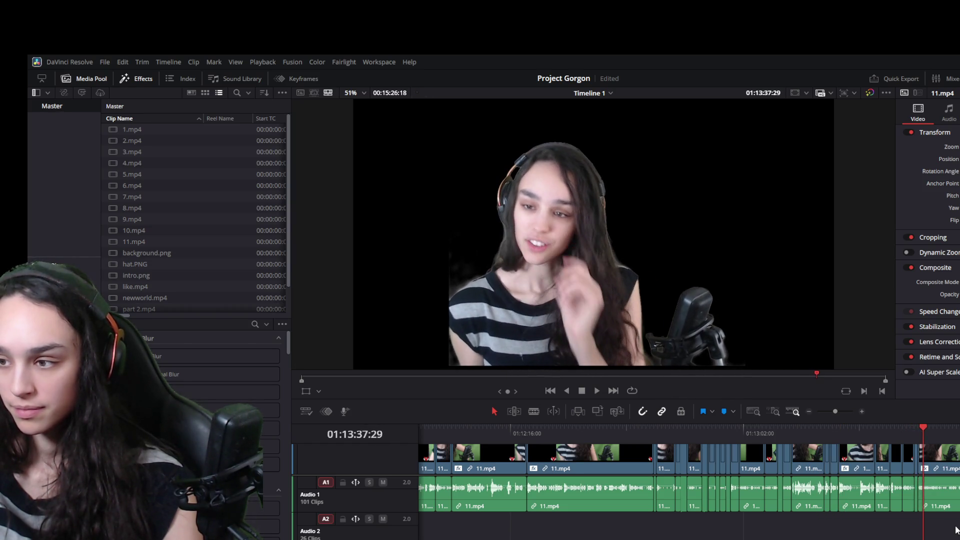
left_click_drag(780, 518, 661, 469)
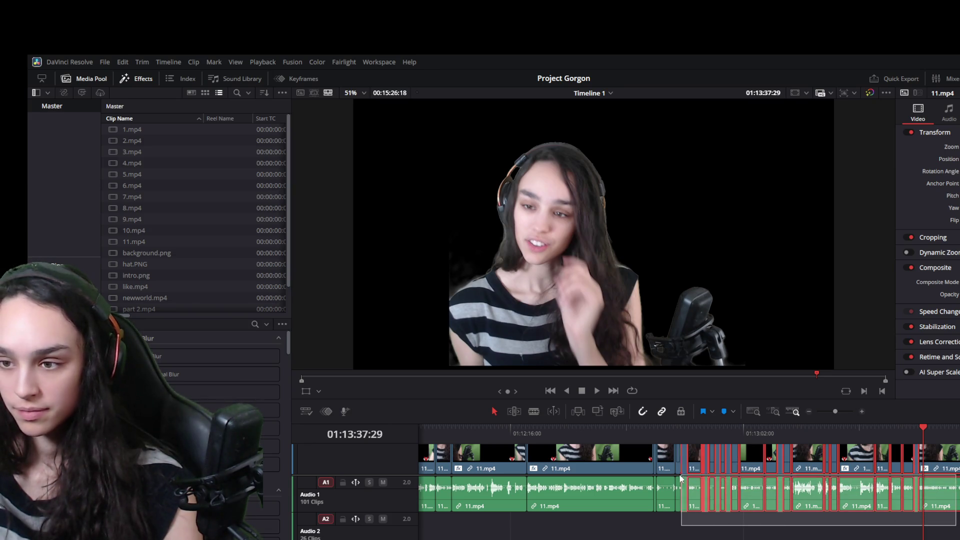
- Ripple-delete the selected short clips and play through later moments to check the cut
key("Delete")
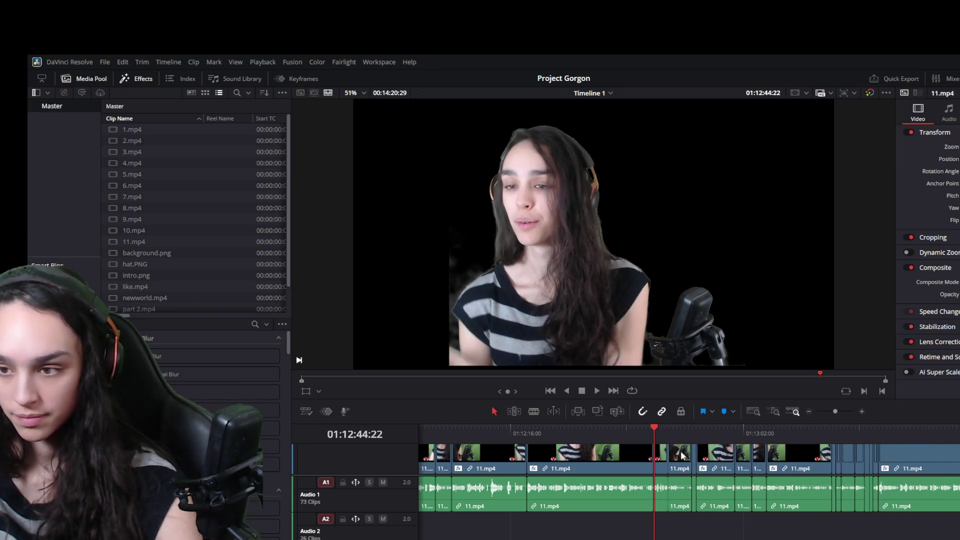
key("space")
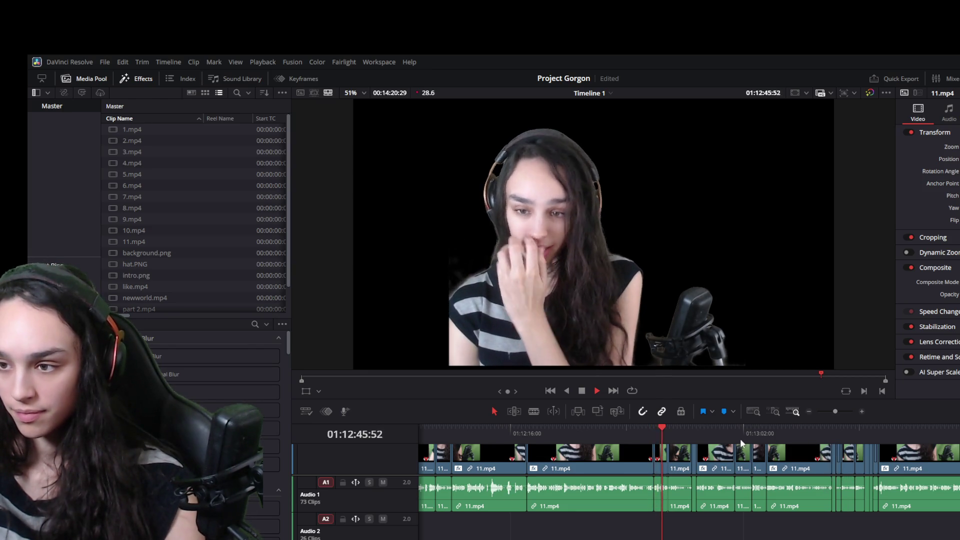
left_click(757, 431)
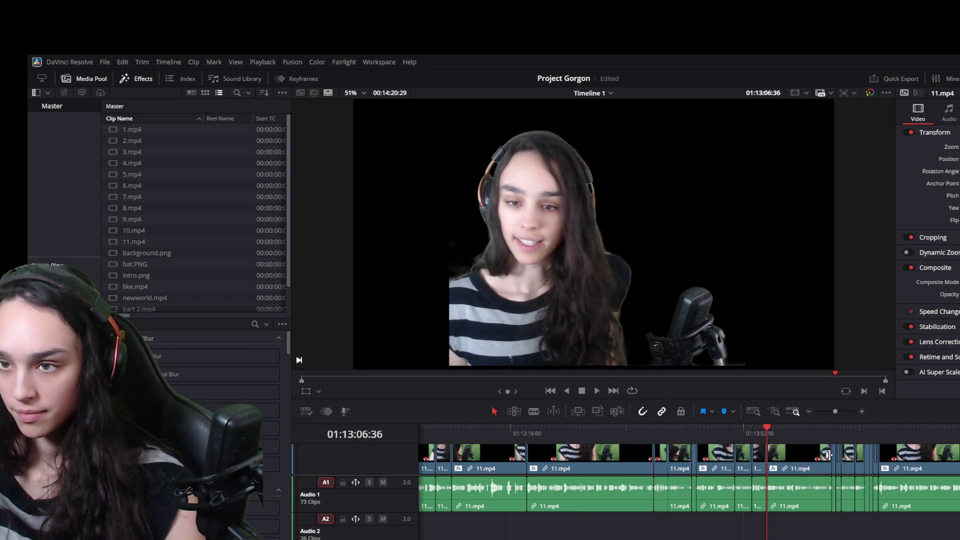
left_click(881, 428)
key("space")
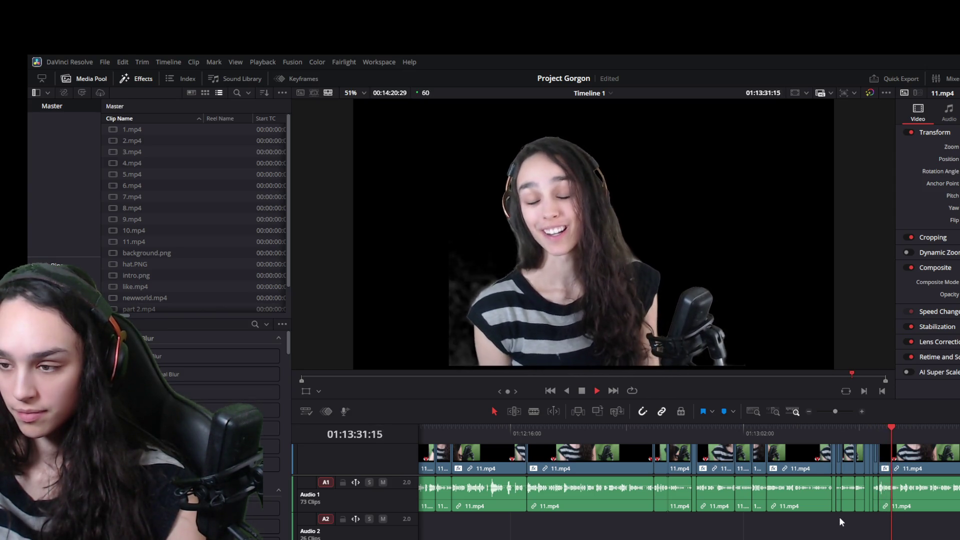
key("space")
- Ripple-delete another run of clips and play back from a later point
left_click_drag(838, 507, 664, 459)
key("Delete")
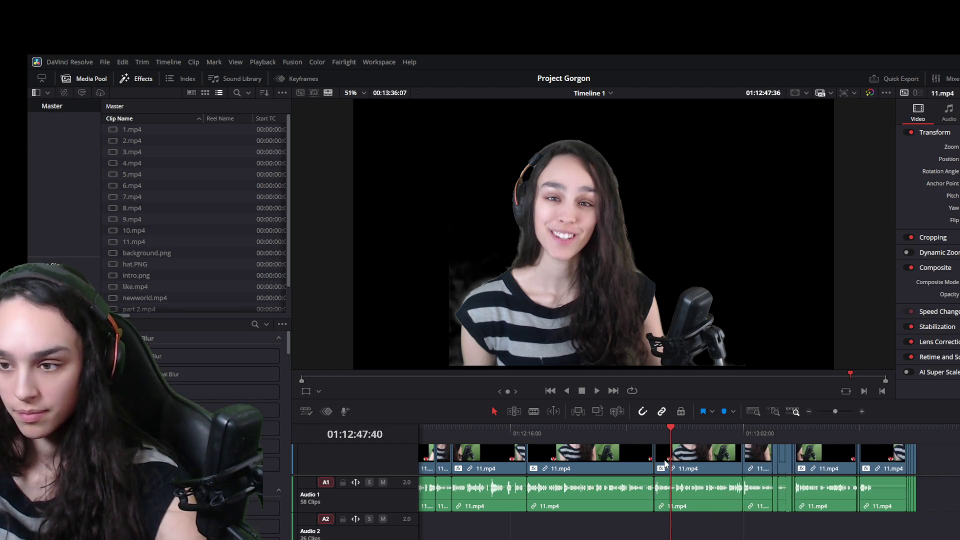
key("space")
left_click_drag(751, 429, 745, 434)
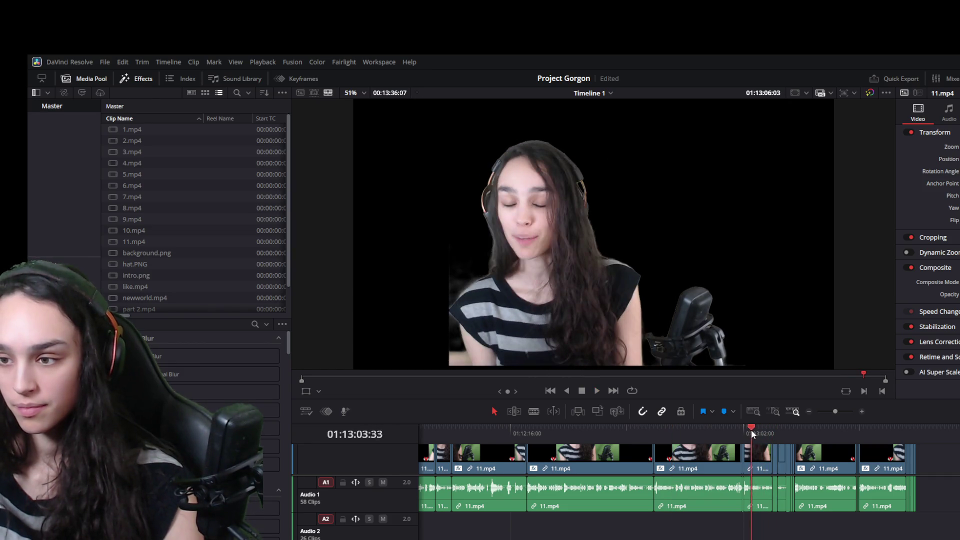
key("space")
- Zoom in on the timeline, review the next section to about 01:13:59, and select the following group of short clips
key("ctrl+equal")
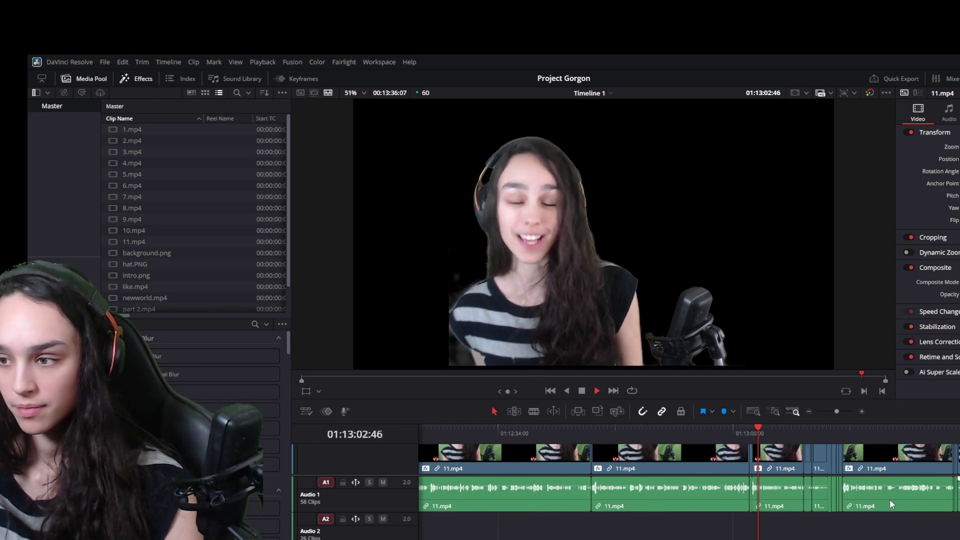
left_click(824, 429)
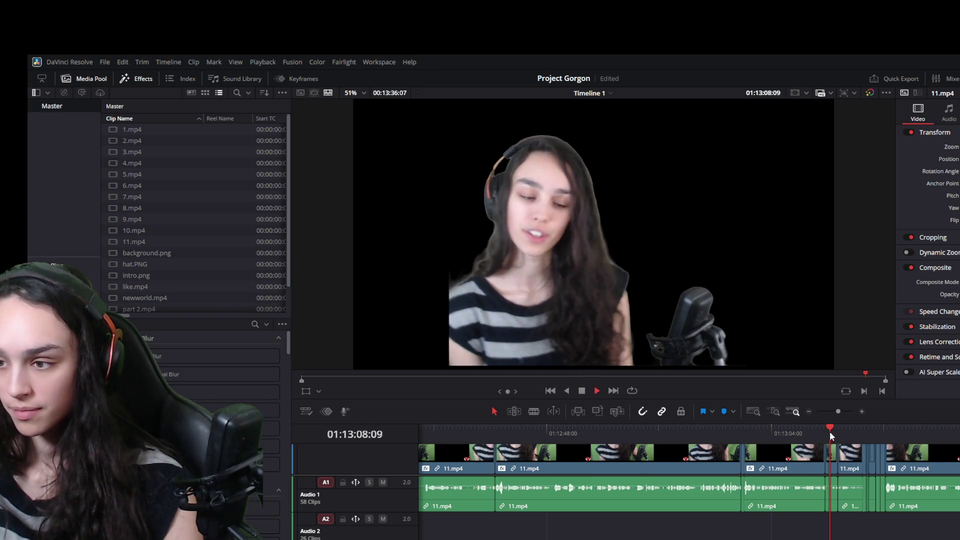
left_click(903, 433)
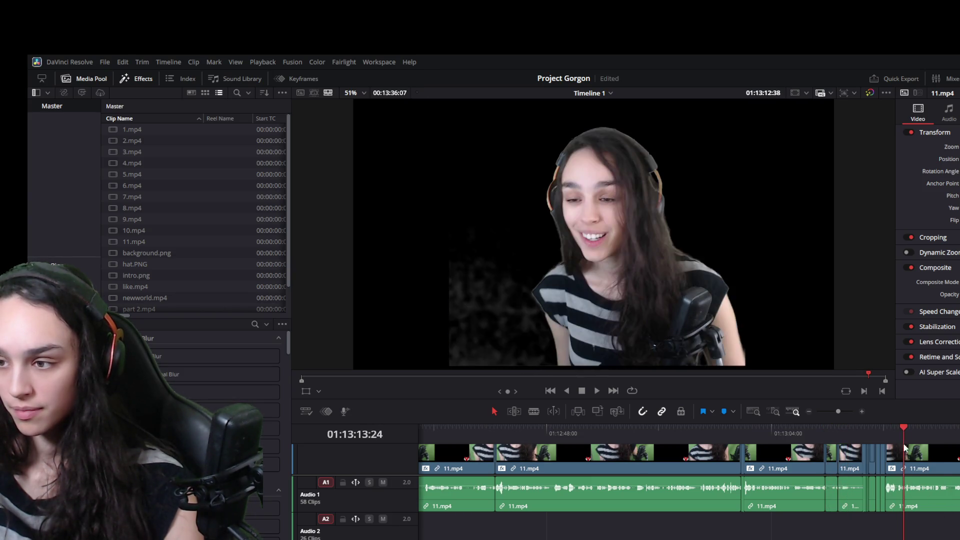
key("space")
left_click_drag(873, 522, 836, 465)
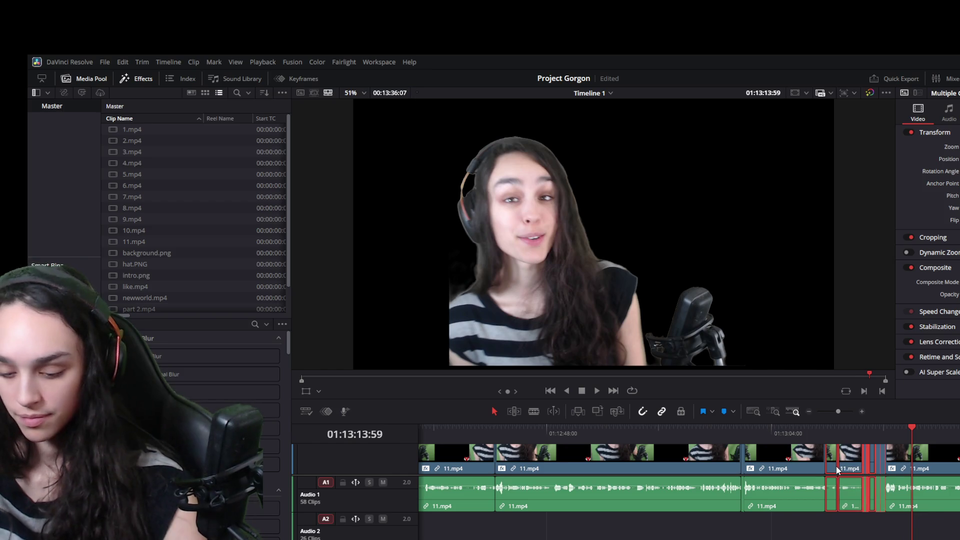
- Ripple-delete the selected short clips and play ahead to review
key("Delete")
key("space")
scroll(929, 506, "right", 2)
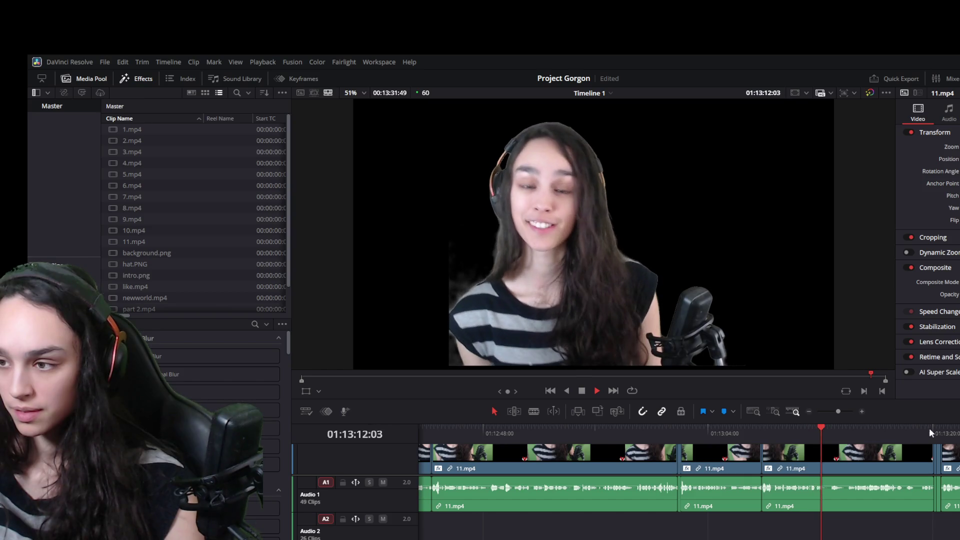
left_click_drag(945, 432, 947, 432)
key("space")
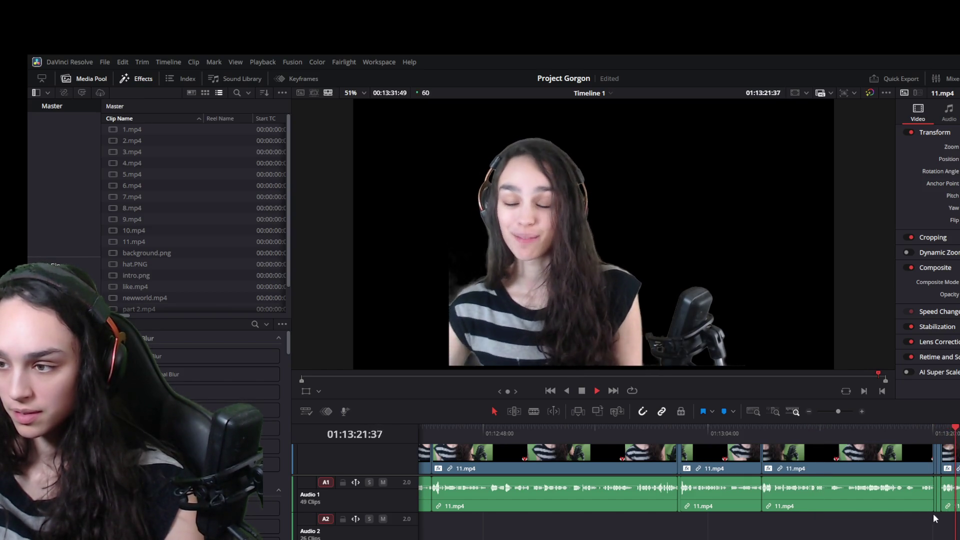
- Ripple-delete the clips near the timeline end and replay the edited section
left_click_drag(921, 511, 841, 517)
key("Delete")
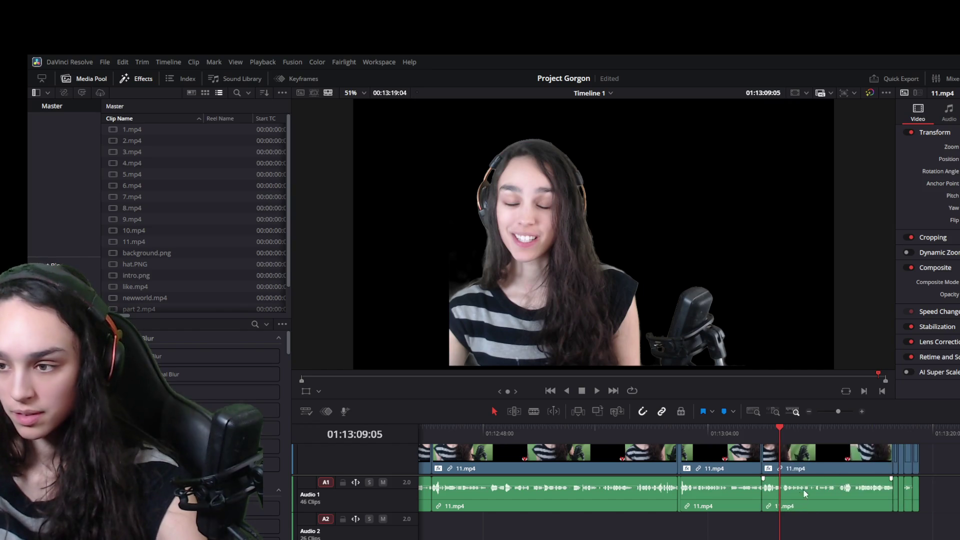
left_click(739, 429)
key("space")
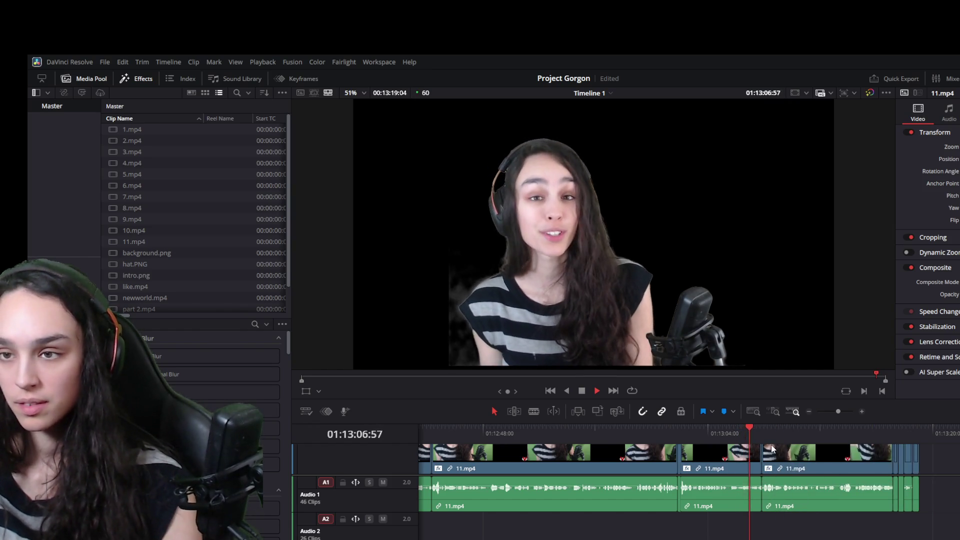
left_click(880, 432)
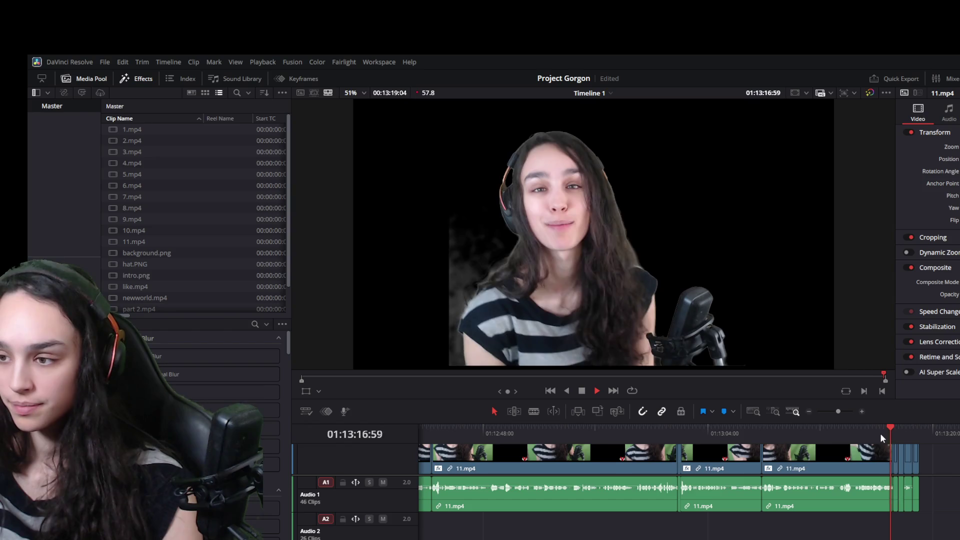
key("space")
- Remove the last short clips at the end, save the project, and select the final 11.mp4 clip
left_click_drag(947, 514, 894, 461)
key("Delete")
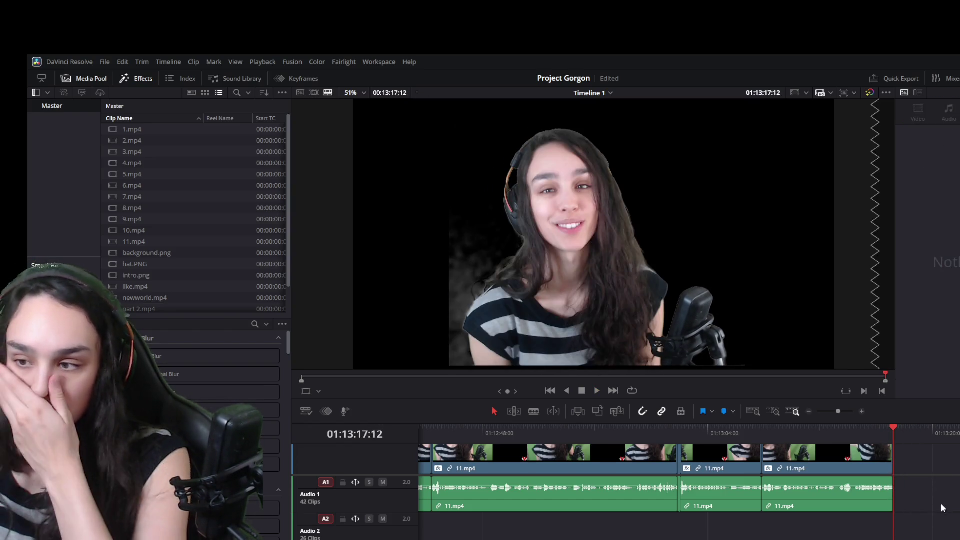
key("ctrl+s")
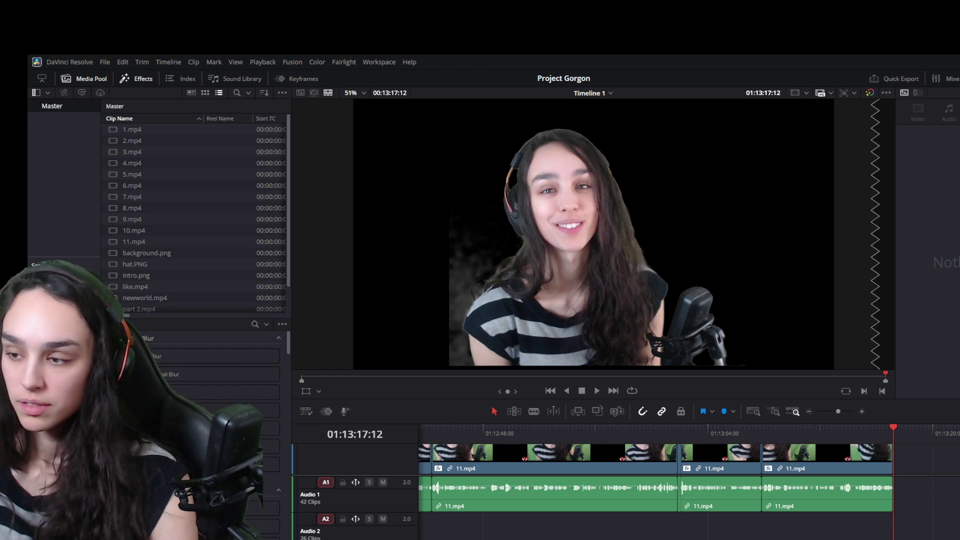
scroll(652, 481, "left", 2)
scroll(652, 480, "left", 2)
left_click(903, 484)
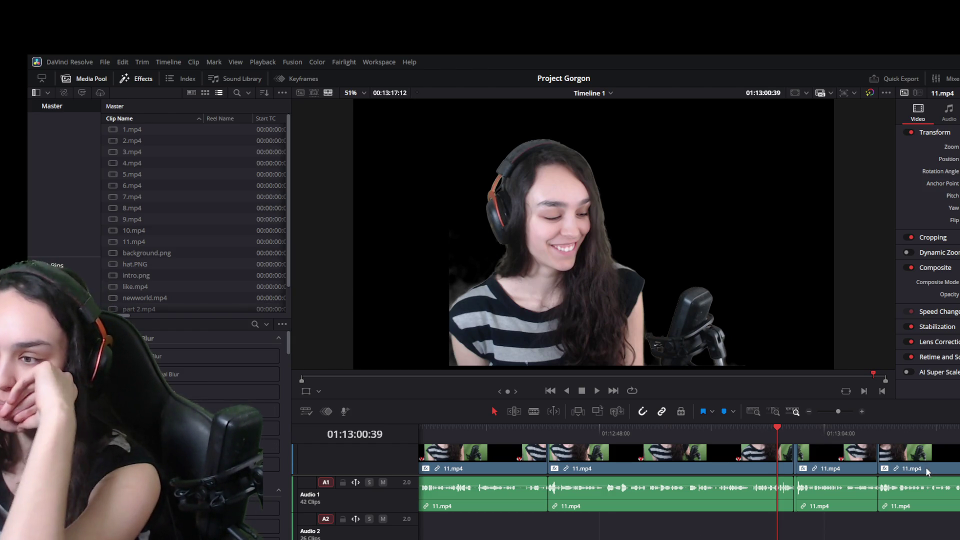
scroll(675, 480, "left", 5)
scroll(675, 480, "left", 5)
scroll(675, 480, "left", 5)
scroll(675, 479, "left", 5)
scroll(675, 480, "left", 2)
scroll(675, 481, "left", 2)
scroll(674, 480, "left", 3)
scroll(675, 481, "left", 3)
scroll(675, 480, "left", 5)
scroll(674, 480, "left", 5)
scroll(675, 481, "left", 5)
scroll(675, 480, "left", 5)
scroll(676, 480, "left", 5)
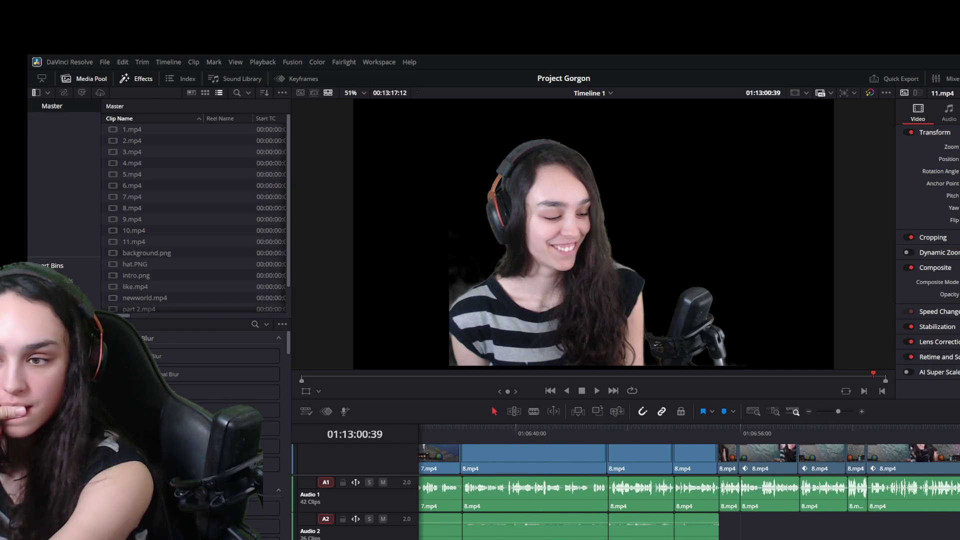
- Play back the 8.mp4 gameplay section, then the 10.mp4 clip around 01:08:16
left_click(714, 427)
key("space")
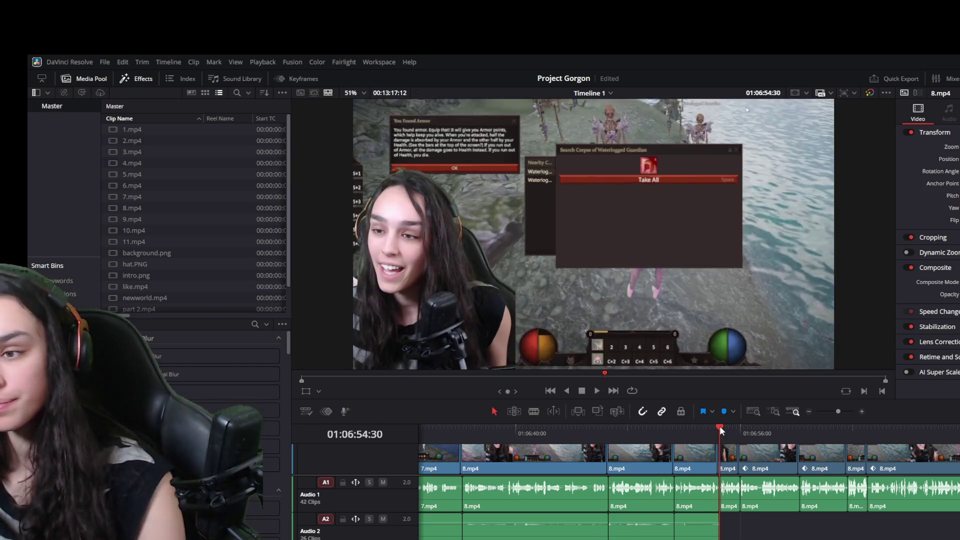
scroll(802, 491, "down", 2)
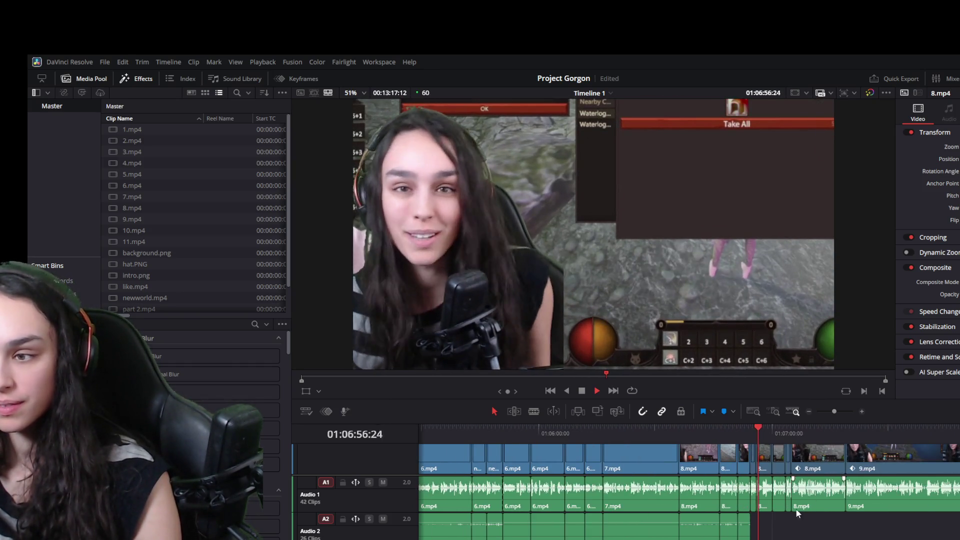
key("space")
scroll(806, 524, "down", 2)
scroll(754, 468, "right", 2)
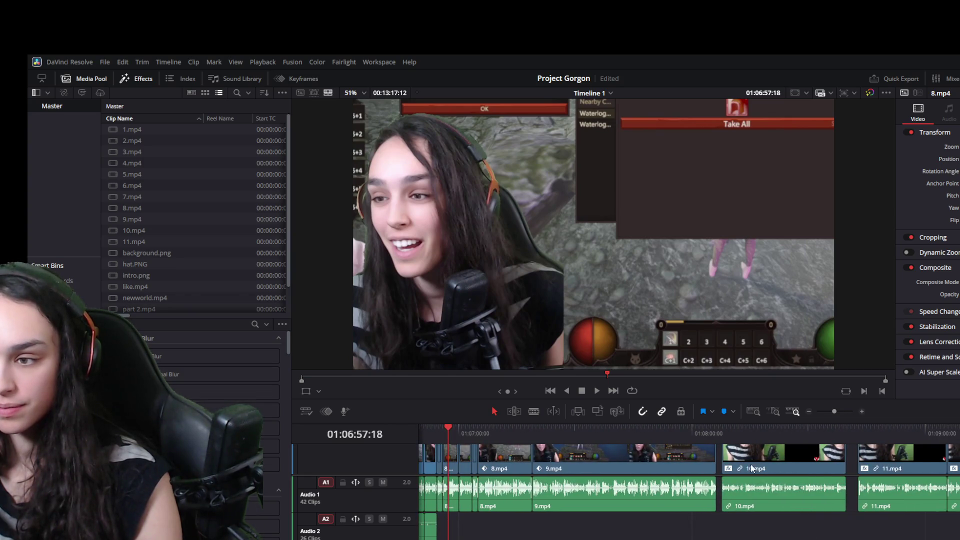
left_click(719, 428)
key("space")
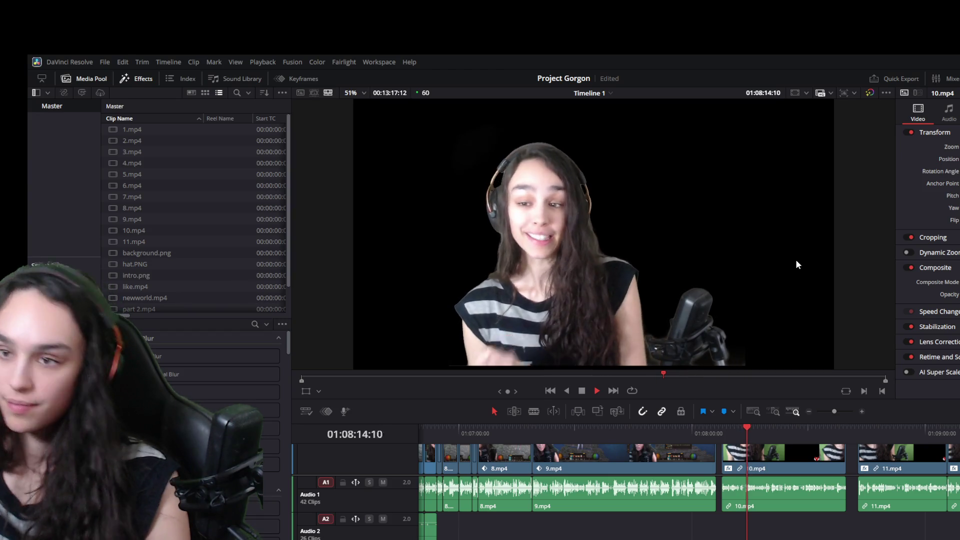
key("space")
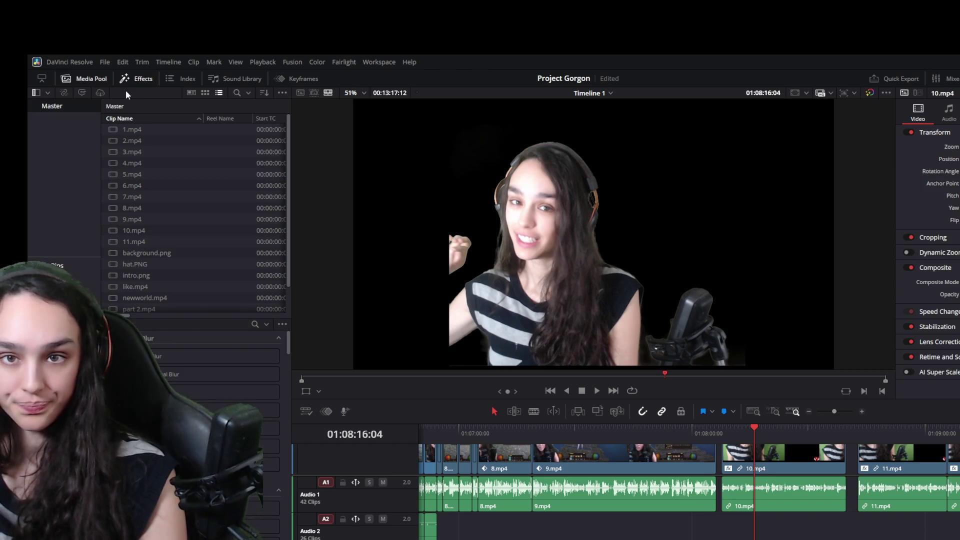
- Toggle the Media Pool clip list off and back on so the new recording appears
left_click(88, 78)
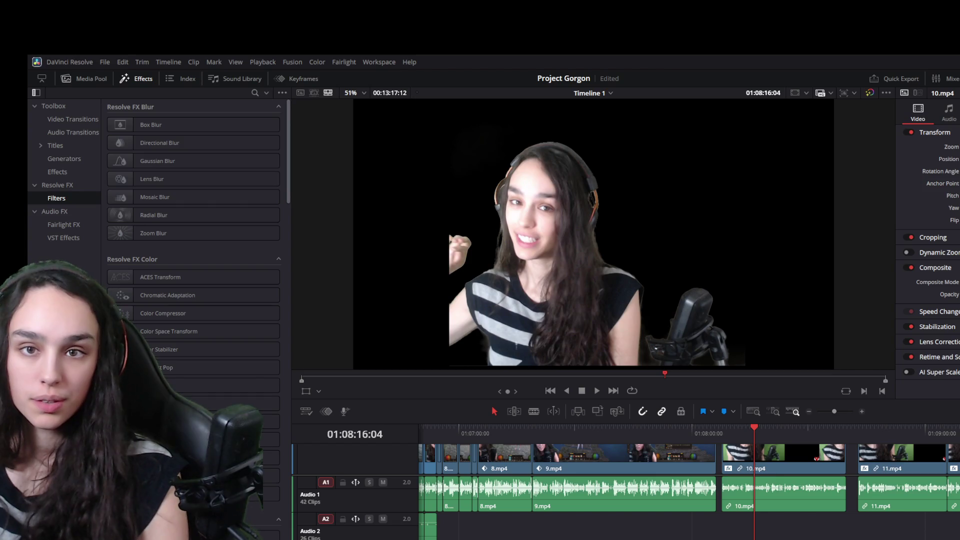
left_click(88, 78)
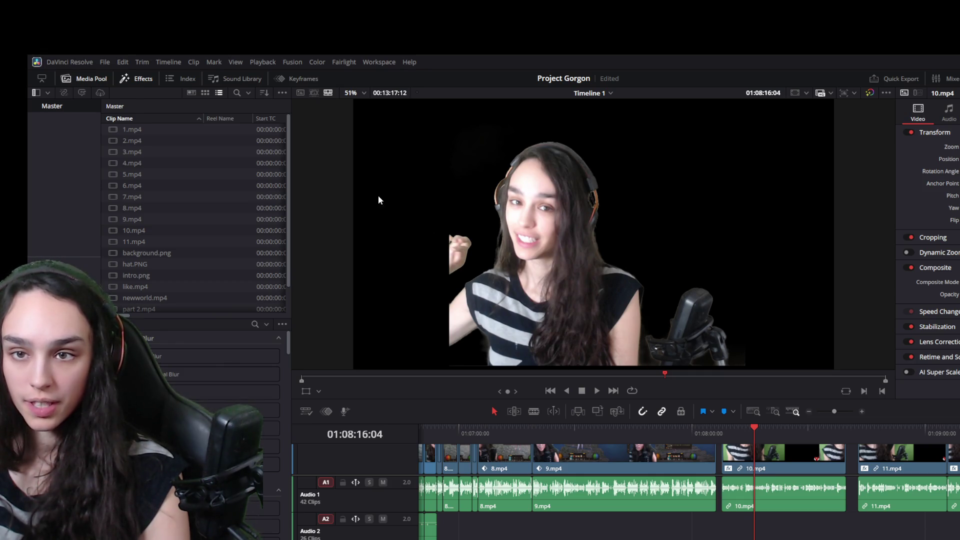
scroll(701, 465, "down", 5)
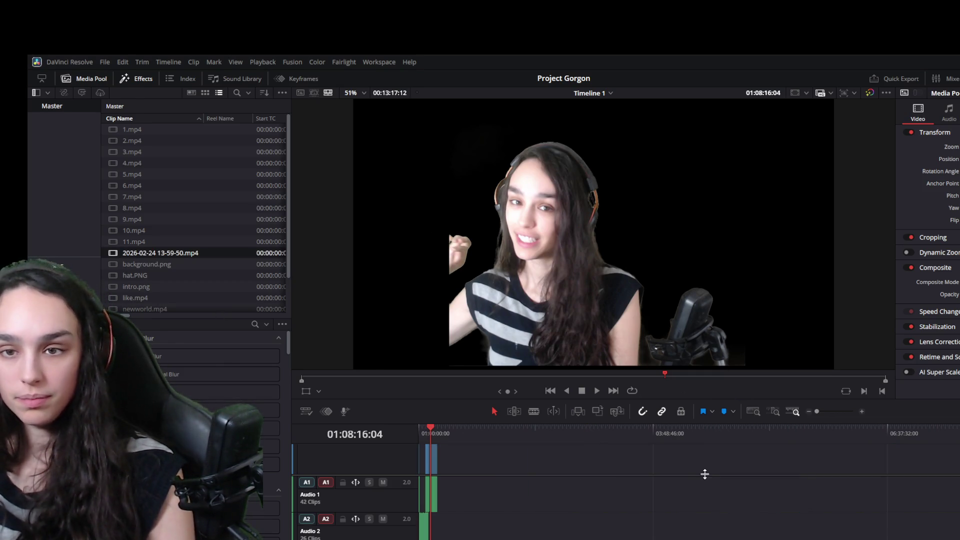
left_click_drag(444, 389, 486, 468)
left_click(589, 435)
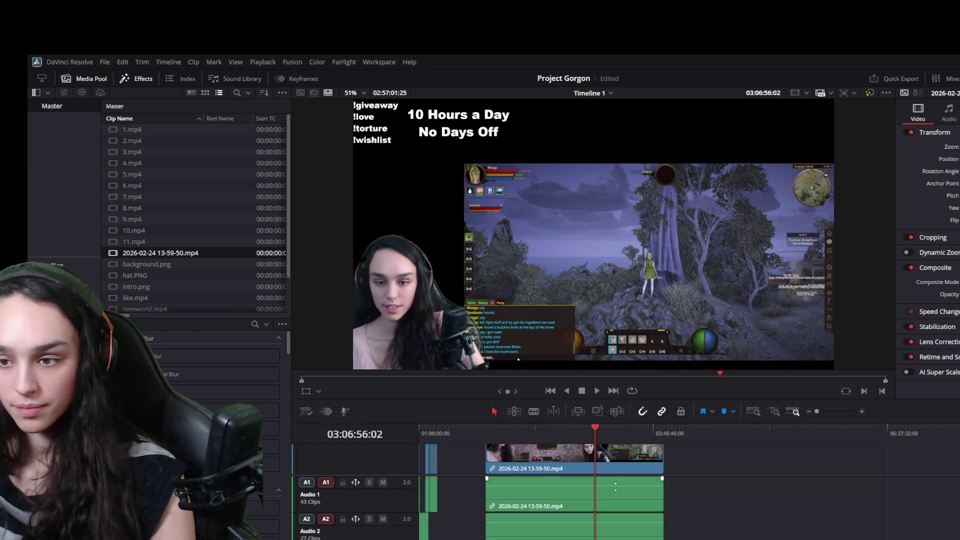
left_click(603, 504)
scroll(601, 518, "down", 2)
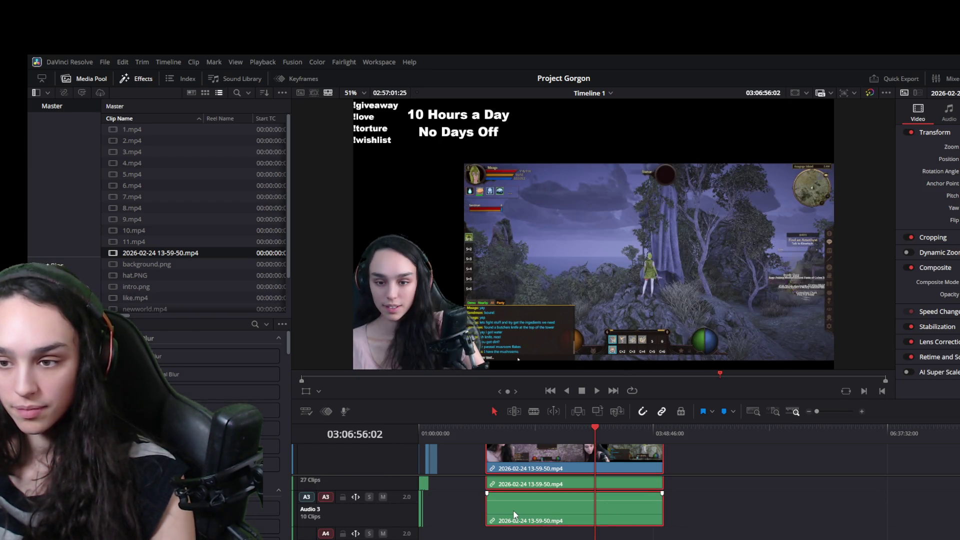
- Try moving the gameplay clip and its audio to another track, then undo both moves after playback
left_click_drag(527, 504, 747, 522)
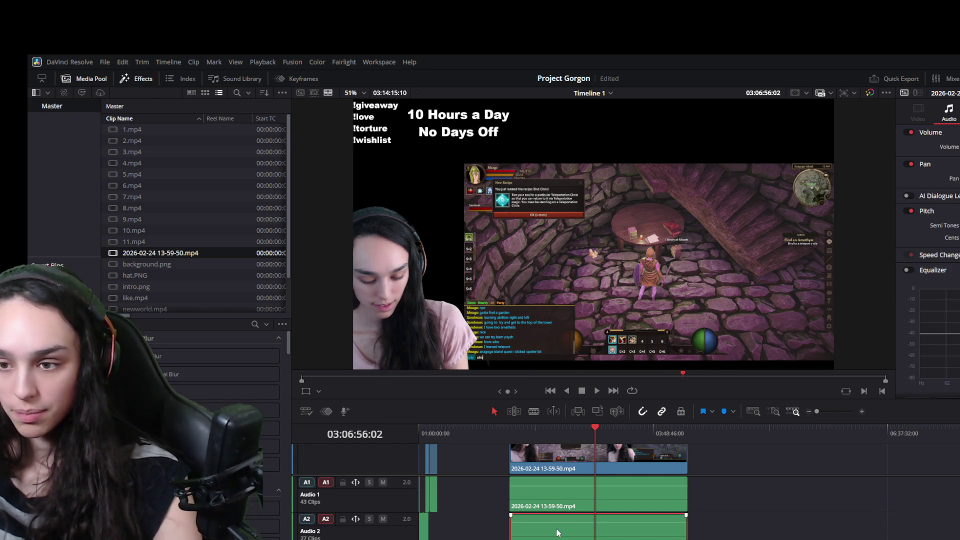
left_click_drag(748, 523, 806, 521)
key("ctrl+z")
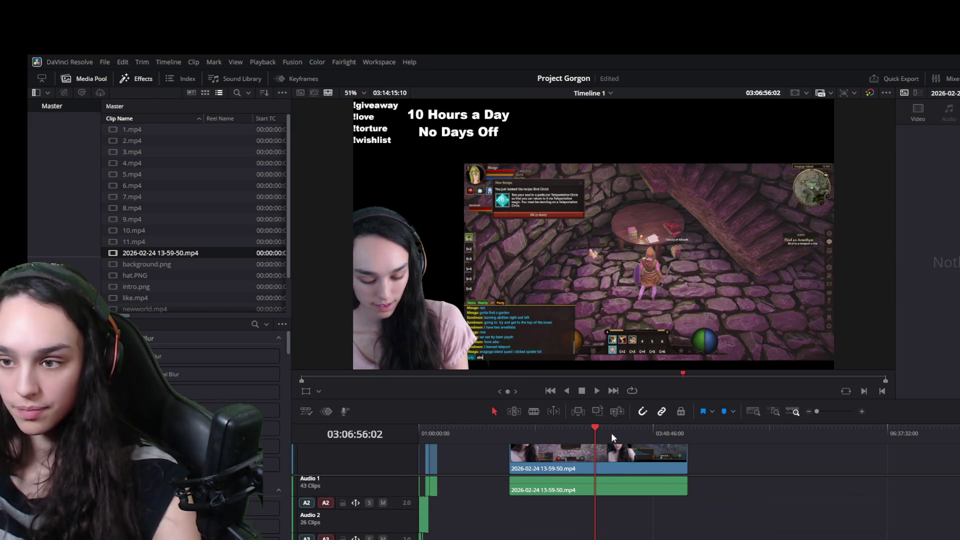
key("space")
scroll(630, 489, "up", 5)
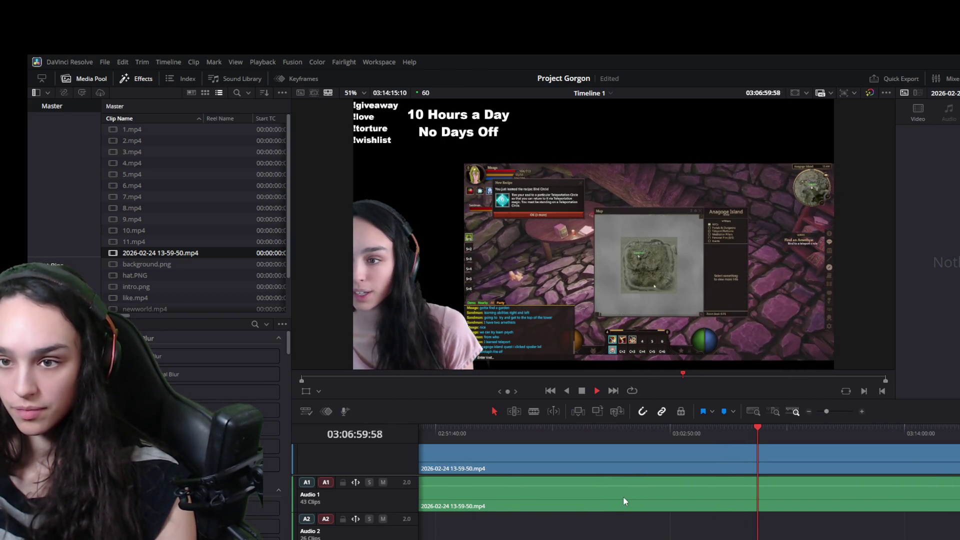
scroll(623, 496, "down", 5)
key("space")
key("ctrl+z")
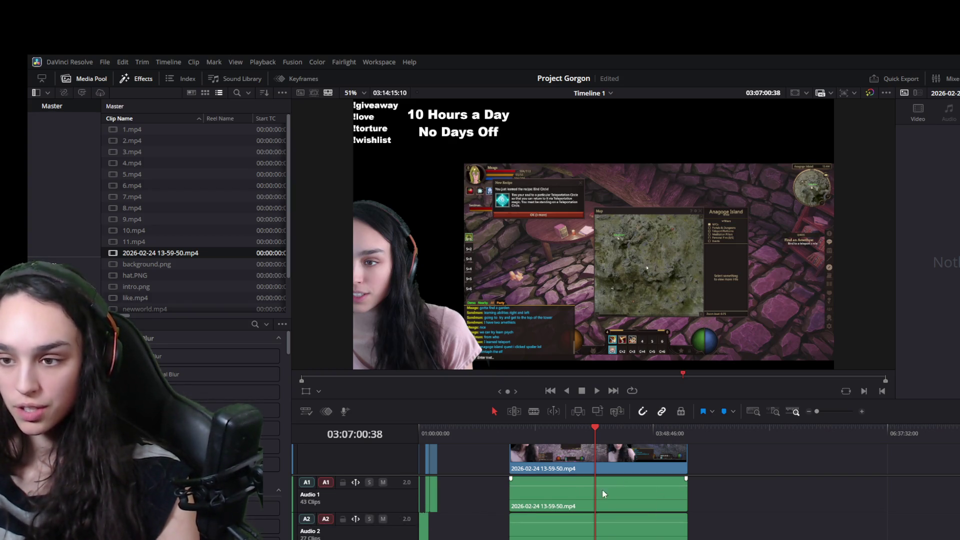
- Delete the duplicate gameplay audio copies from Audio 1
left_click_drag(609, 489, 798, 497)
key("Delete")
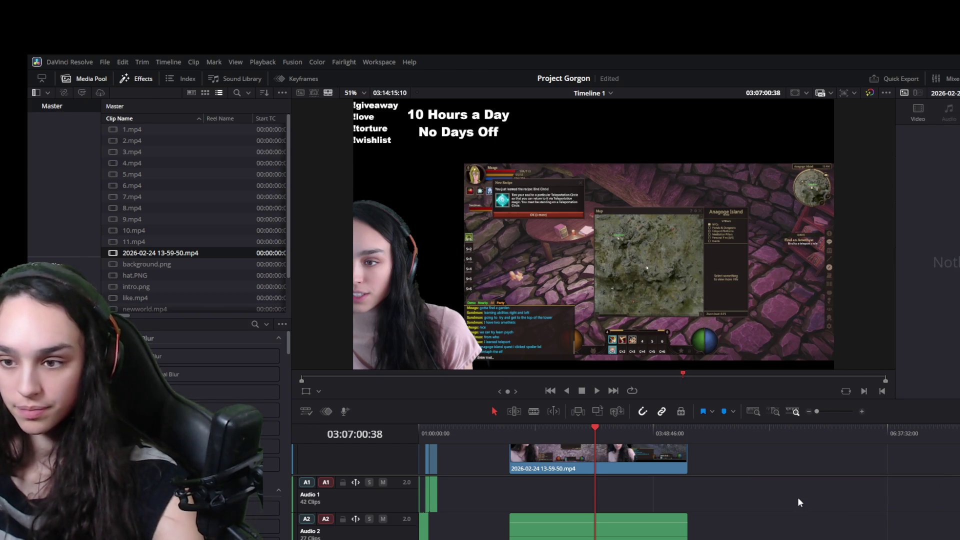
left_click(636, 530)
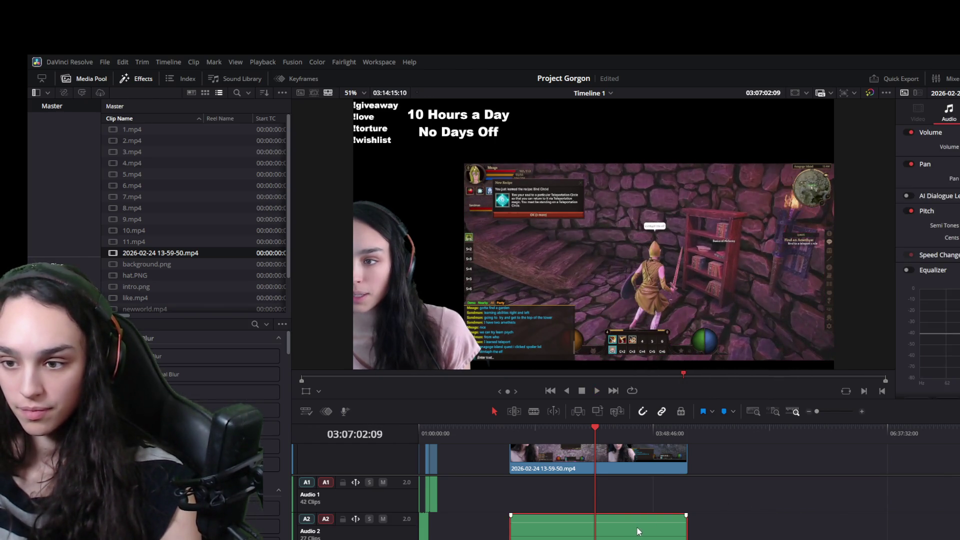
left_click_drag(634, 531, 803, 502)
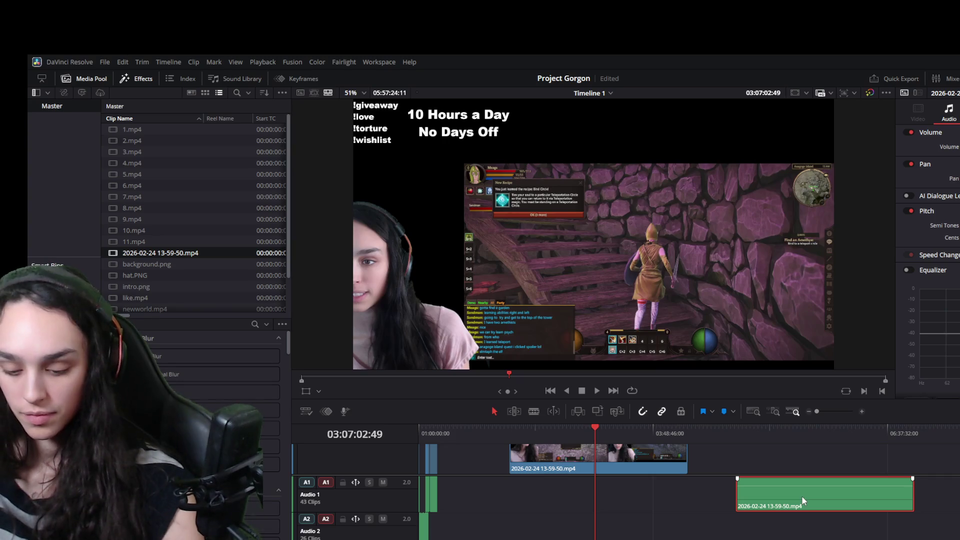
key("Delete")
scroll(613, 511, "down", 1)
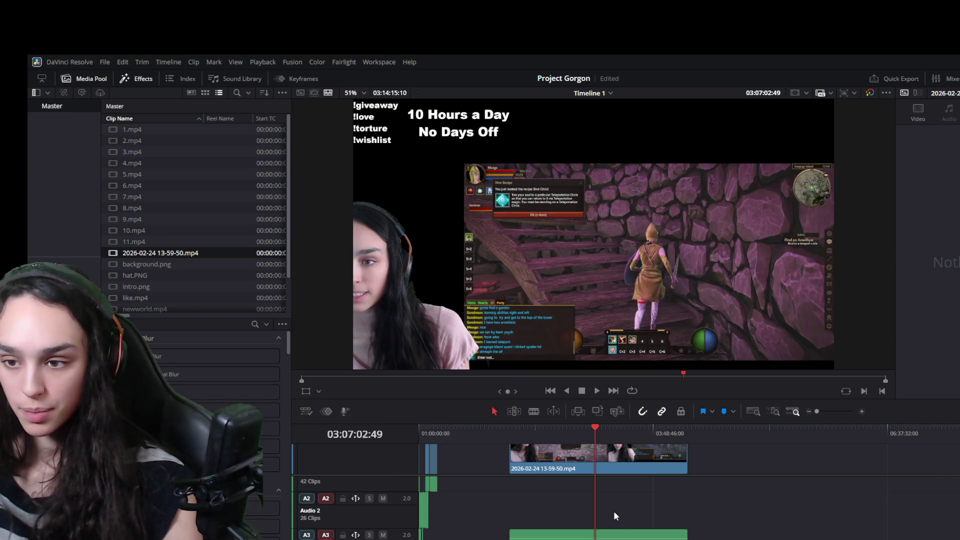
- Move the remaining gameplay audio onto Audio 2, leaving Audio 1 empty, and play back to check
left_click_drag(613, 534, 612, 491)
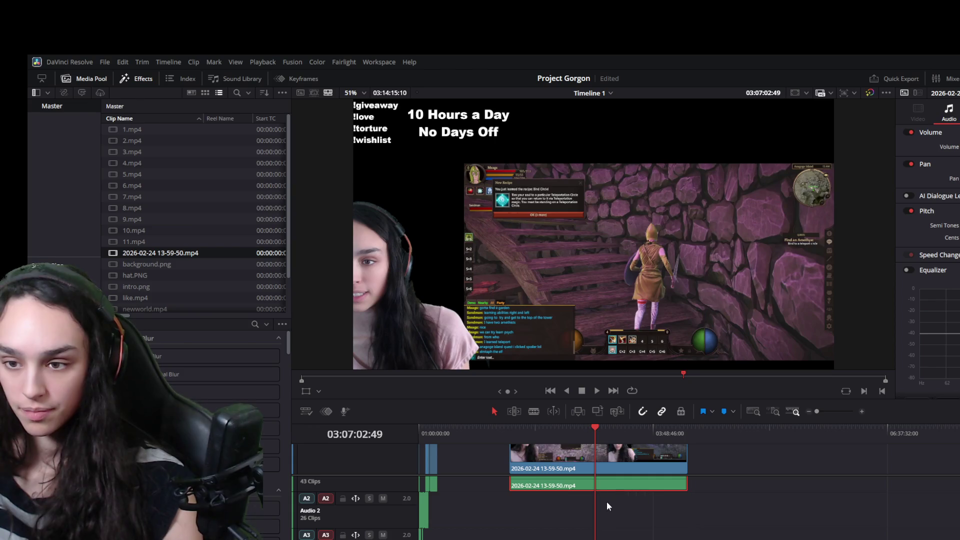
scroll(608, 504, "up", 3)
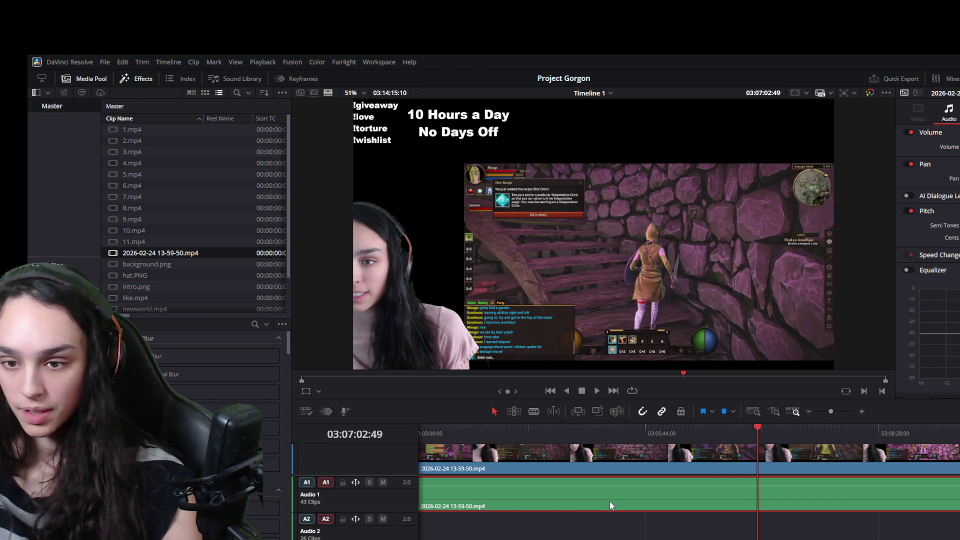
left_click_drag(606, 495, 608, 518)
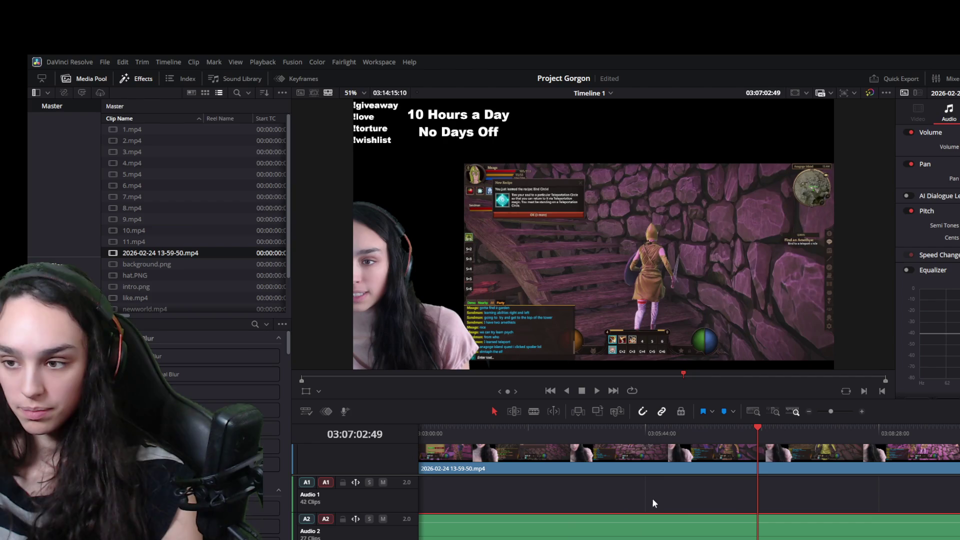
key("space")
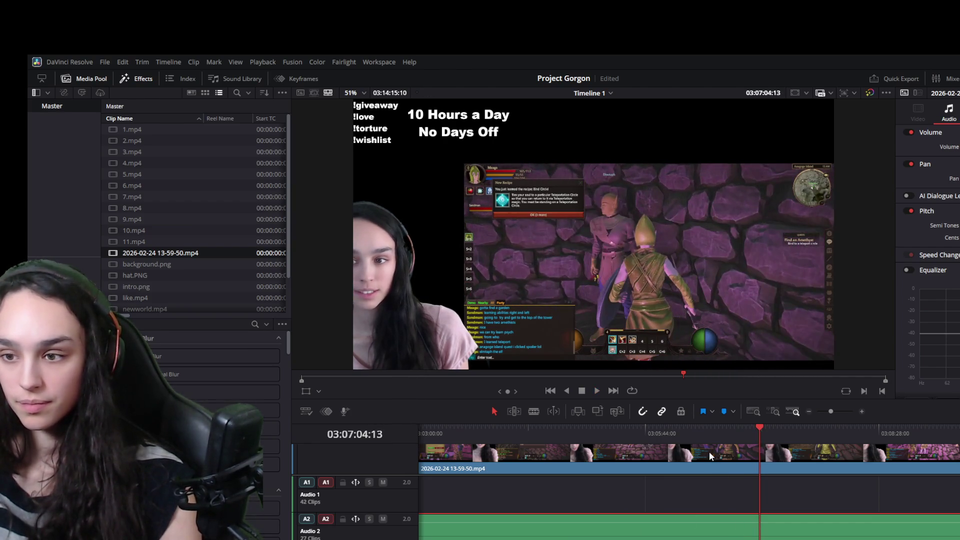
left_click(708, 451)
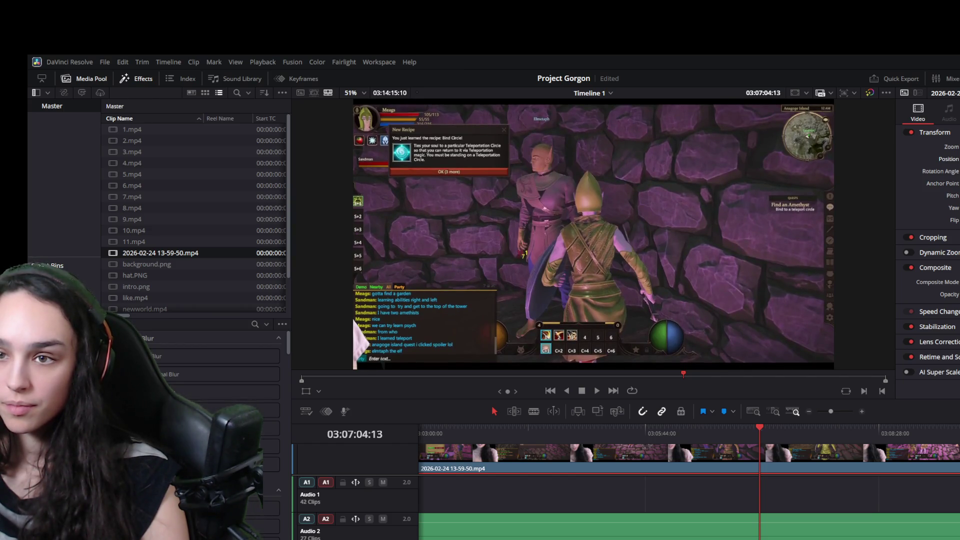
scroll(688, 488, "down", 3)
scroll(675, 495, "down", 3)
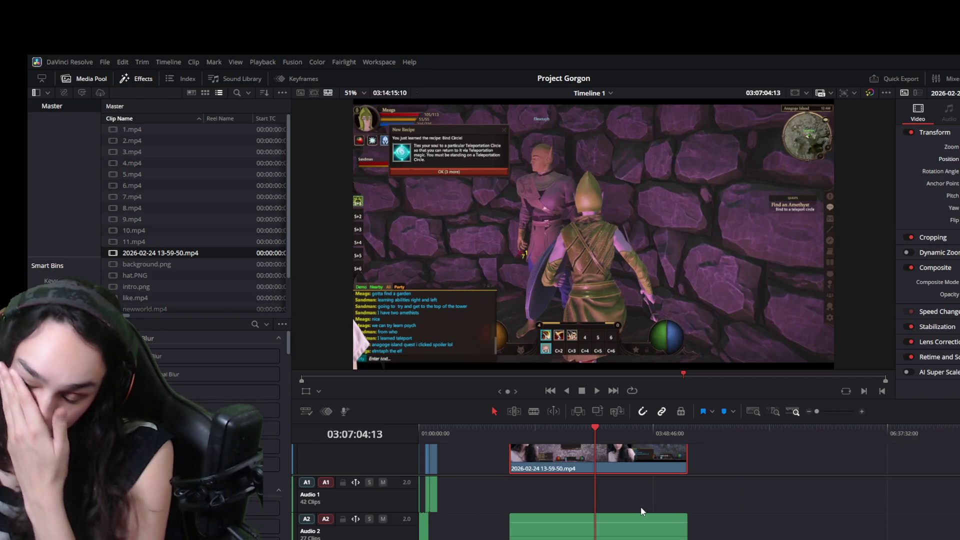
- Drag the viewer/timeline border up to enlarge the timeline and shrink the preview
left_click_drag(582, 402, 581, 318)
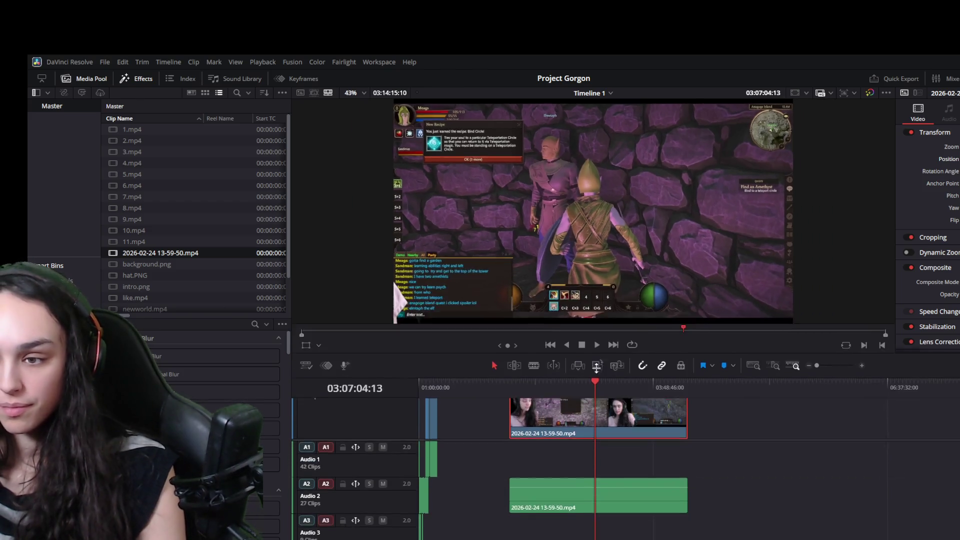
scroll(492, 456, "up", 5)
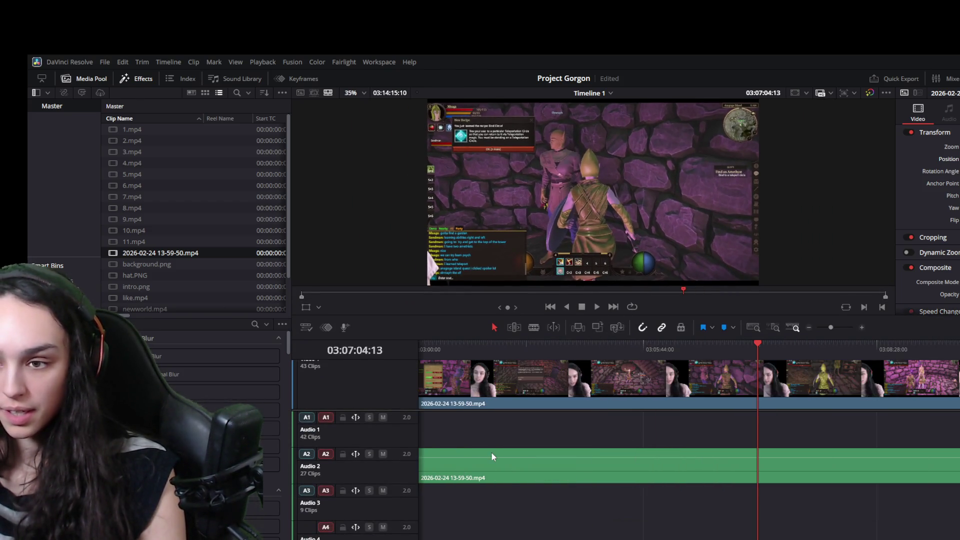
scroll(615, 527, "left", 5)
scroll(445, 531, "left", 5)
scroll(435, 531, "left", 5)
scroll(444, 534, "left", 5)
scroll(443, 535, "right", 3)
- Move every clip from 10.mp4 onward up one track and briefly review the webcam clip
left_click_drag(956, 386, 562, 394)
scroll(561, 408, "down", 3)
left_click(591, 418)
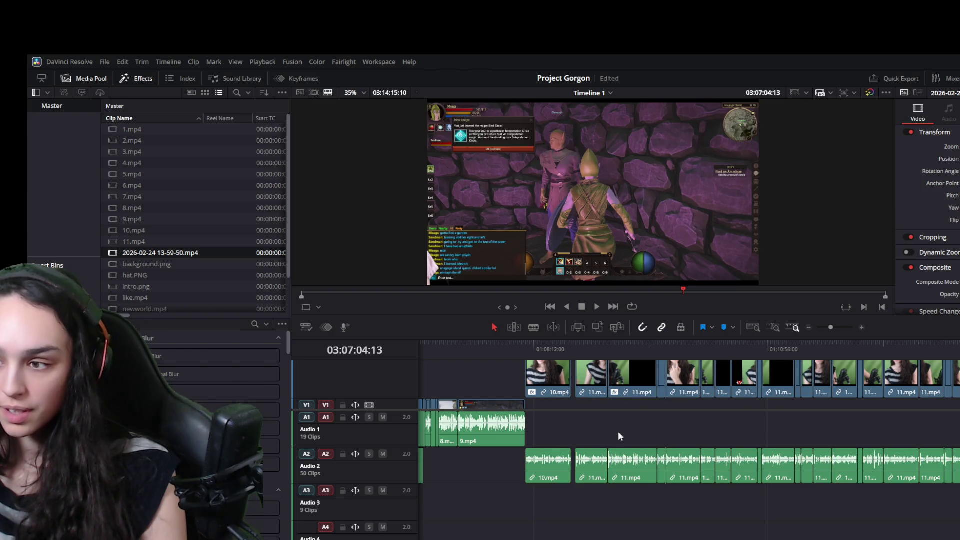
key("y")
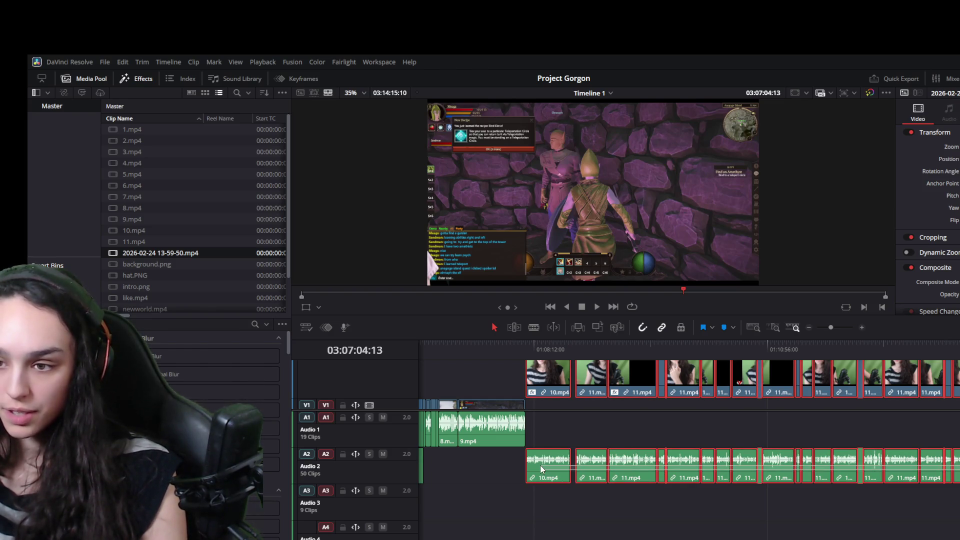
left_click_drag(548, 457, 550, 454)
left_click(638, 415)
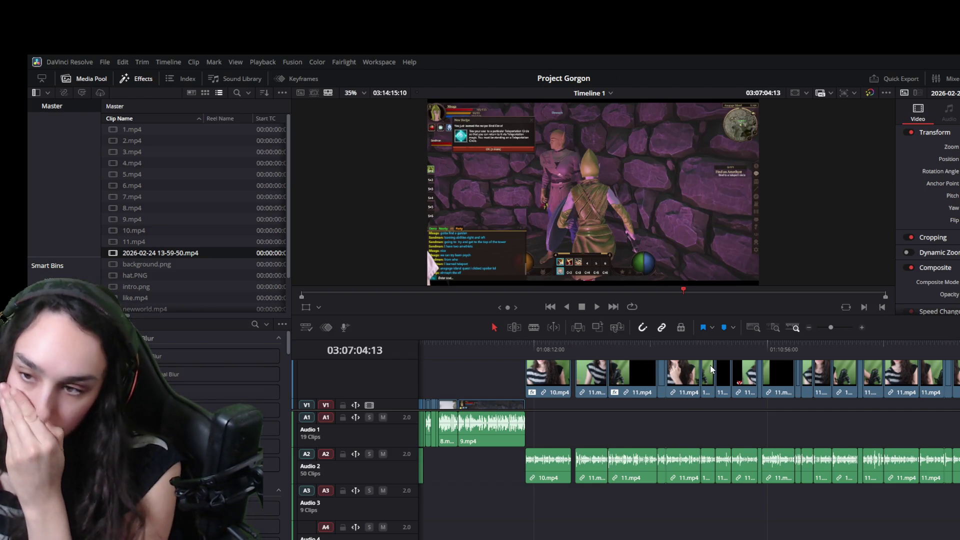
left_click(677, 348)
key("space")
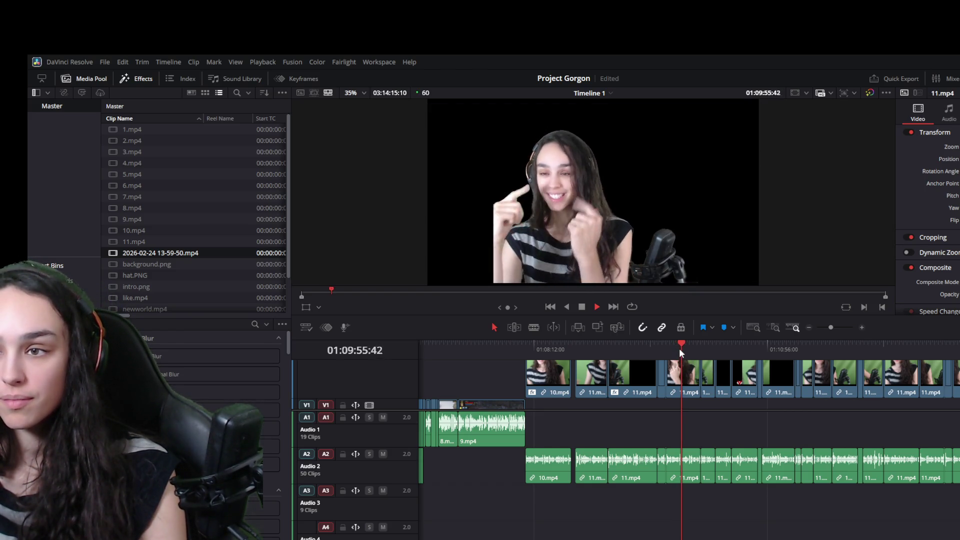
key("space")
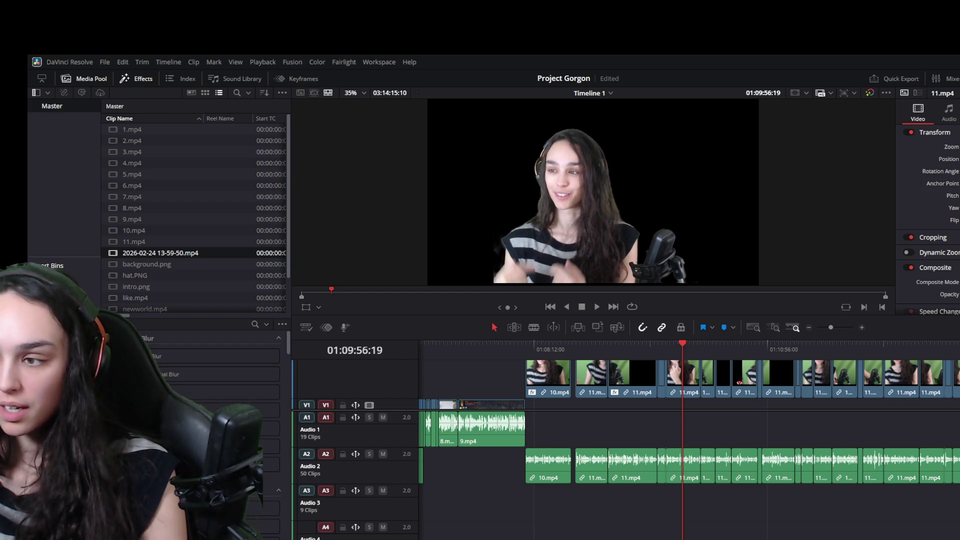
- Unlink the clips from 10.mp4 onward, move their audio up onto Audio 1, then relink video and audio
key("y")
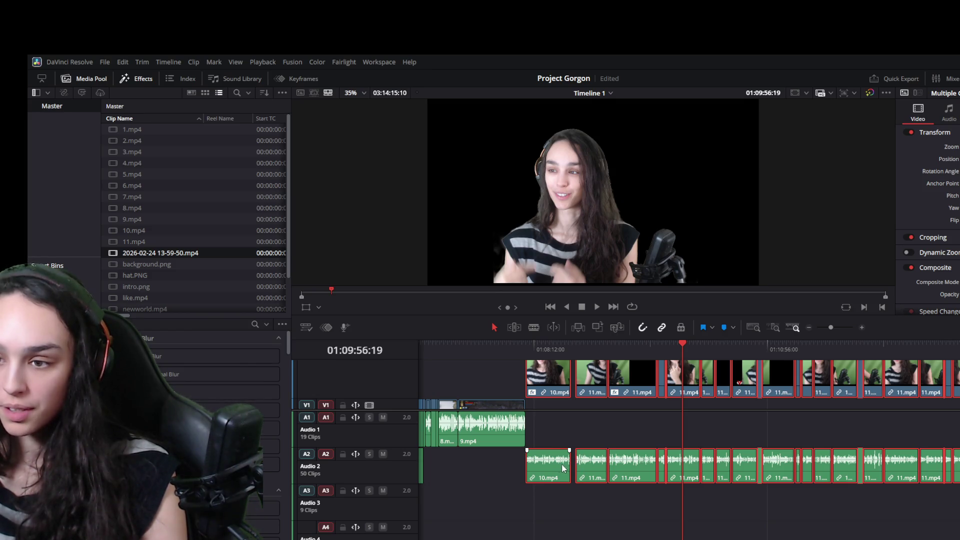
key("ctrl+shift+a")
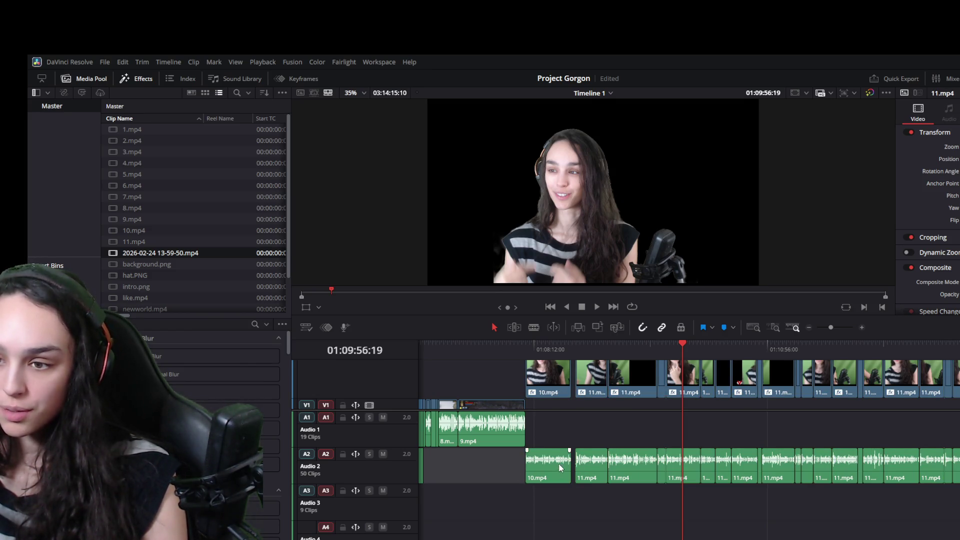
key("ctrl+y")
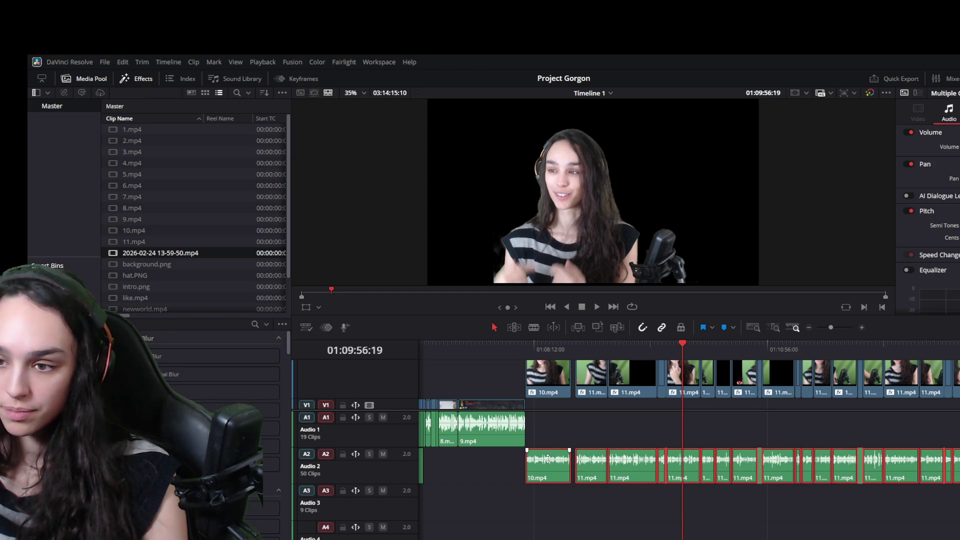
left_click_drag(548, 461, 549, 443)
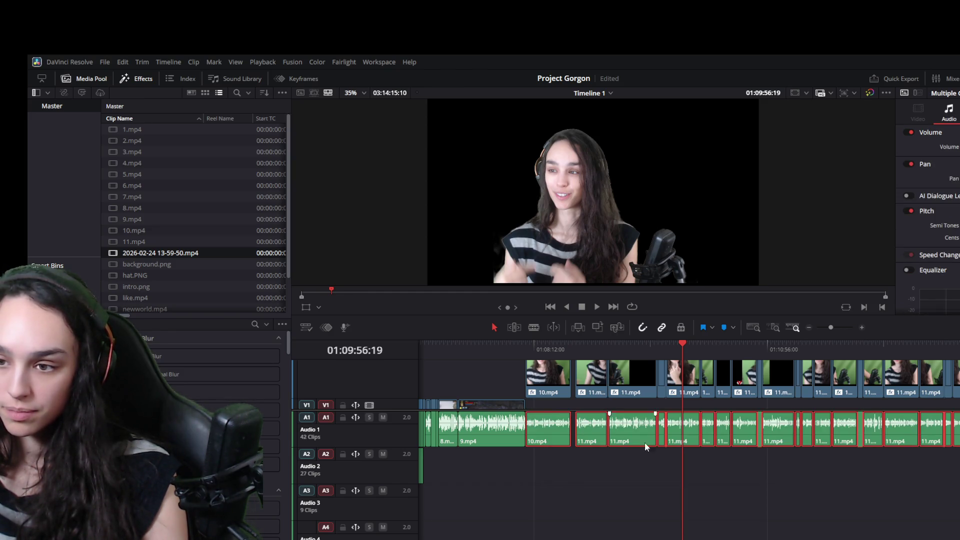
key("ctrl+y")
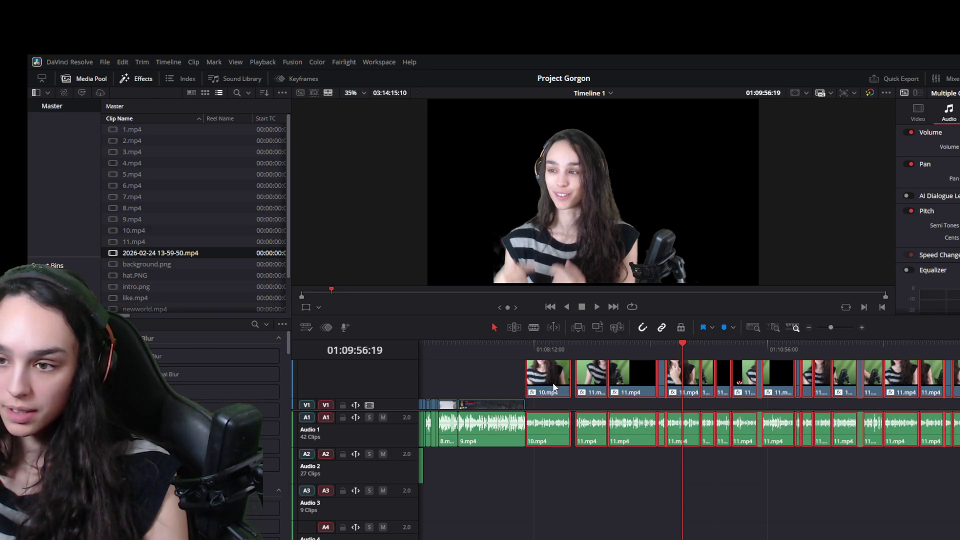
key("ctrl+alt+l")
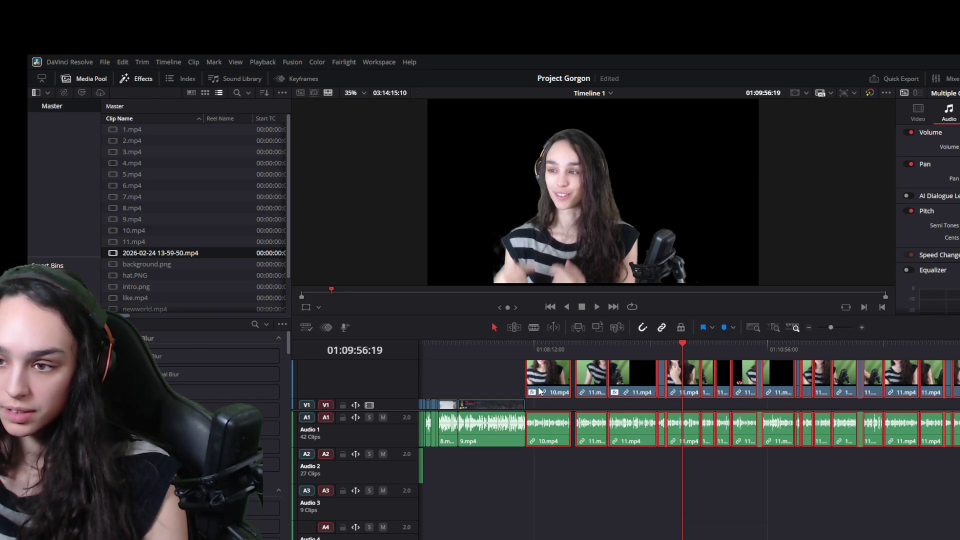
- Save the project and jump the playhead to the long gameplay recording near 03:34
left_click(630, 490)
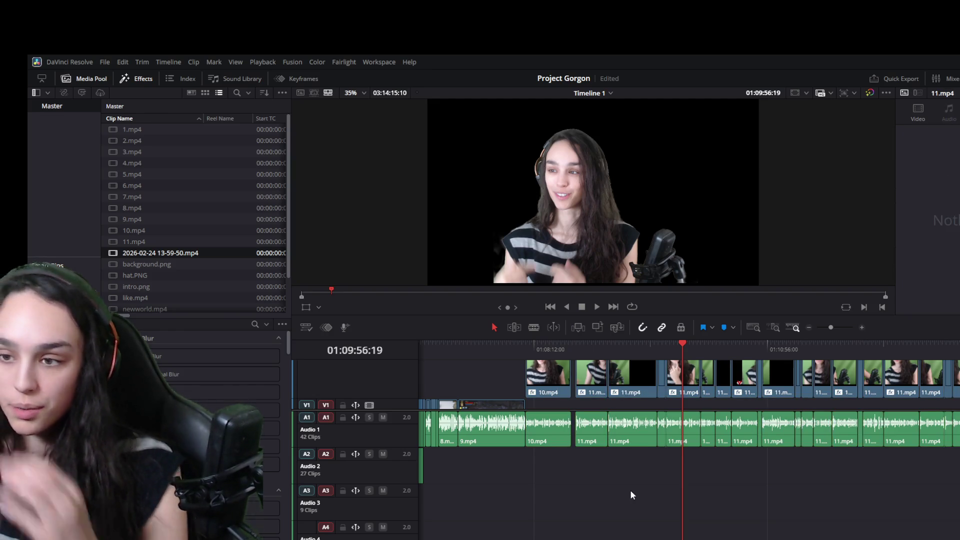
key("ctrl+s")
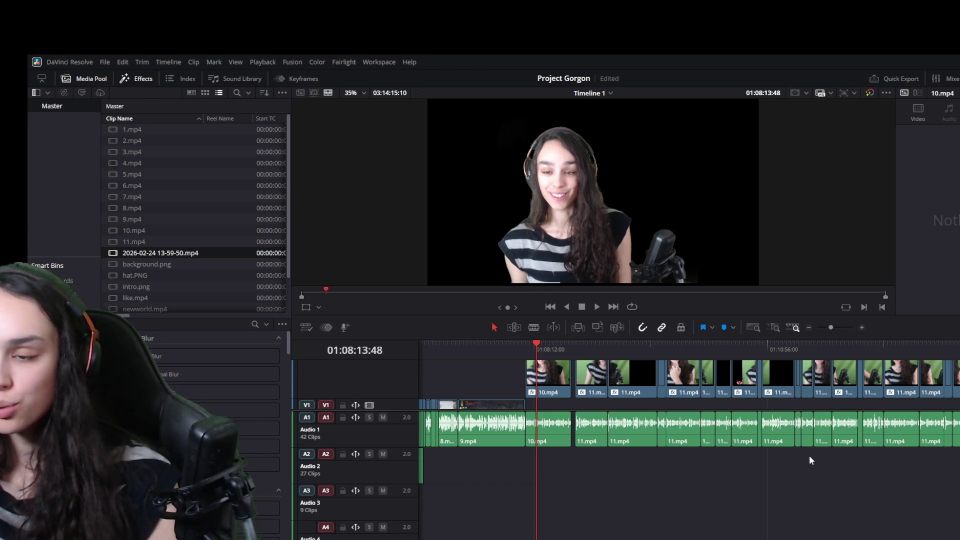
key("shift+z")
left_click(632, 357)
key("shift+z")
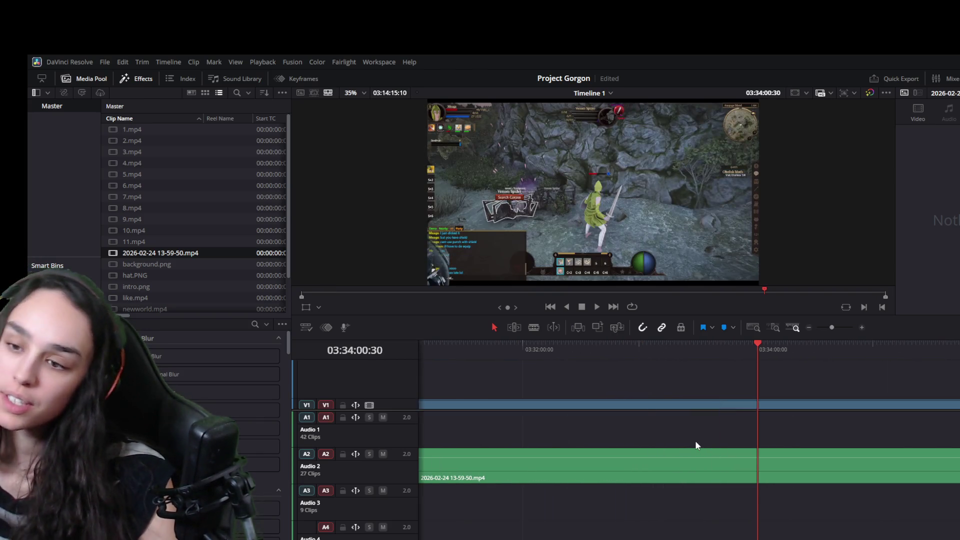
- Move the gameplay recording's video and audio left so they start at the playhead around 02:04
key("space")
key("space")
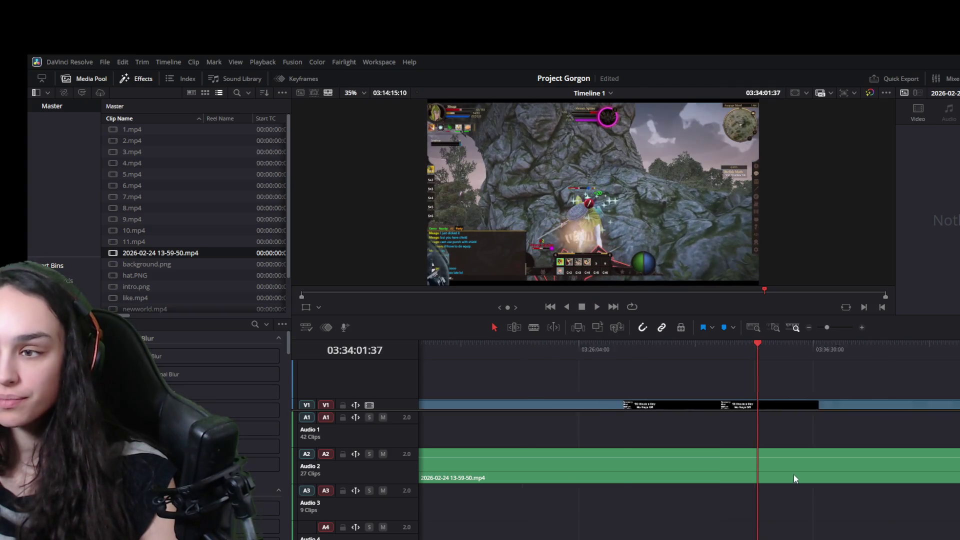
scroll(794, 475, "up", 2)
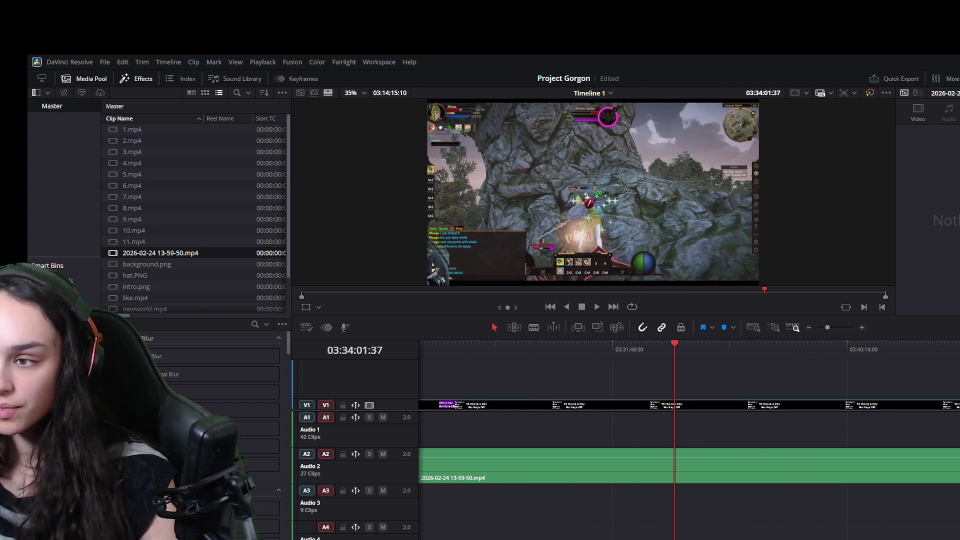
scroll(675, 442, "right", 2)
scroll(675, 443, "right", 2)
scroll(675, 443, "right", 5)
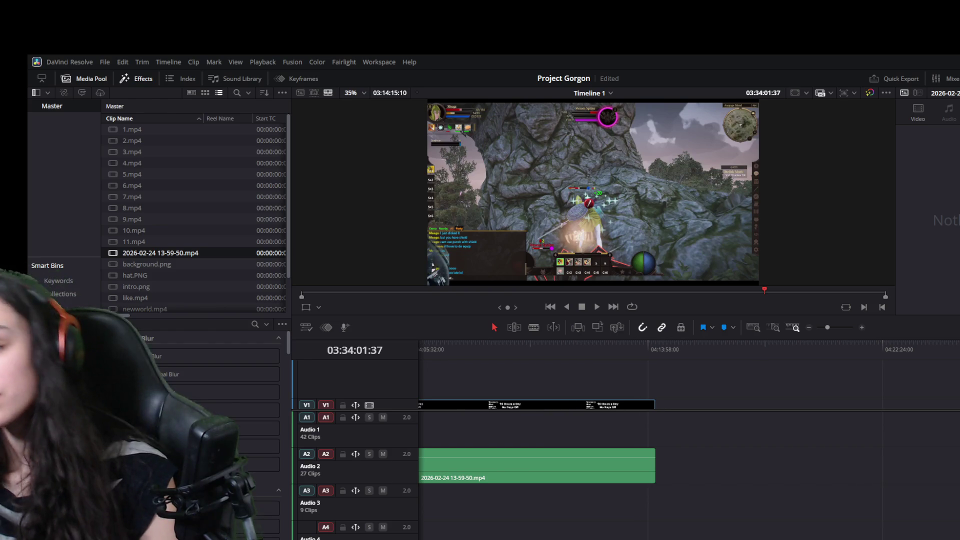
scroll(676, 442, "left", 5)
scroll(675, 443, "left", 3)
scroll(675, 443, "left", 2)
scroll(674, 442, "left", 2)
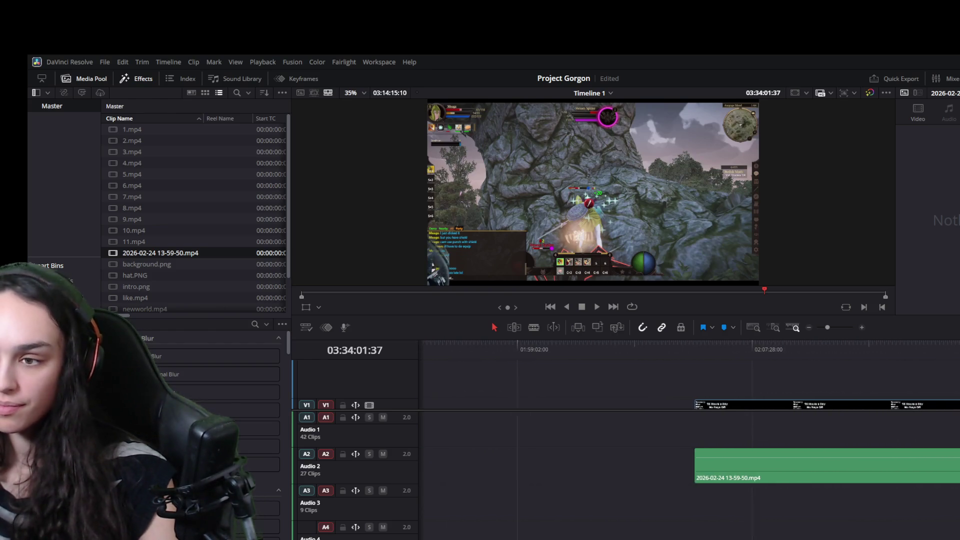
key("shift+z")
key("shift+z")
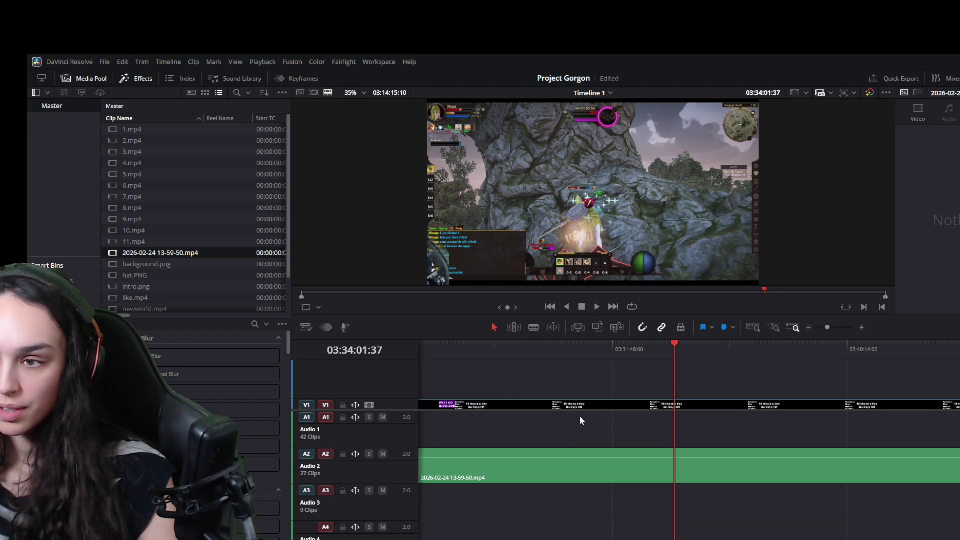
scroll(788, 406, "left", 2)
scroll(788, 406, "left", 2)
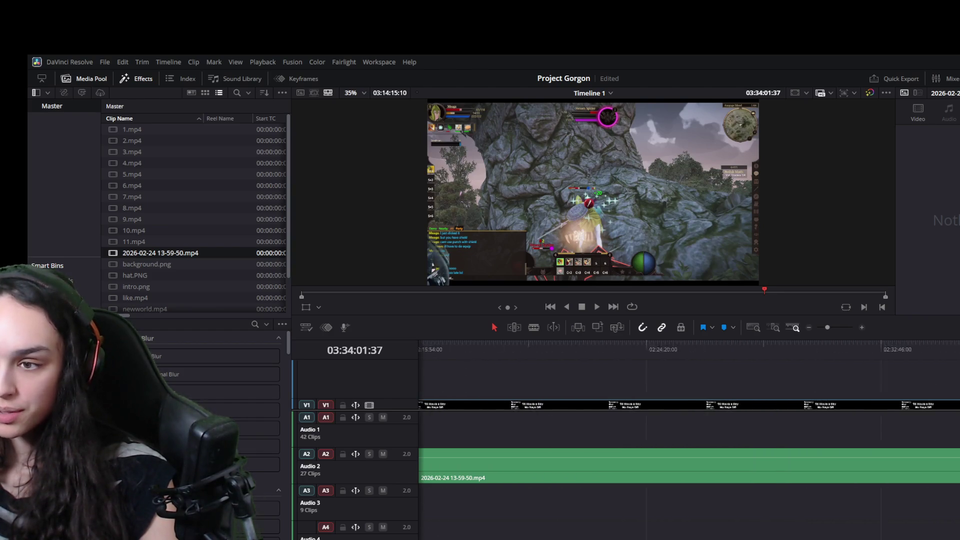
scroll(788, 406, "left", 5)
scroll(788, 406, "right", 1)
left_click_drag(781, 344, 731, 343)
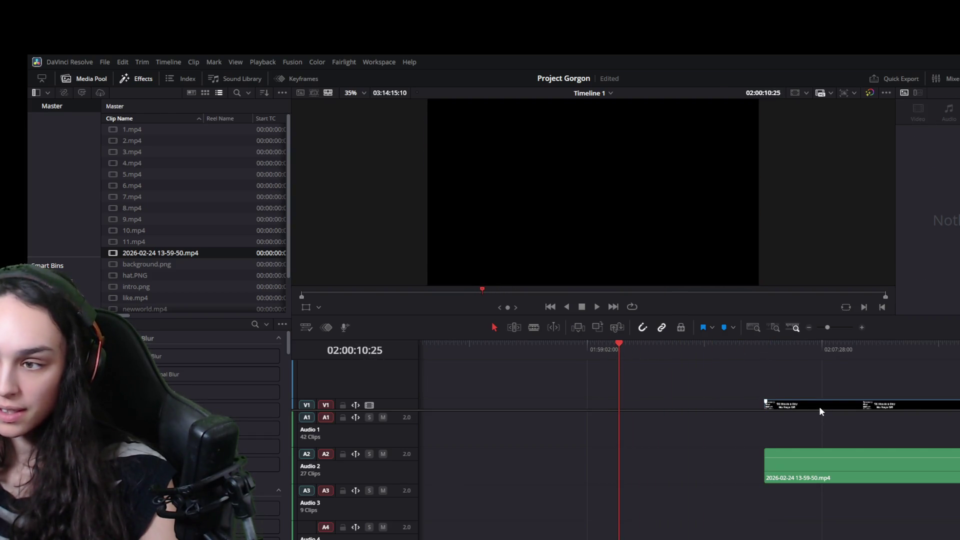
left_click_drag(819, 407, 670, 404)
key("ctrl+z")
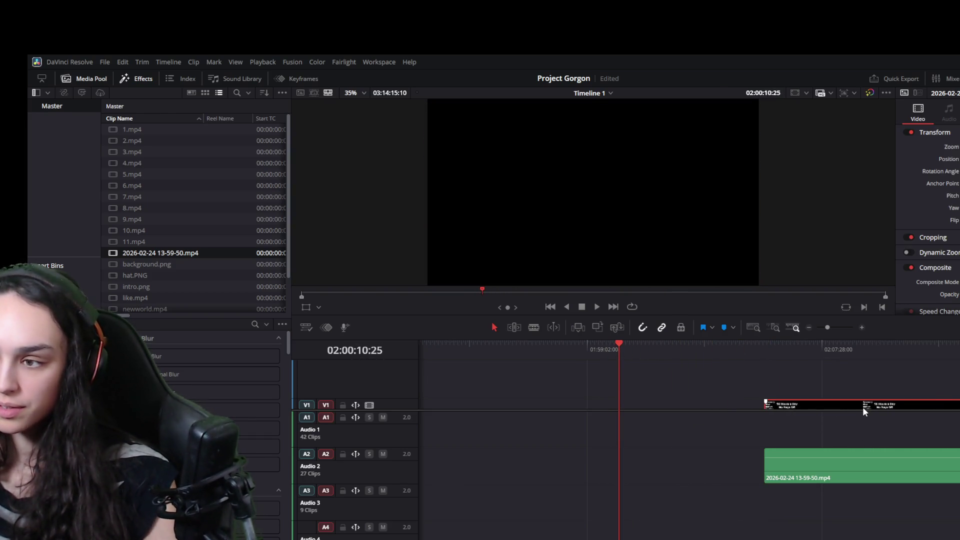
left_click_drag(873, 469, 662, 492)
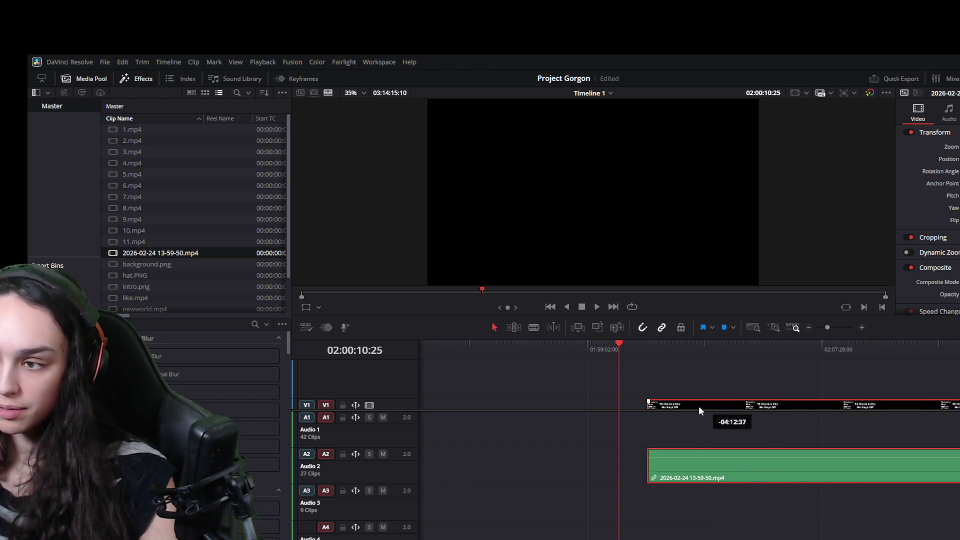
scroll(668, 504, "down", 5)
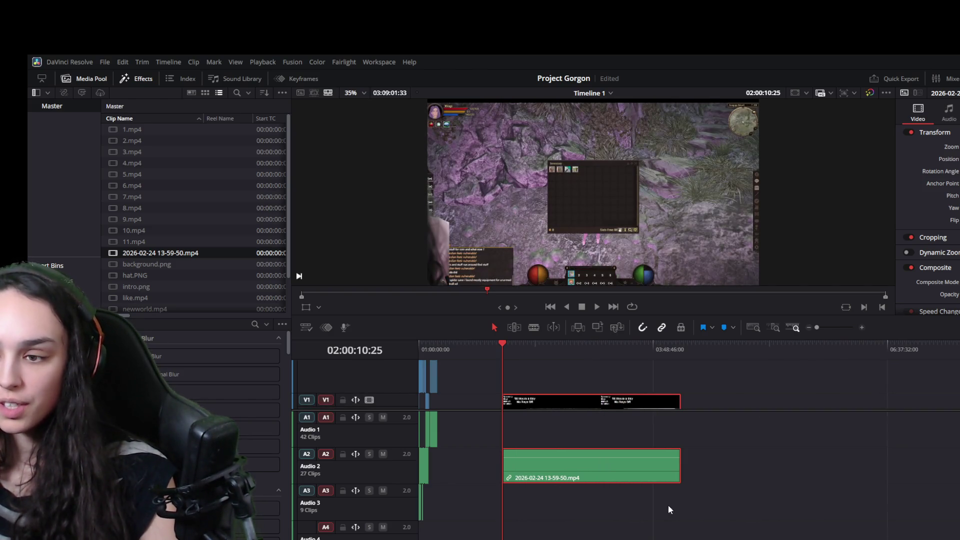
- Review the moved gameplay clip around 04:00 and narrow the Media Pool clip list
left_click_drag(649, 347, 677, 351)
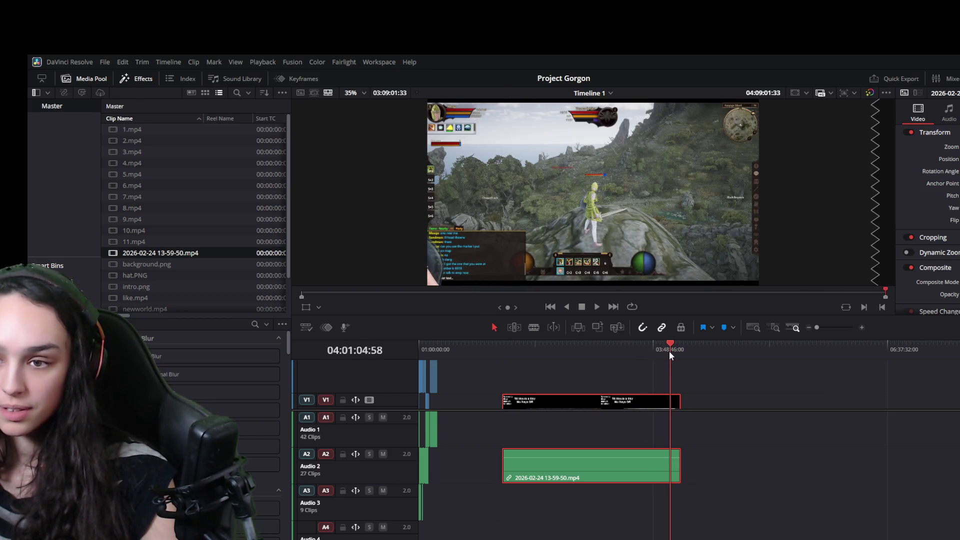
left_click_drag(677, 350, 668, 352)
scroll(701, 442, "up", 5)
scroll(701, 440, "up", 2)
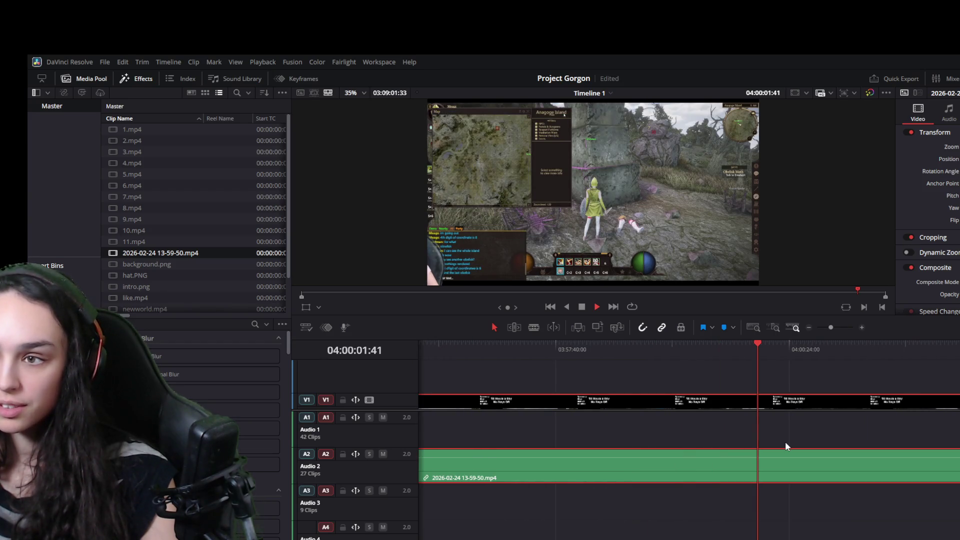
key("space")
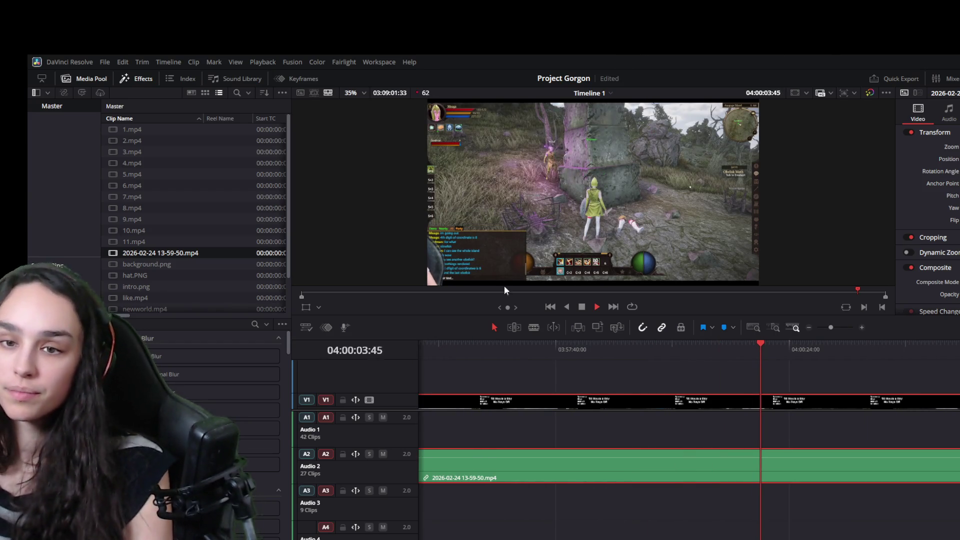
key("space")
left_click_drag(289, 294, 149, 299)
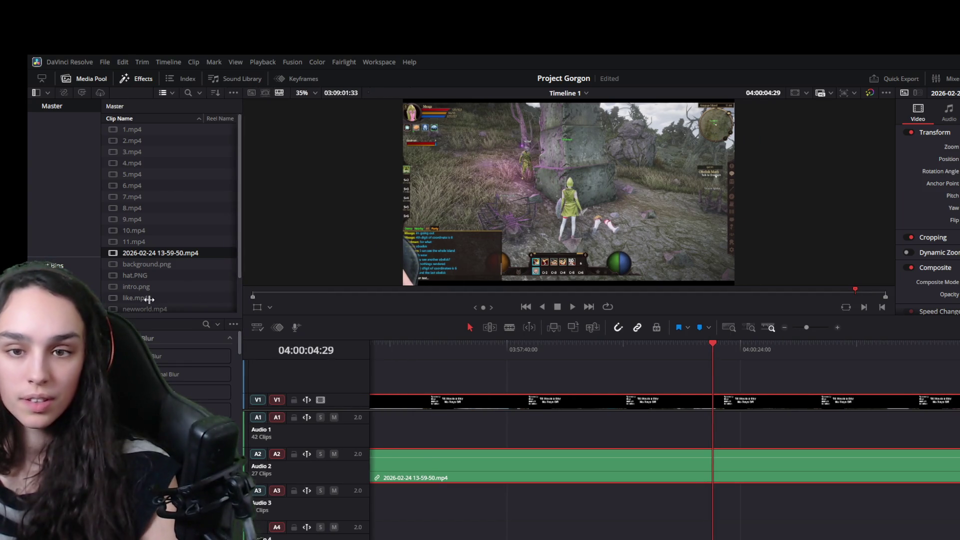
- Enlarge the viewer above the timeline and play through the gameplay footage to about 04:00:44
left_click_drag(475, 318, 477, 417)
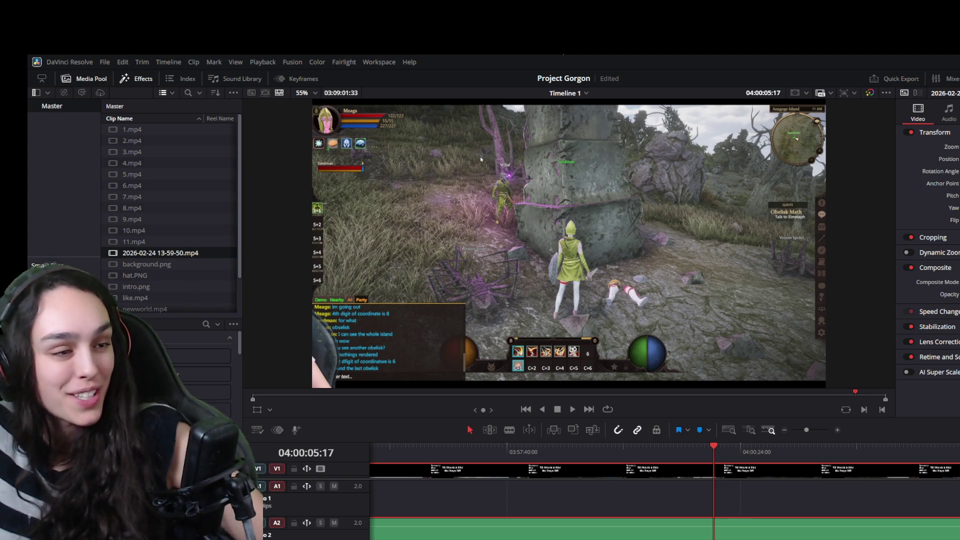
key("space")
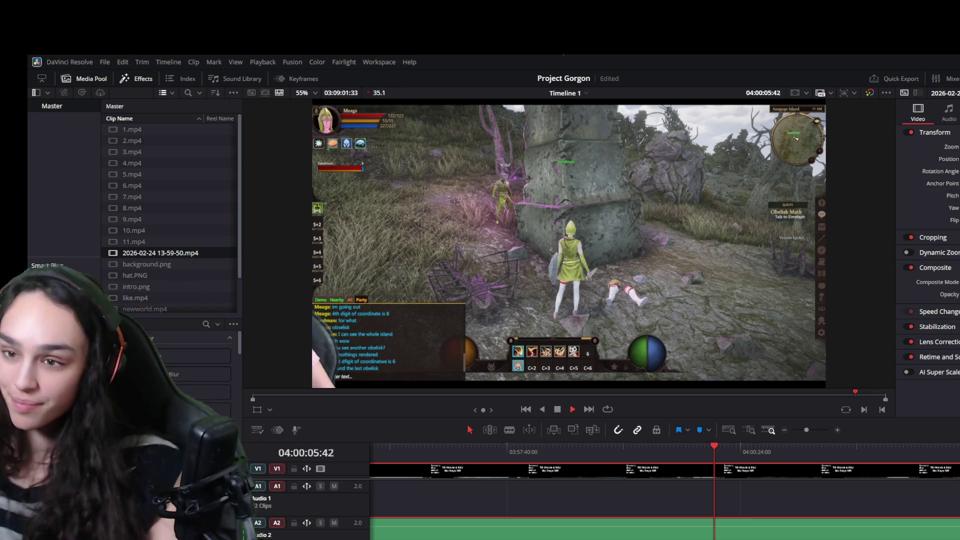
key("space")
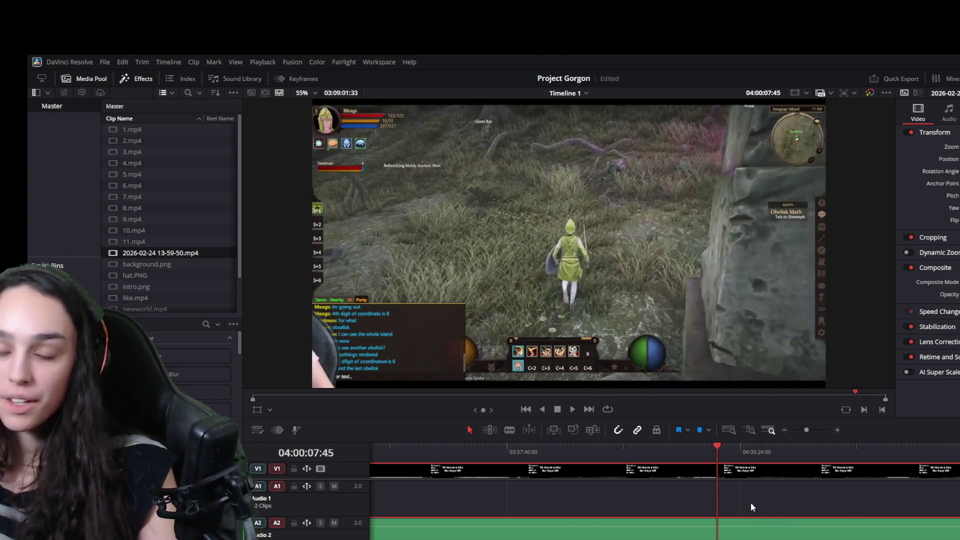
key("space")
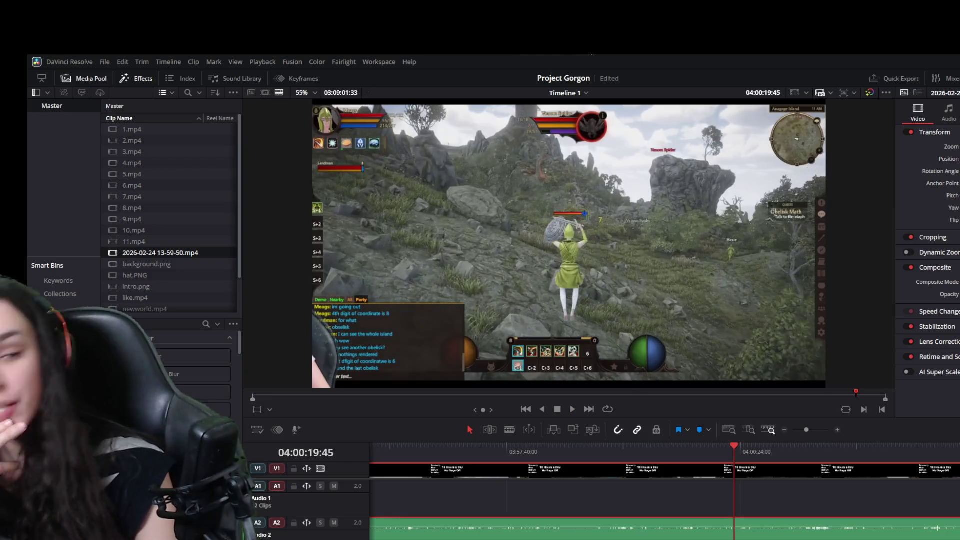
key("space")
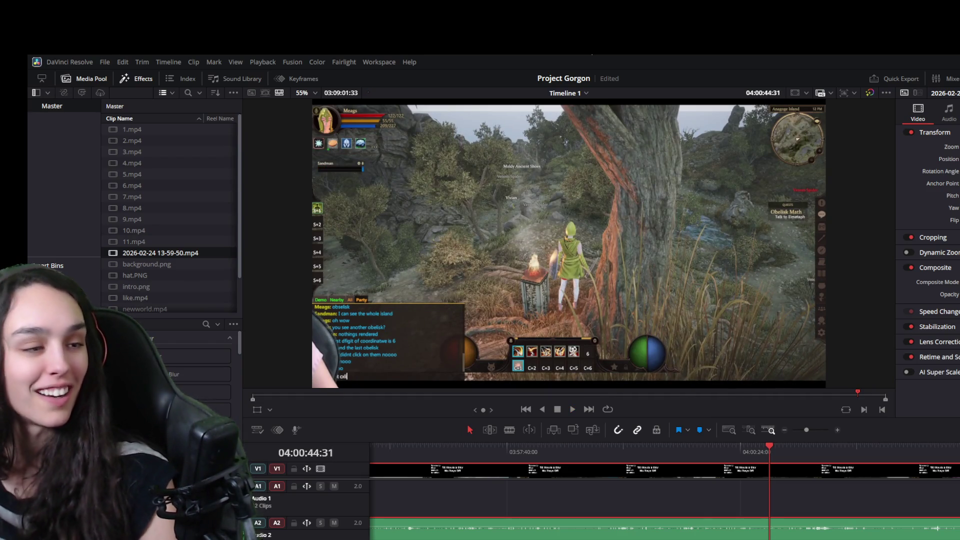
key("space")
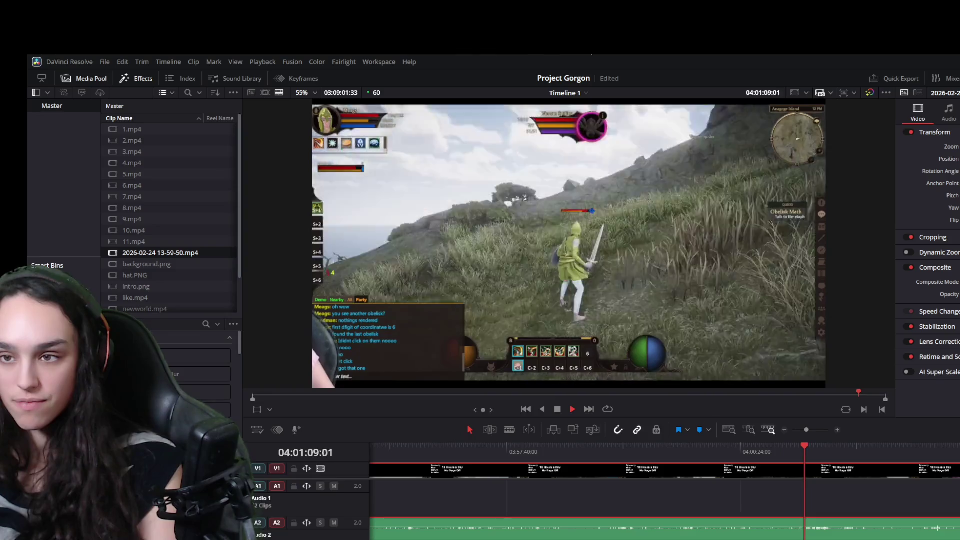
- Scrub back to about 04:00:56, replay, and blade the gameplay video and audio at 04:01:02
key("space")
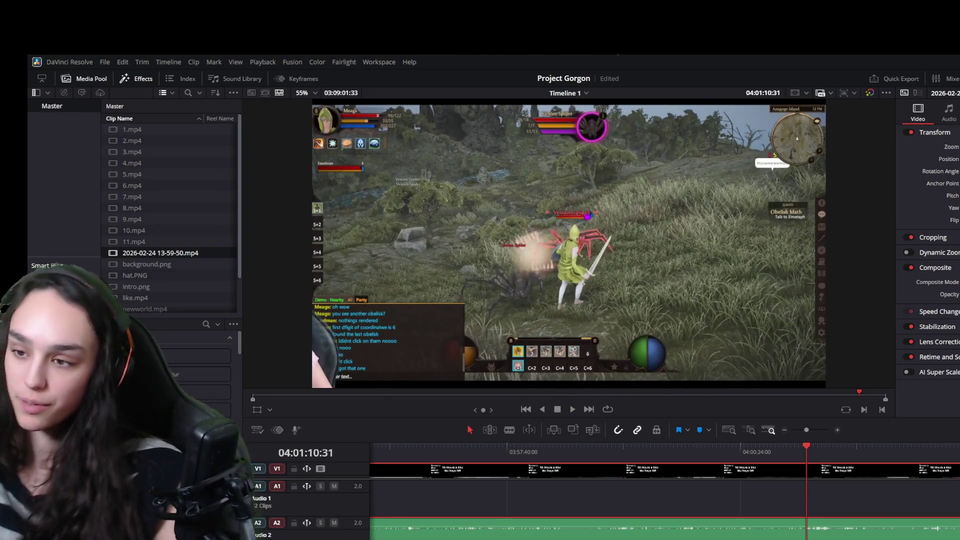
left_click(793, 449)
left_click_drag(793, 448, 786, 448)
key("space")
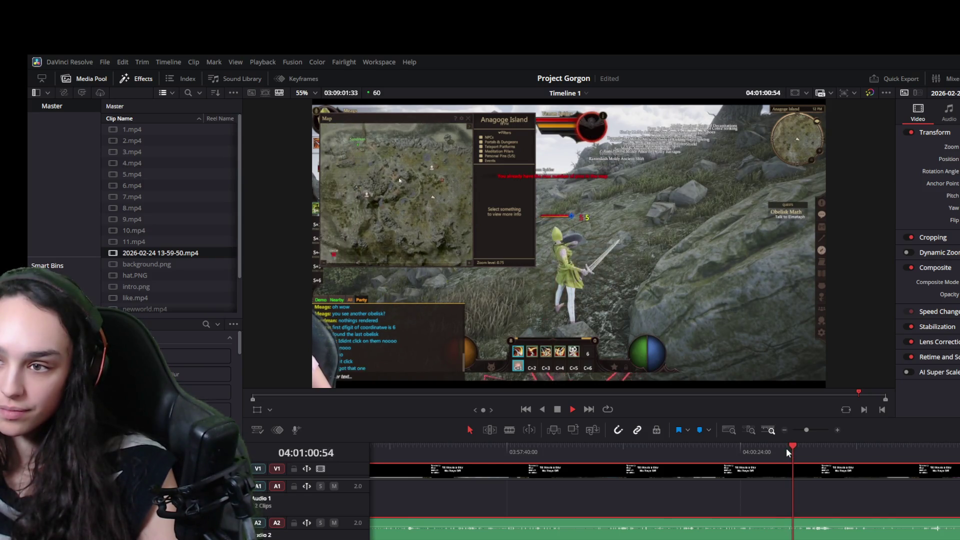
key("space")
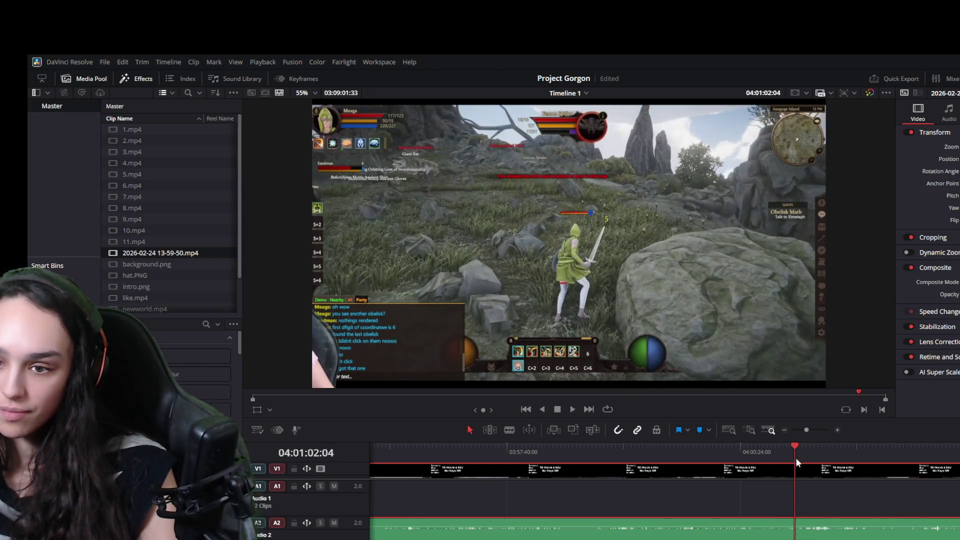
key("ctrl+b")
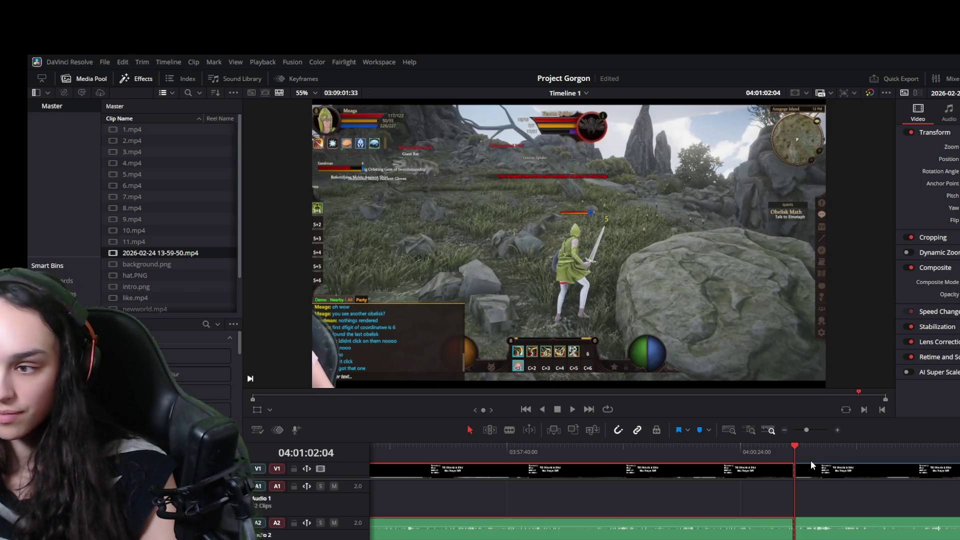
key("space")
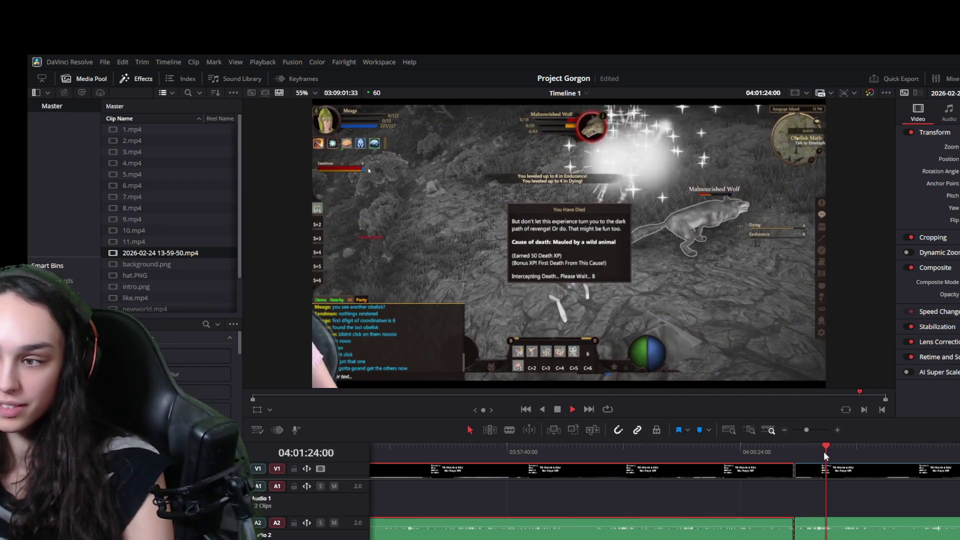
- Cut the gameplay clip again at about 04:01:25 and drag the small trimmed piece earlier along the track
key("space")
key("ctrl+b")
left_click(822, 473)
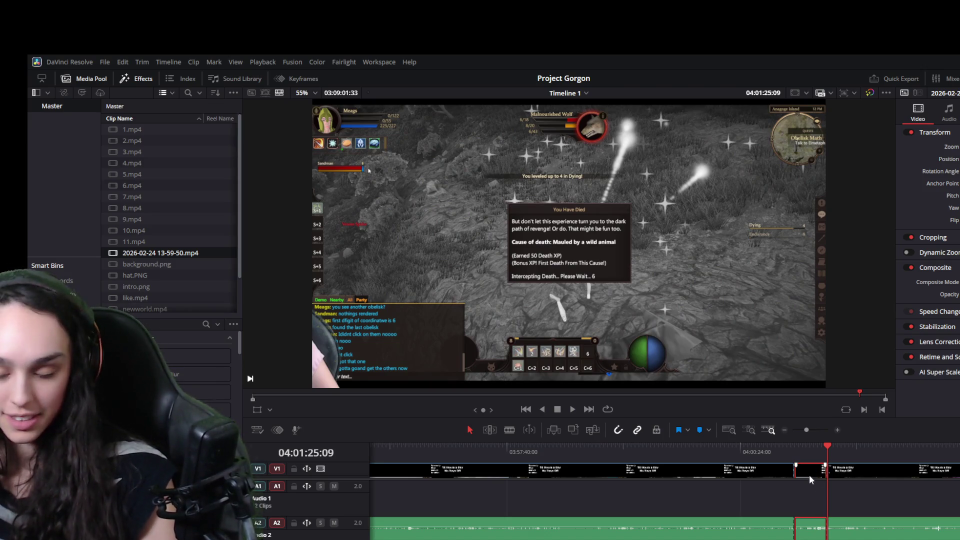
scroll(809, 489, "down", 2)
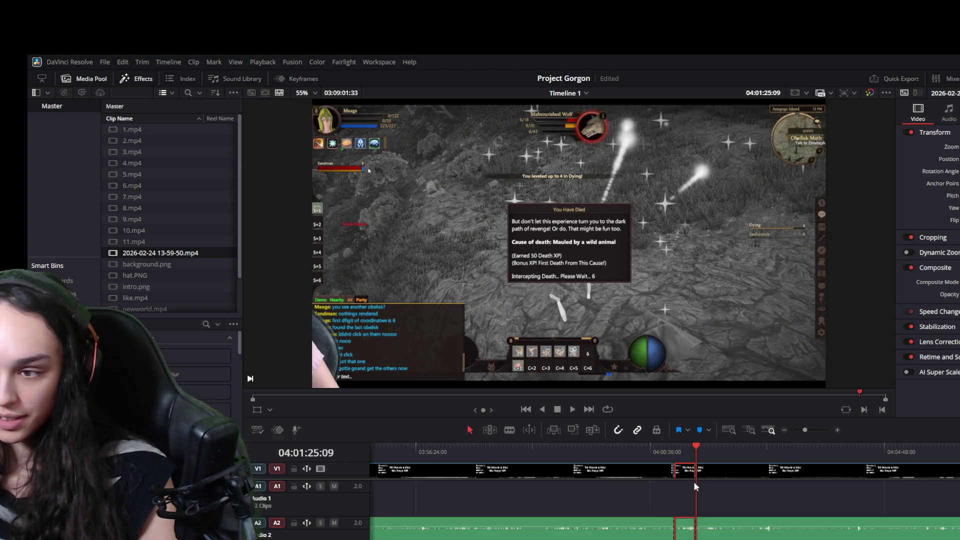
scroll(693, 483, "down", 1)
mouse_move(698, 472)
left_mouse_down()
mouse_move(432, 470)
mouse_move(714, 493)
mouse_move(762, 478)
left_mouse_up()
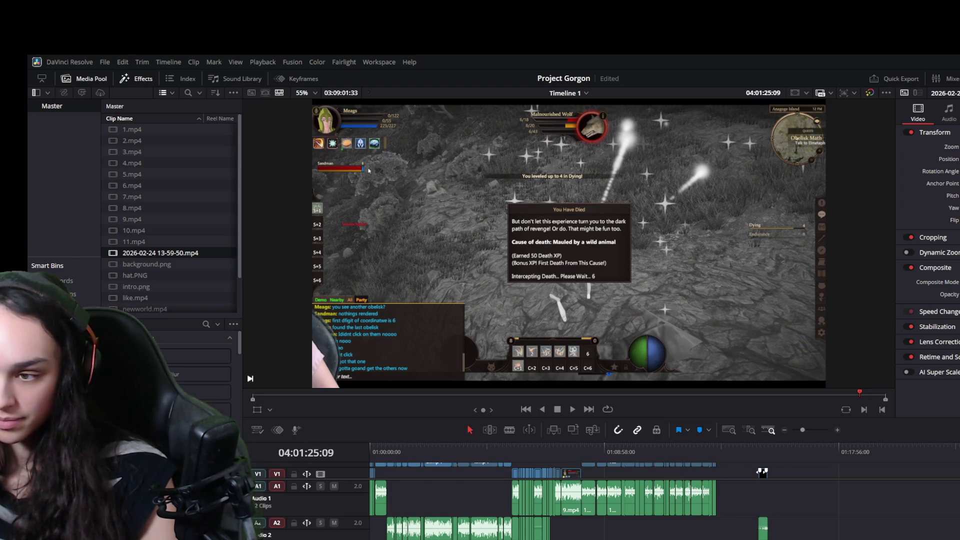
- Place the short gameplay piece after 9.mp4 near 01:08 and review it alongside 10.mp4
left_click_drag(762, 474, 587, 481)
left_click(583, 453)
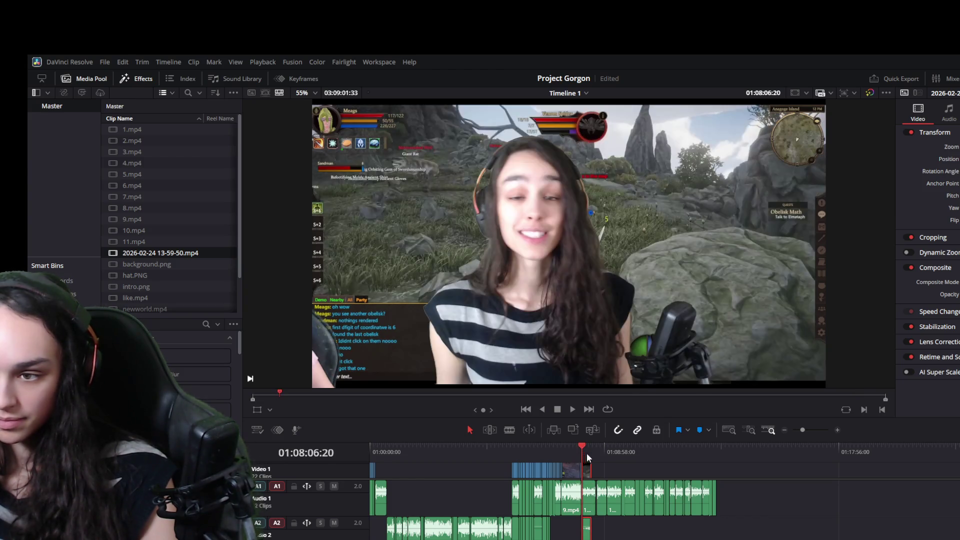
scroll(671, 495, "up", 2)
scroll(765, 477, "up", 2)
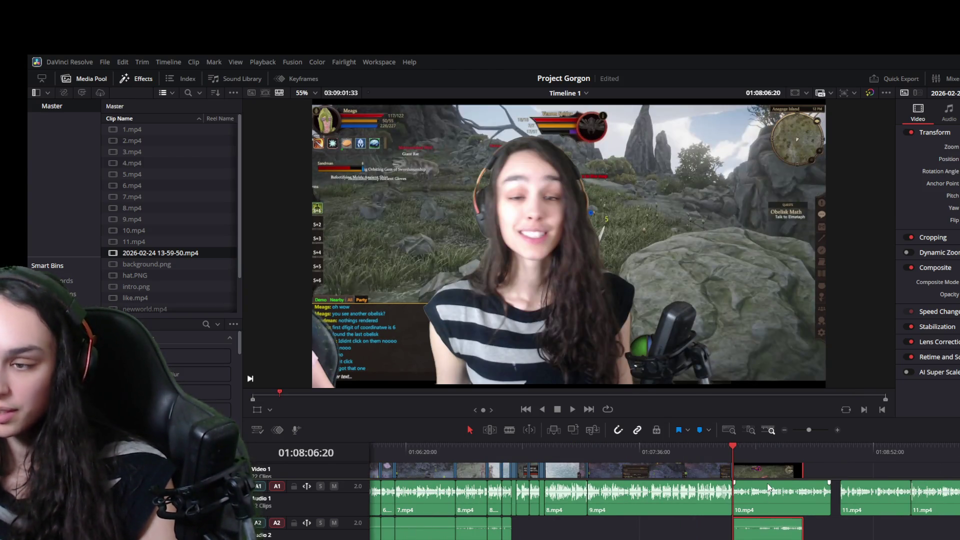
scroll(769, 476, "up", 2)
left_click(769, 470)
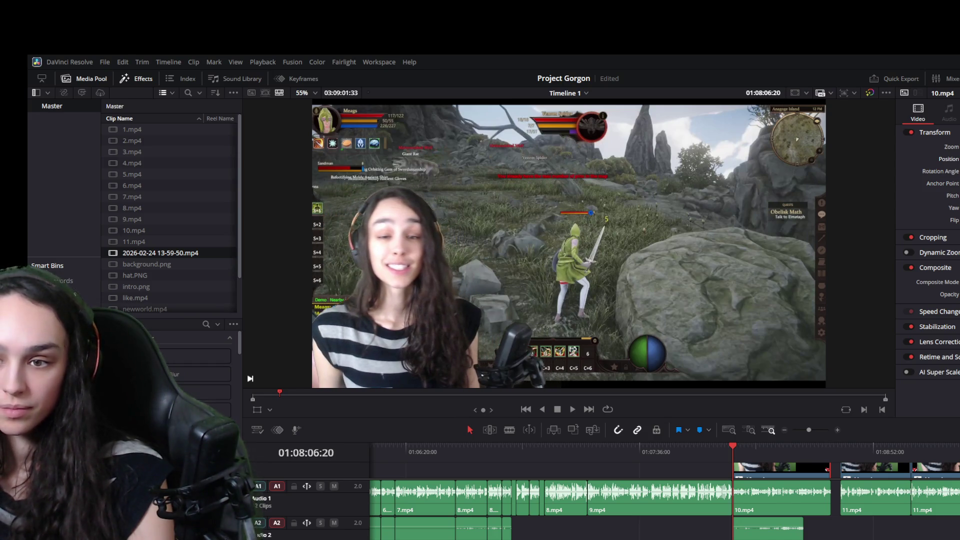
left_click(728, 445)
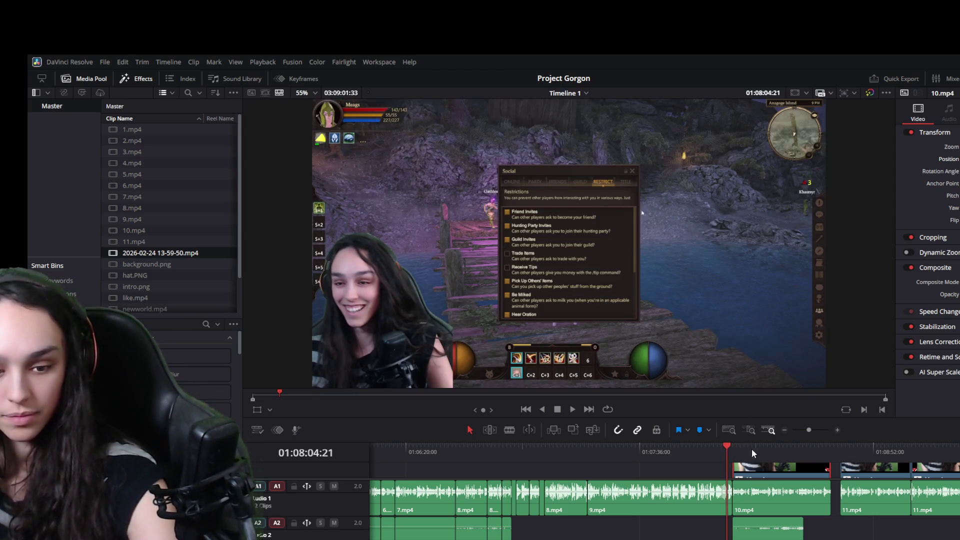
scroll(750, 448, "up", 1)
key("space")
scroll(835, 445, "up", 1)
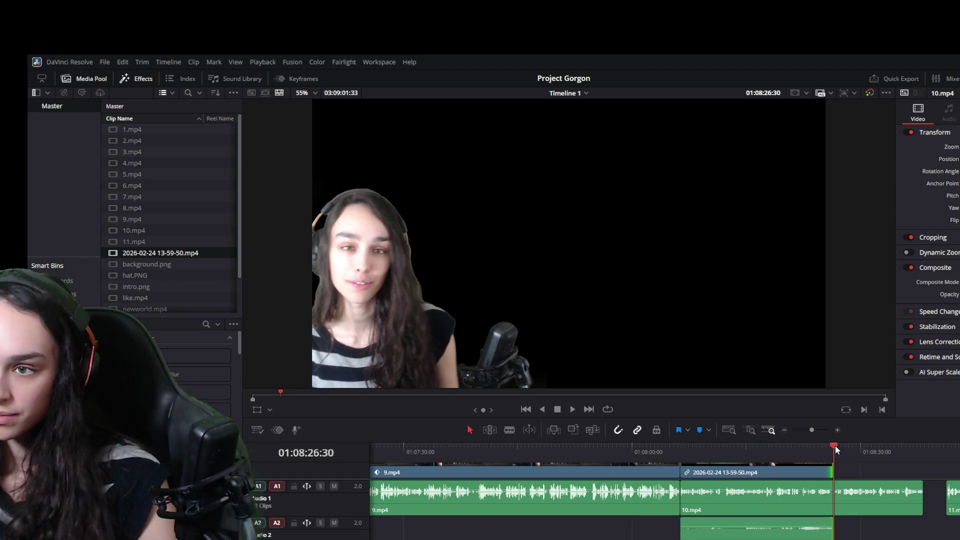
left_click_drag(835, 445, 848, 445)
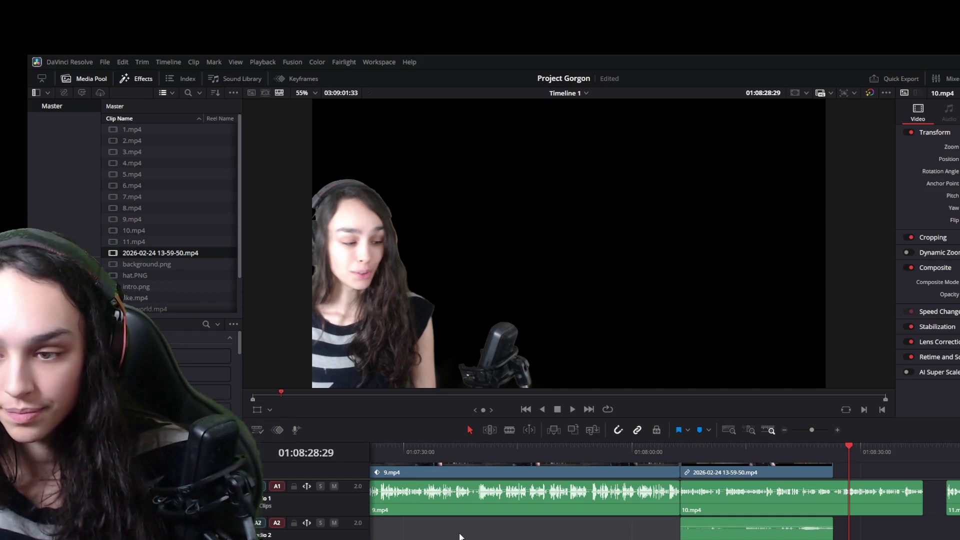
left_click(617, 508)
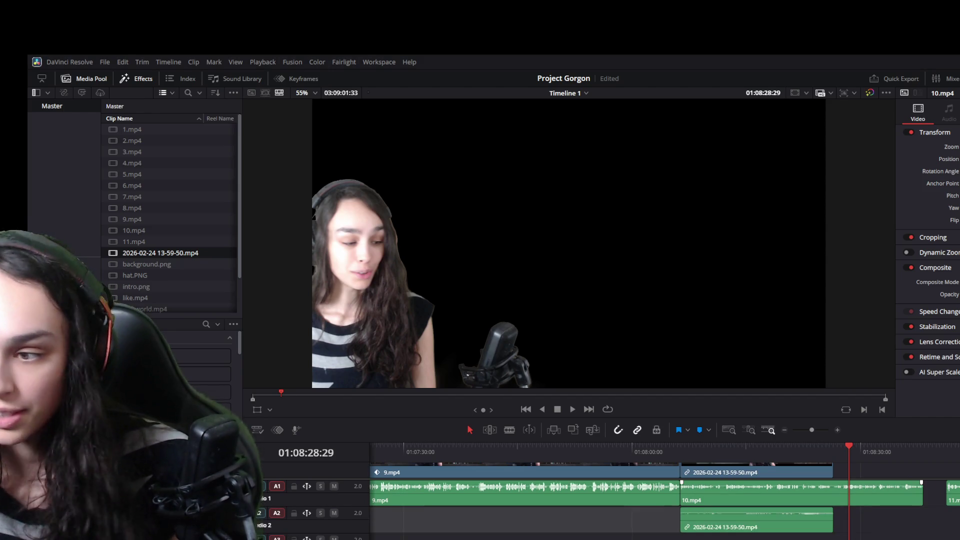
scroll(664, 495, "right", 3)
scroll(664, 494, "right", 3)
scroll(664, 496, "left", 3)
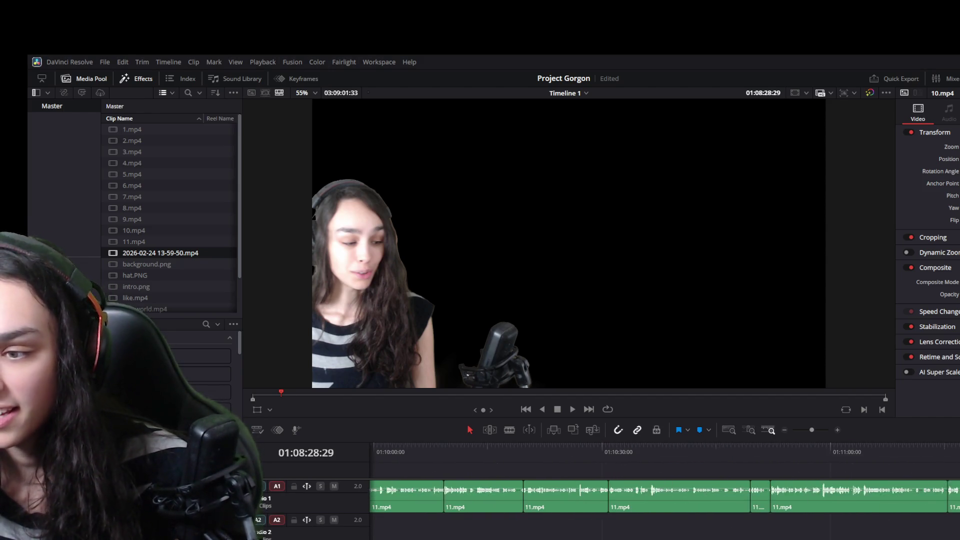
scroll(663, 495, "left", 3)
scroll(664, 495, "left", 3)
scroll(664, 496, "left", 5)
scroll(664, 495, "down", 5)
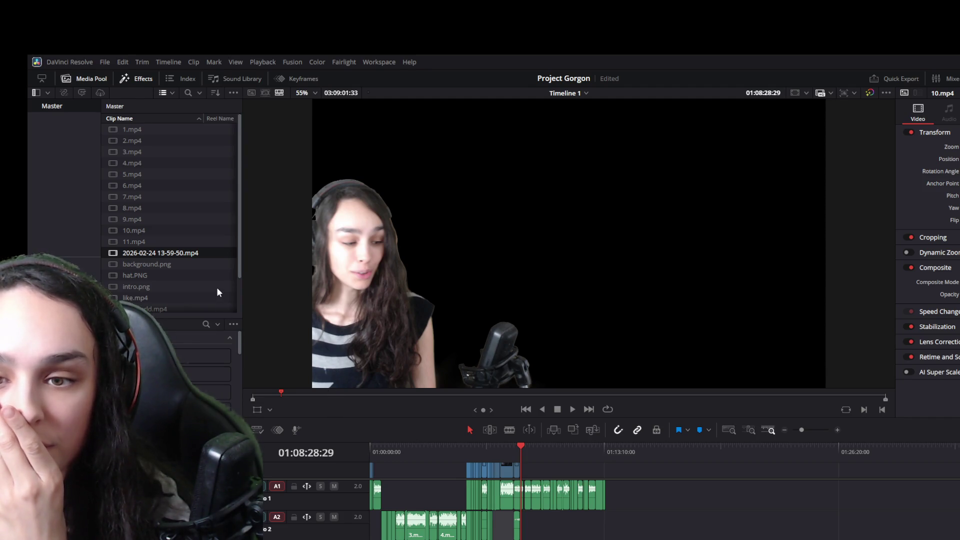
left_click_drag(180, 255, 676, 474)
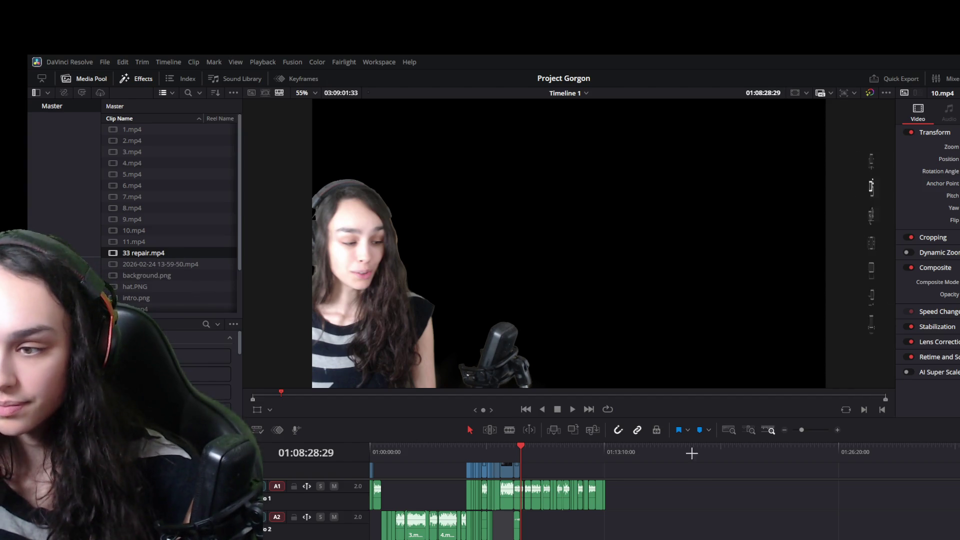
key("shift+z")
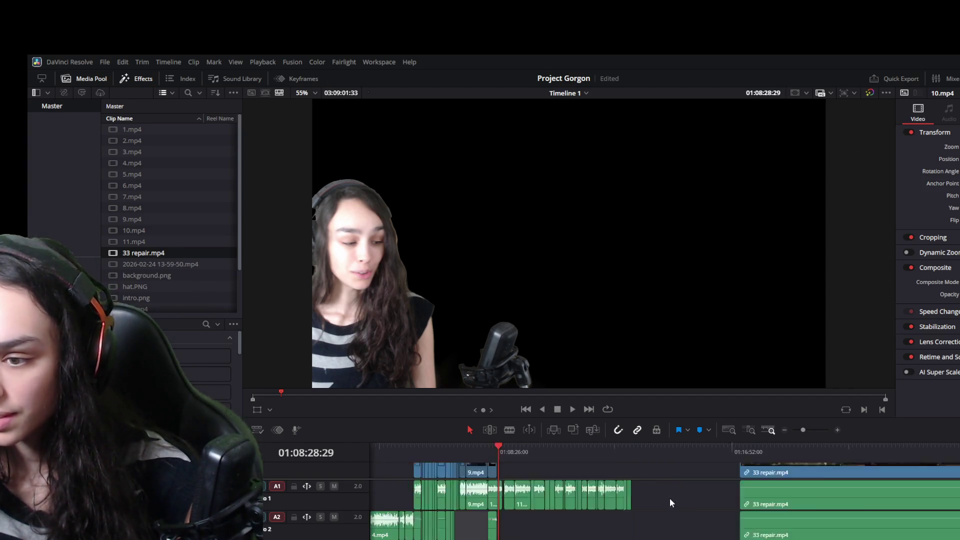
key("shift+z")
key("shift+z")
scroll(674, 498, "up", 3)
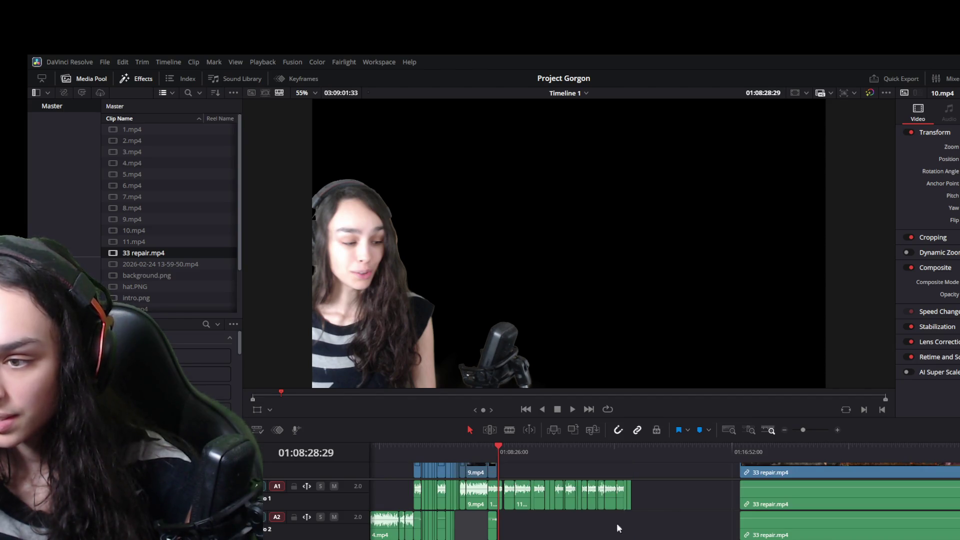
scroll(637, 520, "up", 3)
key("ctrl+z")
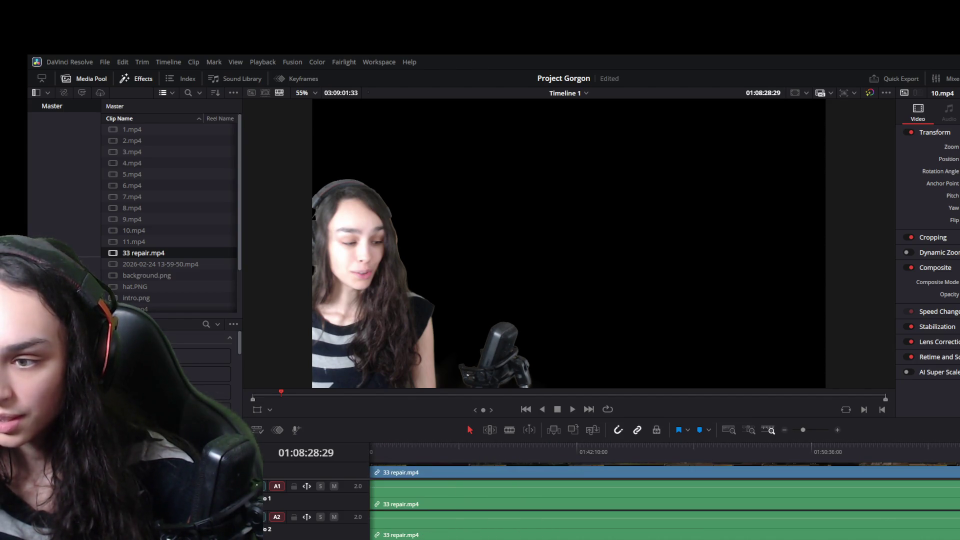
key("ctrl+z")
key("ctrl+z")
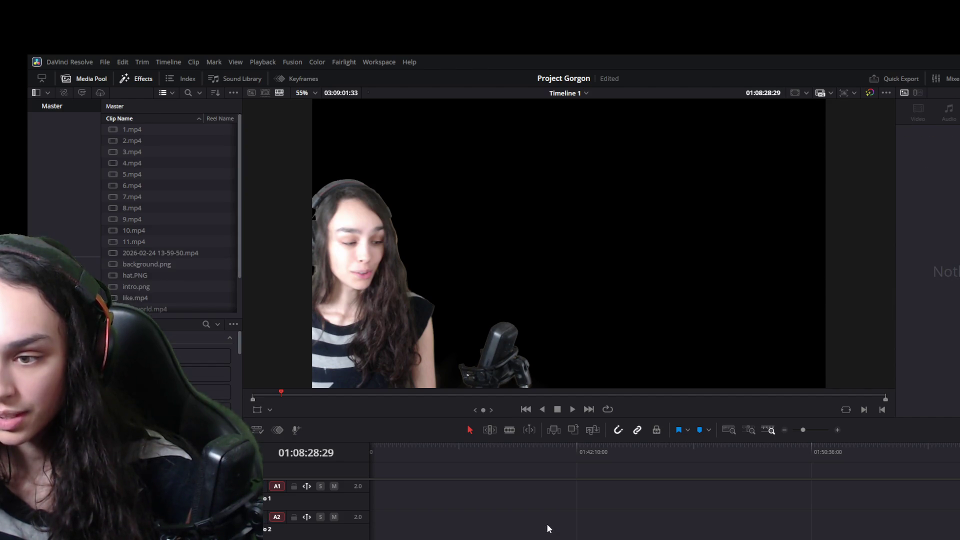
key("shift+z")
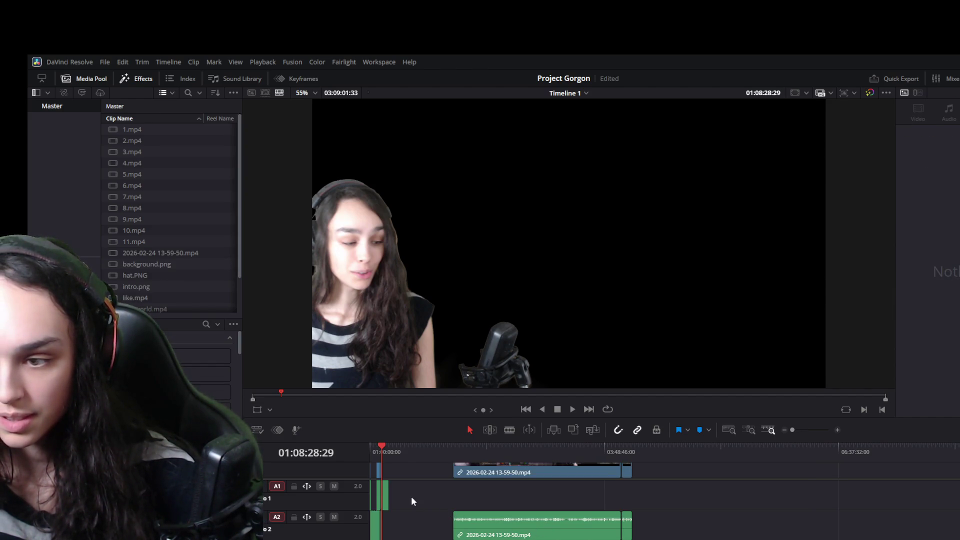
scroll(377, 489, "up", 3)
scroll(377, 489, "up", 3)
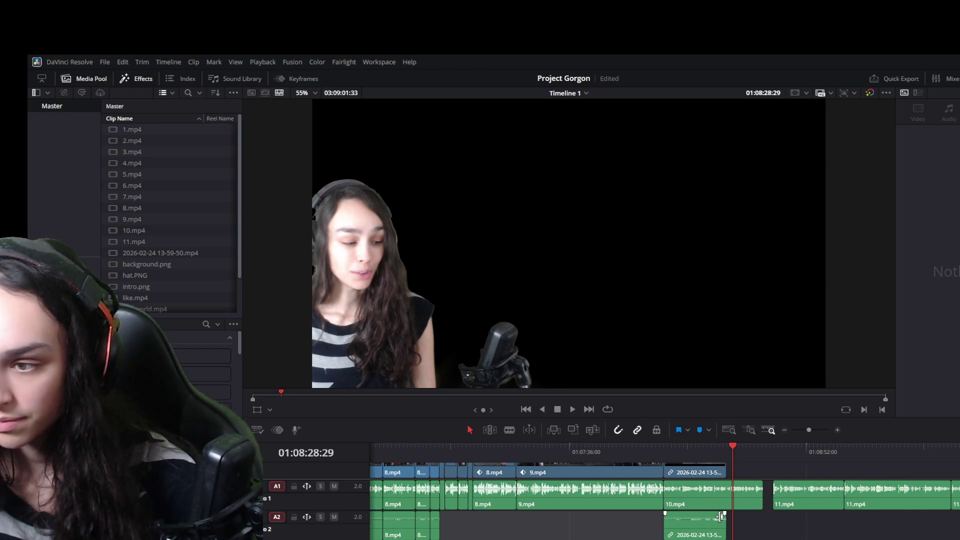
key("ctrl+z")
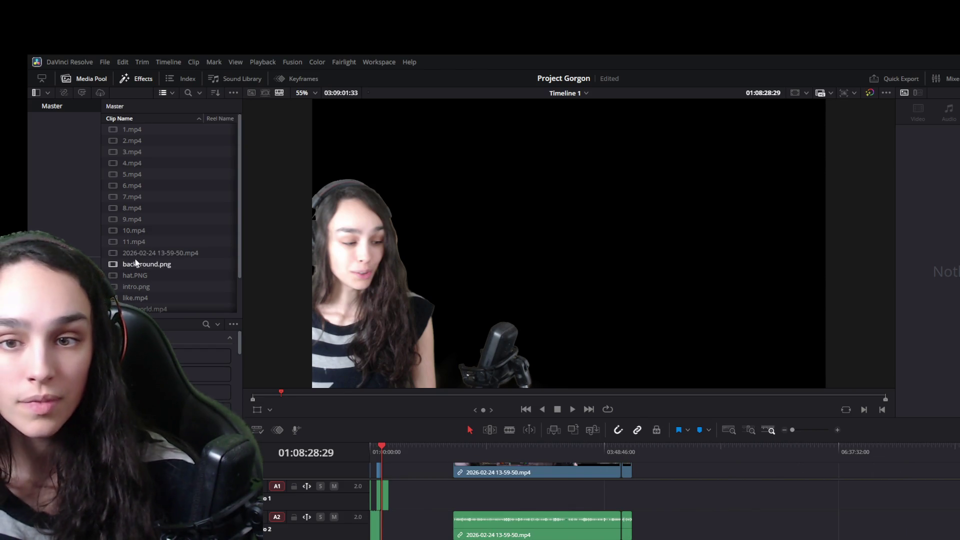
scroll(152, 256, "down", 3)
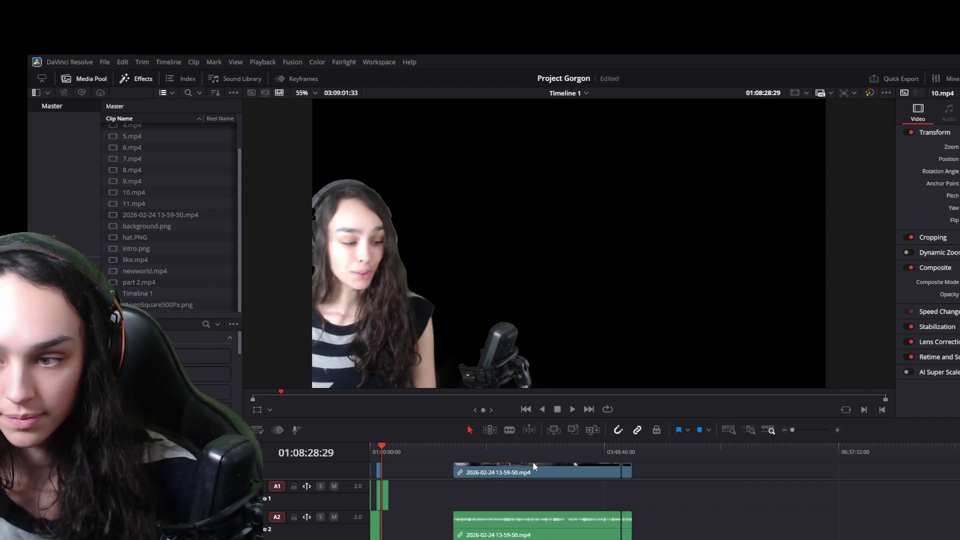
- Bring 33 repair.mp4 into the media pool and timeline after the 2026-02-24 clip and preview it
mouse_move(493, 453)
left_mouse_down()
mouse_move(704, 472)
mouse_move(716, 459)
left_mouse_up()
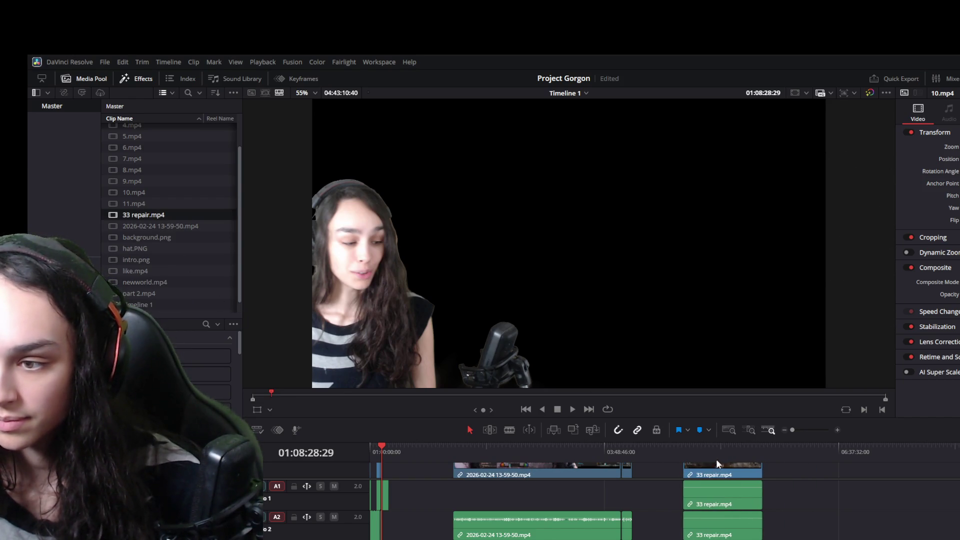
left_click(729, 499)
scroll(739, 509, "down", 2)
scroll(738, 509, "up", 2)
scroll(742, 496, "down", 2)
left_click(730, 529)
left_click_drag(724, 509, 826, 509)
left_click(716, 453)
key("space")
scroll(728, 484, "up", 2)
key("space")
left_click_drag(729, 528, 825, 534)
scroll(825, 513, "down", 2)
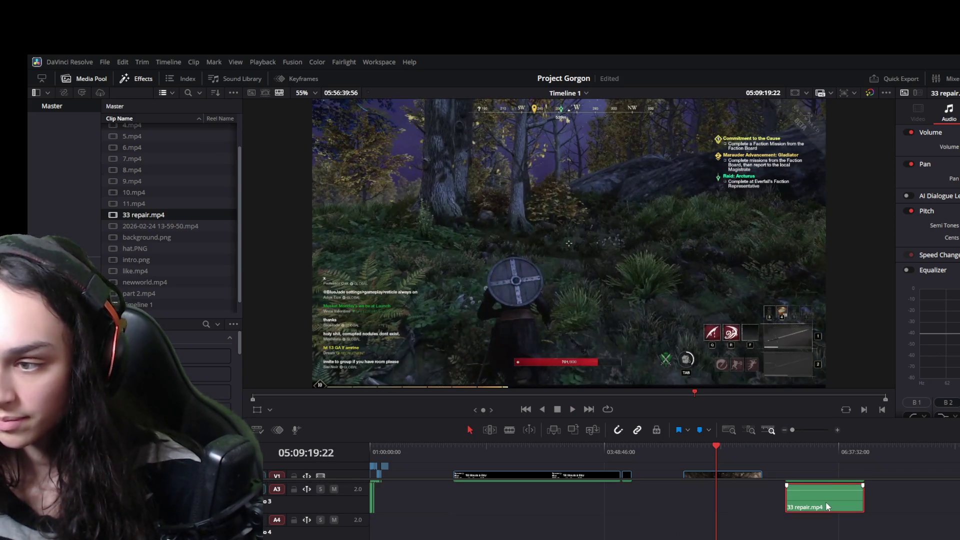
- Undo the 33 repair audio move, select it and zoom in on the insertion point
key("ctrl+z")
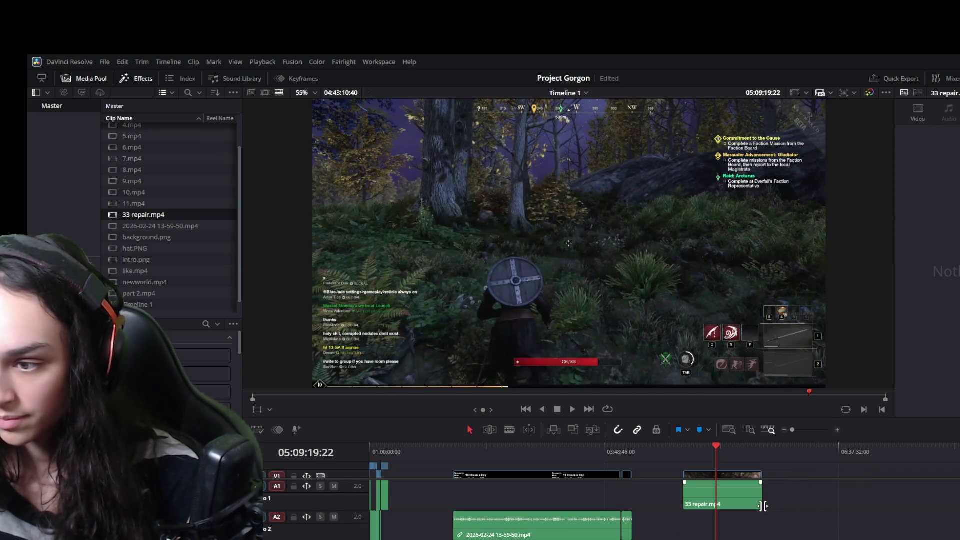
scroll(772, 515, "down", 2)
scroll(772, 514, "up", 2)
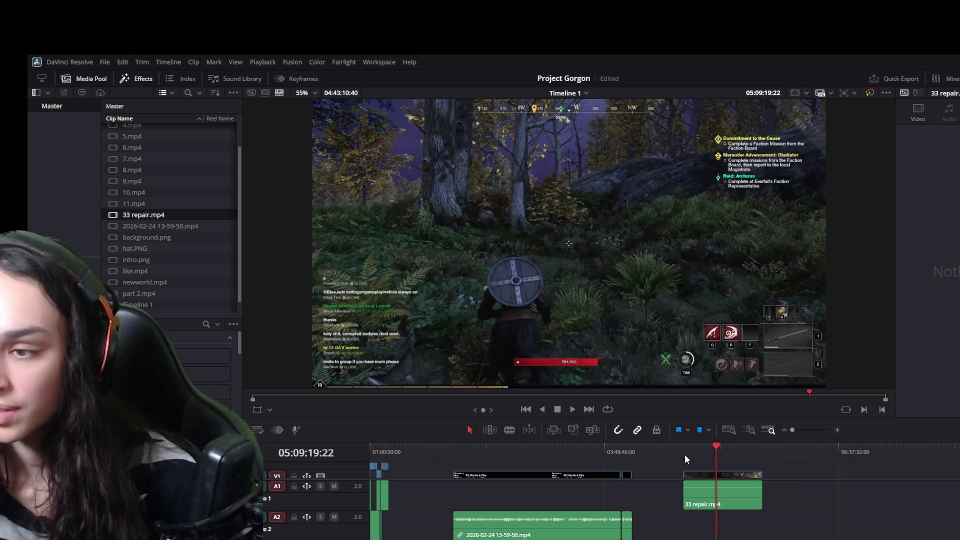
left_click(727, 488)
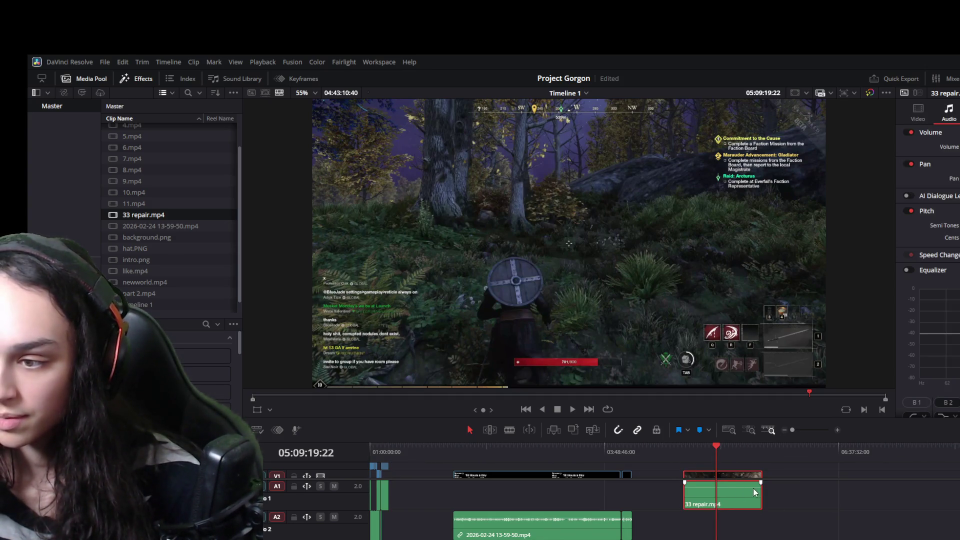
left_click_drag(691, 450, 740, 452)
key("ctrl+shift+z")
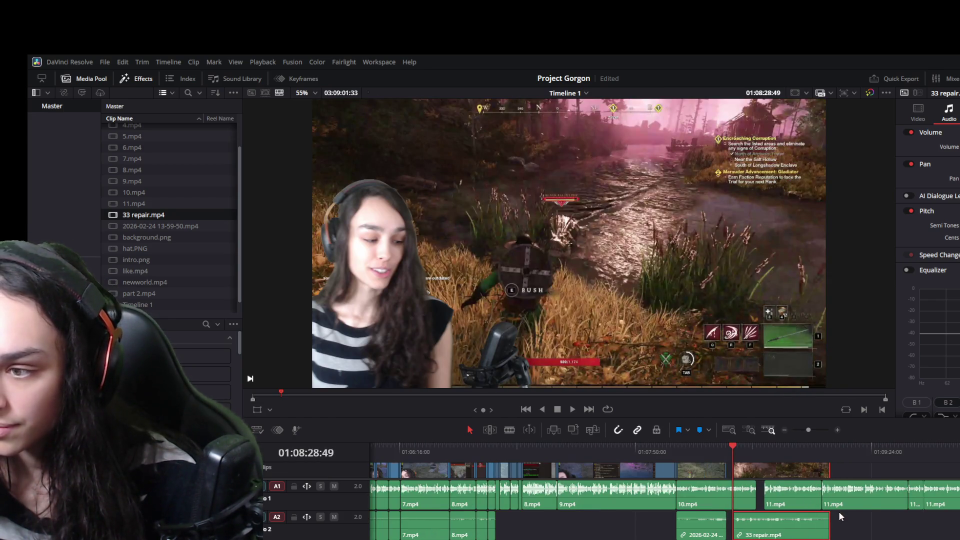
scroll(833, 502, "up", 2)
- Nudge 33 repair.mp4 to sit right after the 2026-02-24 clip, preview it, and select 11.mp4
left_click(714, 470)
left_click(726, 452)
key("space")
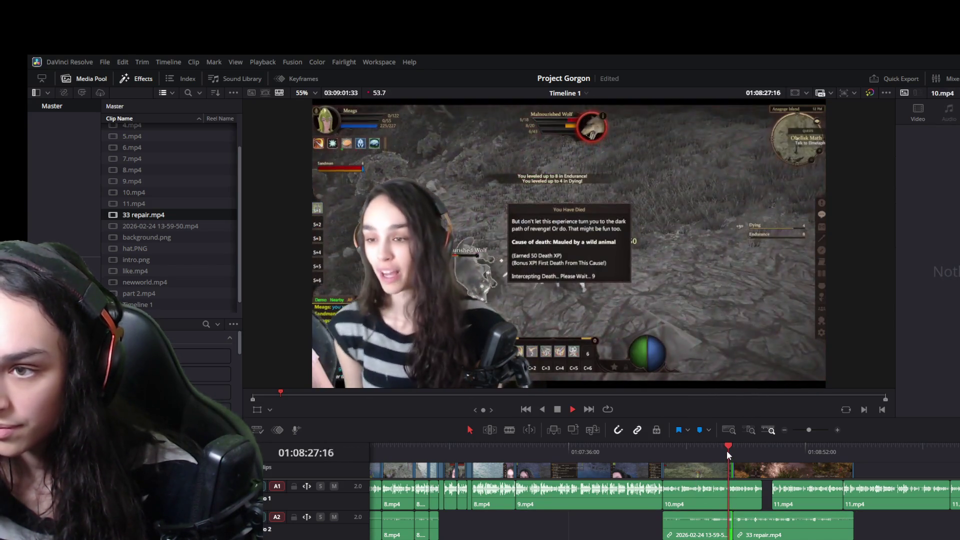
left_click_drag(752, 469, 745, 470)
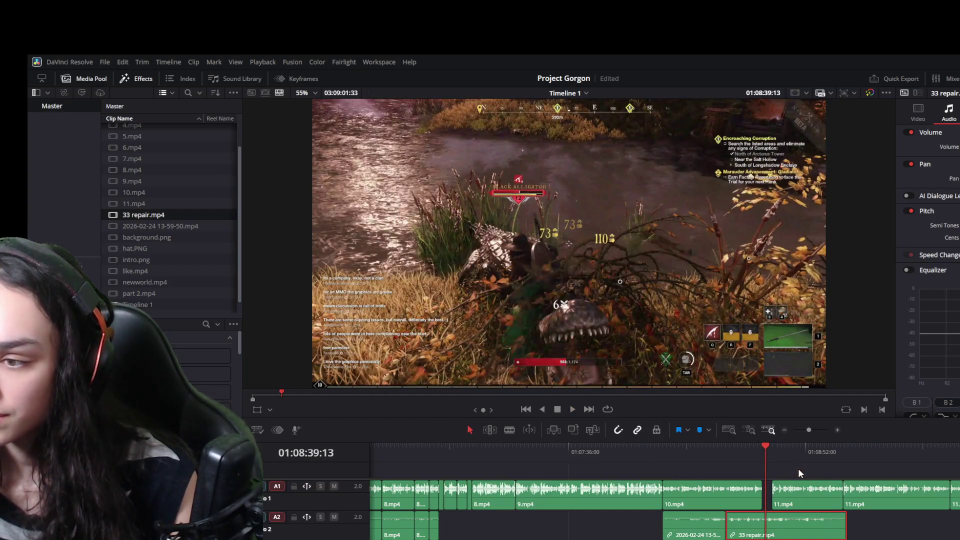
left_click(797, 472)
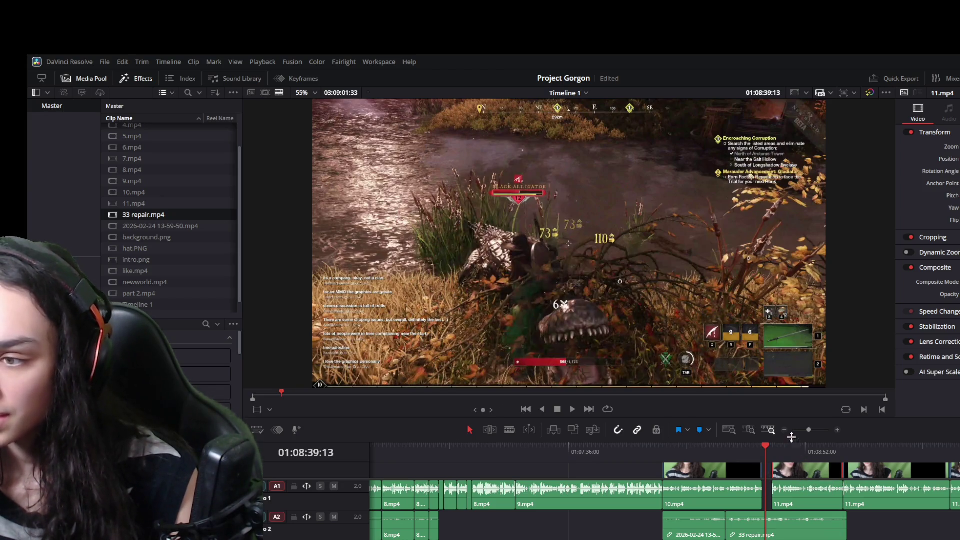
- Enlarge the timeline panel and trim 33 repair.mp4's right edge toward the playhead
left_click_drag(783, 440, 783, 331)
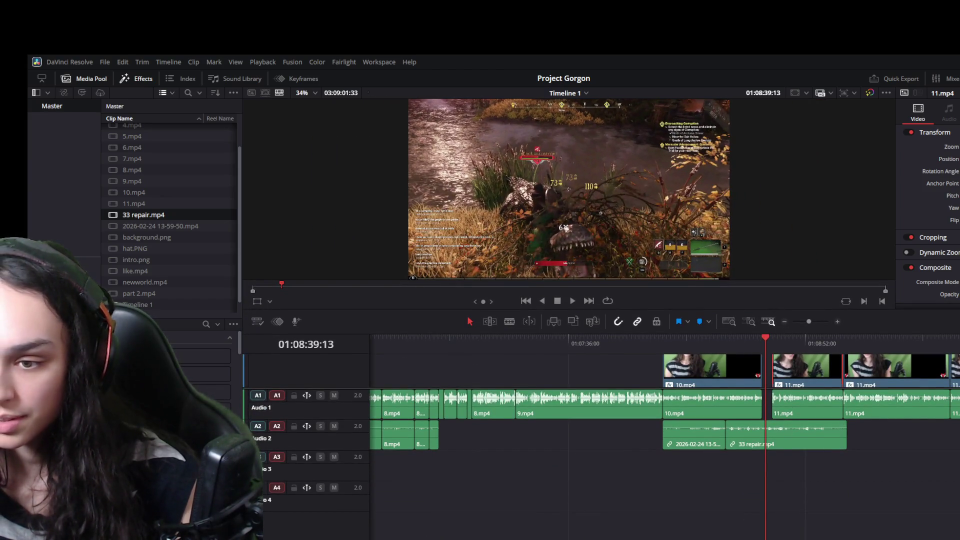
scroll(448, 510, "right", 3)
scroll(447, 510, "right", 3)
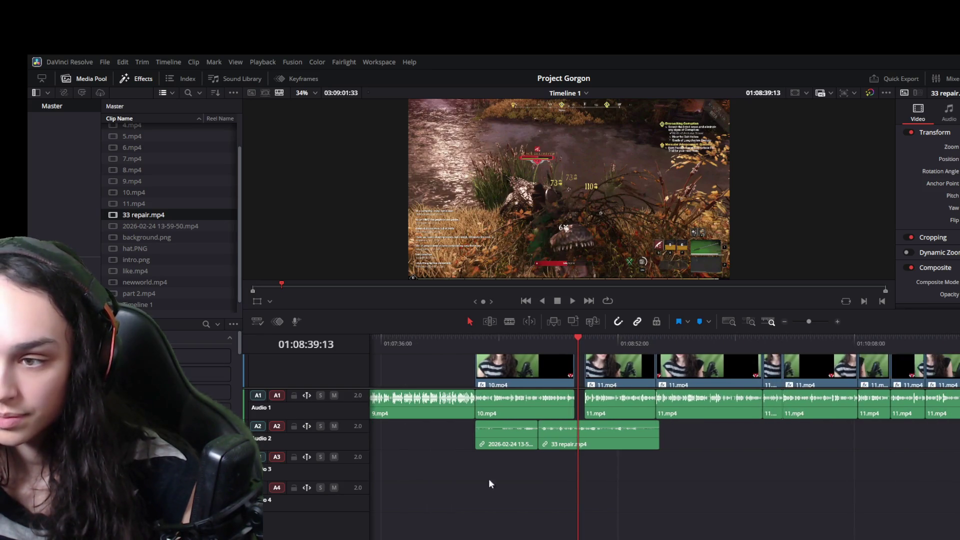
scroll(607, 381, "down", 2)
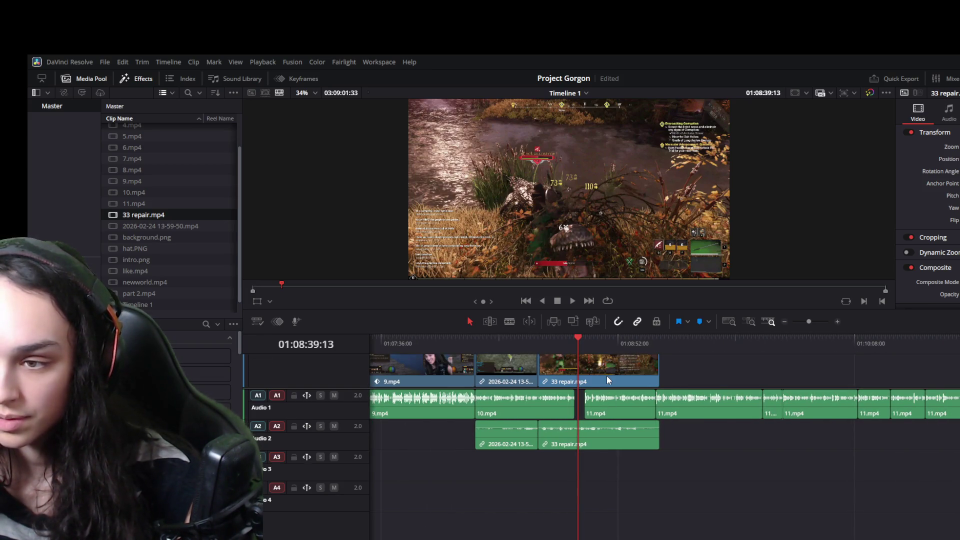
scroll(606, 376, "up", 2)
scroll(607, 376, "down", 2)
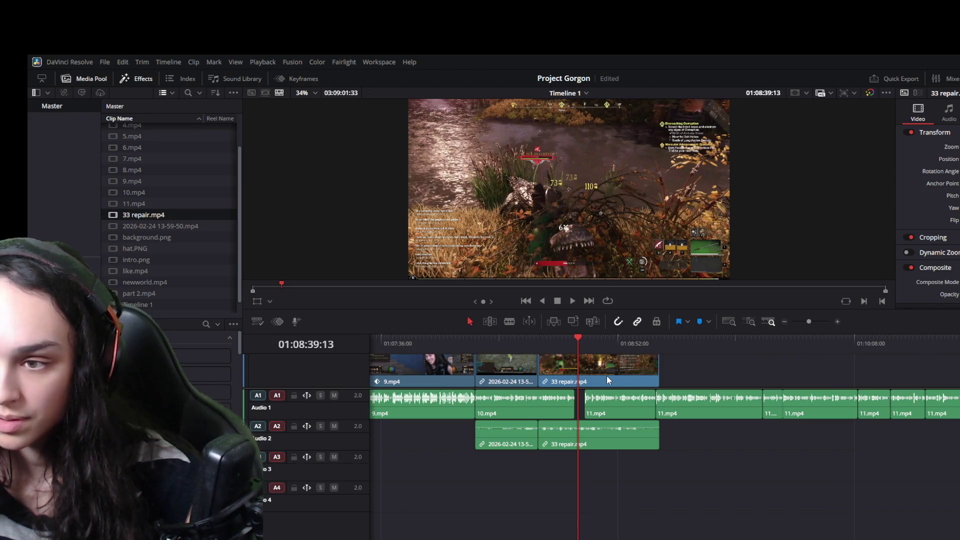
left_click_drag(538, 375, 597, 374)
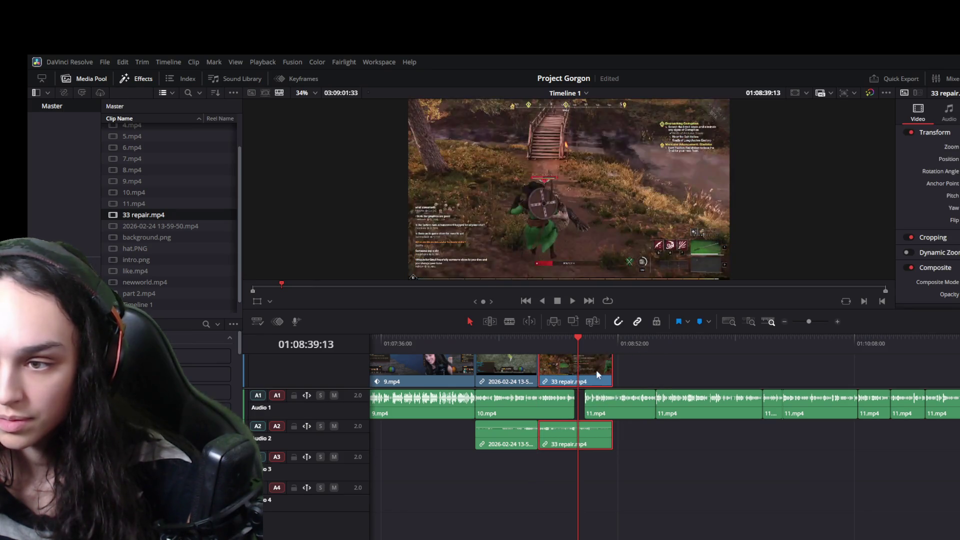
scroll(597, 375, "up", 2)
left_click(635, 409, "ctrl")
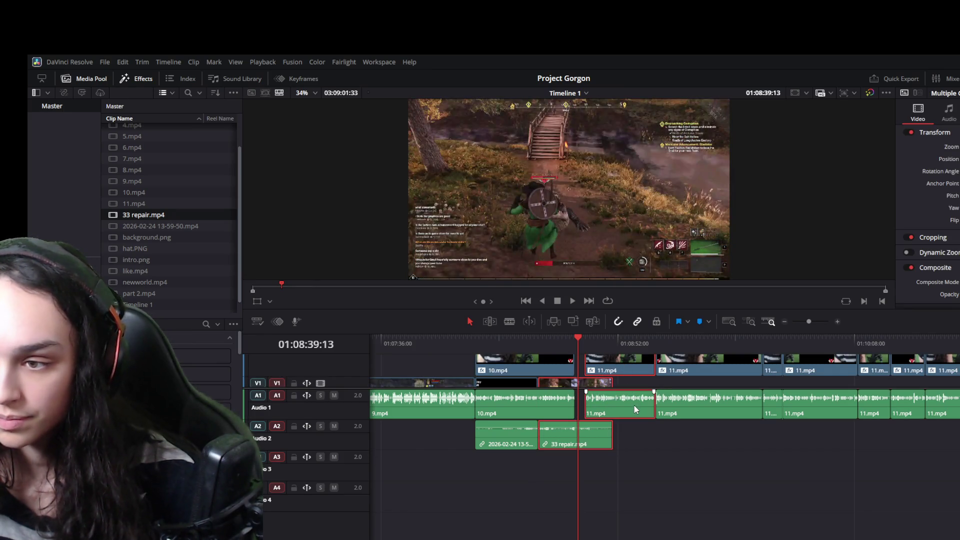
left_click(639, 415)
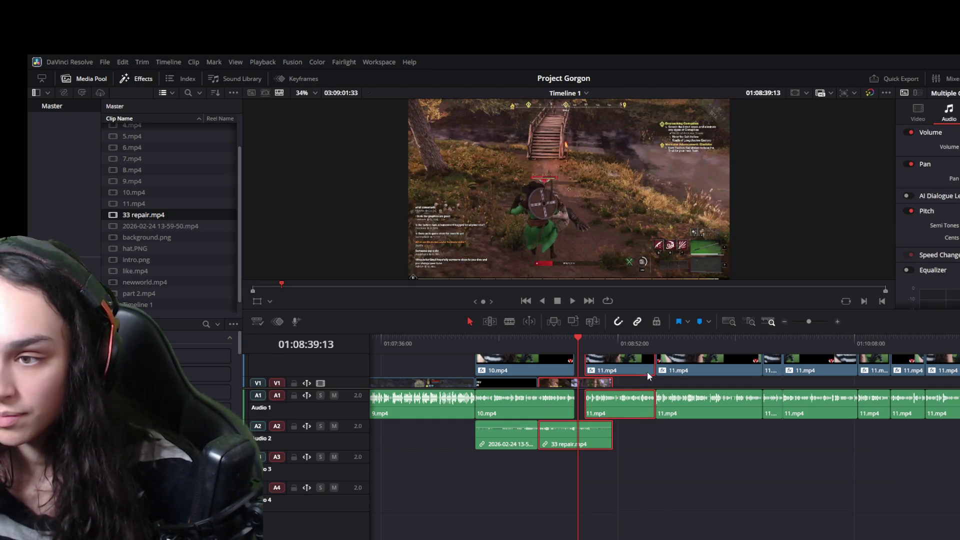
- Cut the end of 33 repair.mp4 back to about 01:08:39, just before the 11.mp4 clips
left_click(600, 383)
left_click_drag(600, 383, 602, 385)
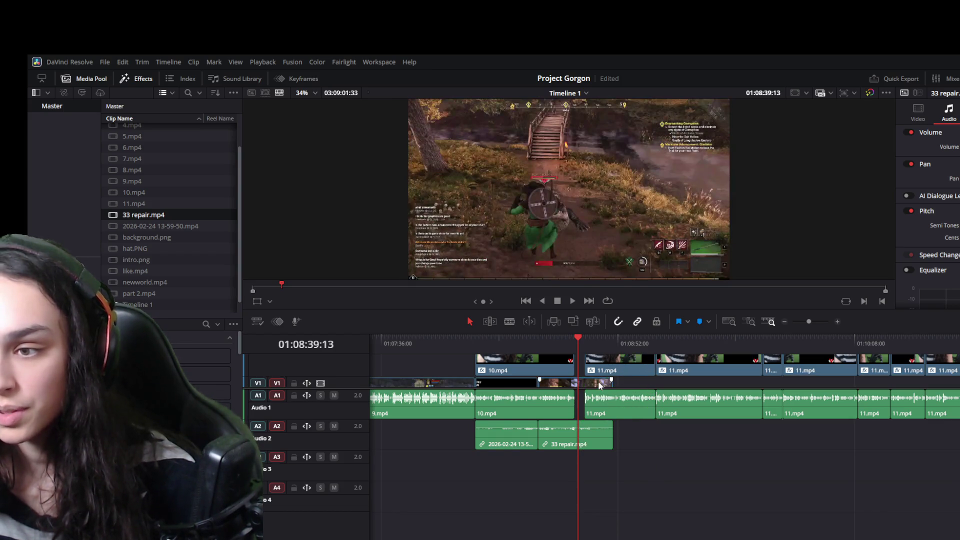
mouse_move(602, 386)
left_mouse_down()
mouse_move(607, 427)
mouse_move(591, 384)
mouse_move(577, 383)
left_mouse_up()
left_click(587, 370)
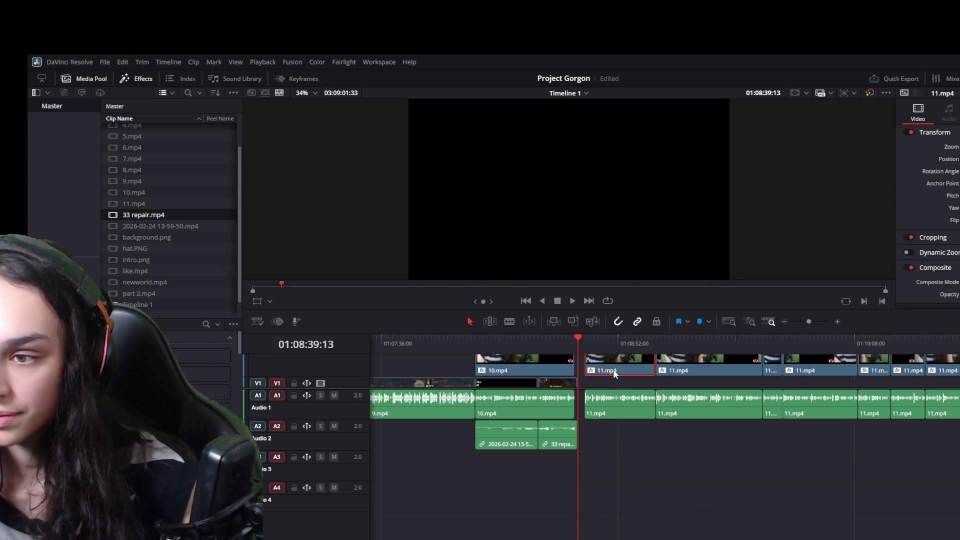
- Ripple-delete the gap before 11.mp4 and play back across the 10.mp4-to-11.mp4 cut
left_click_drag(573, 383, 574, 383)
key("Down")
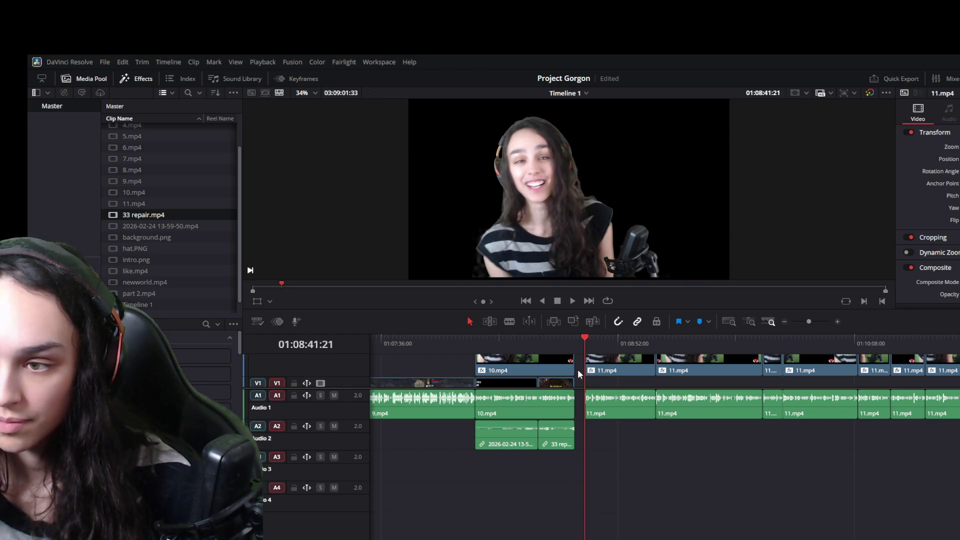
key("Delete")
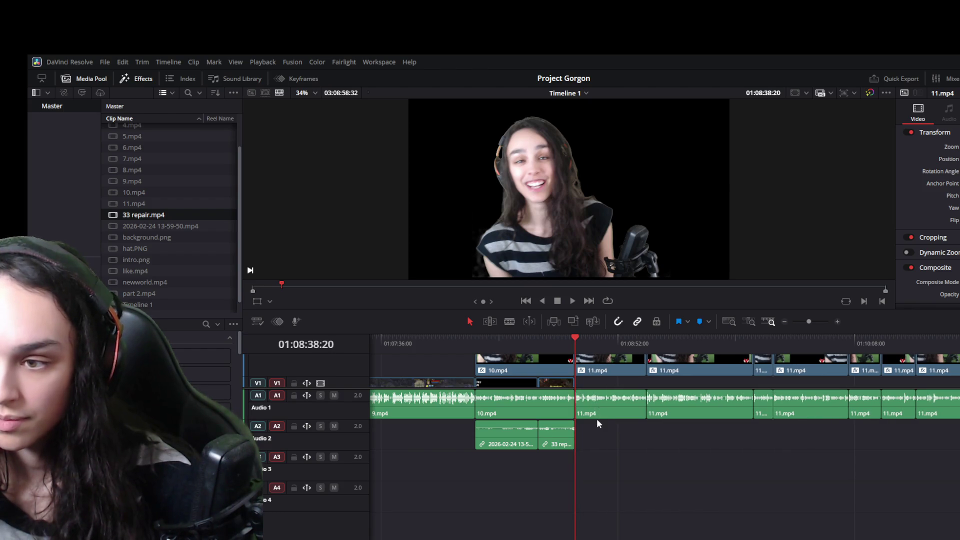
scroll(611, 357, "up", 2)
key("space")
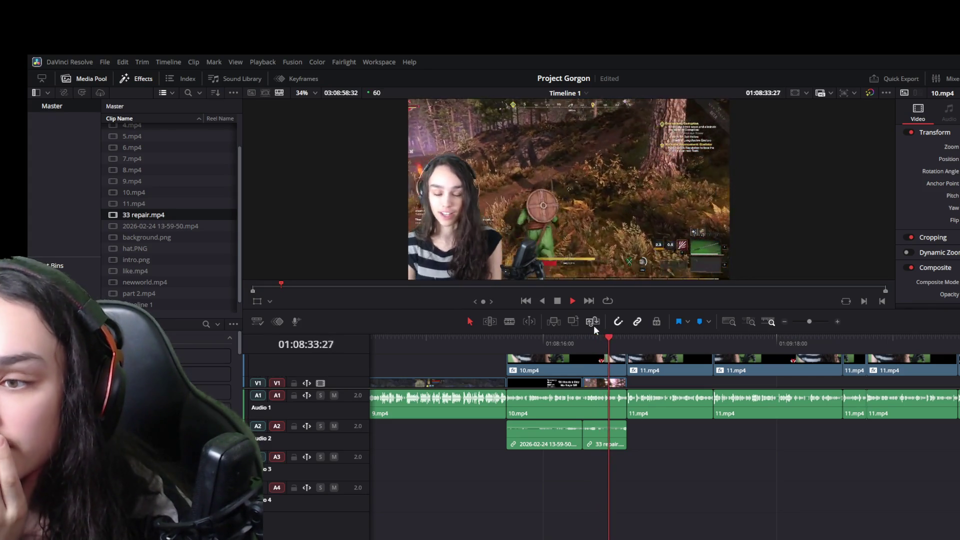
left_click(575, 344)
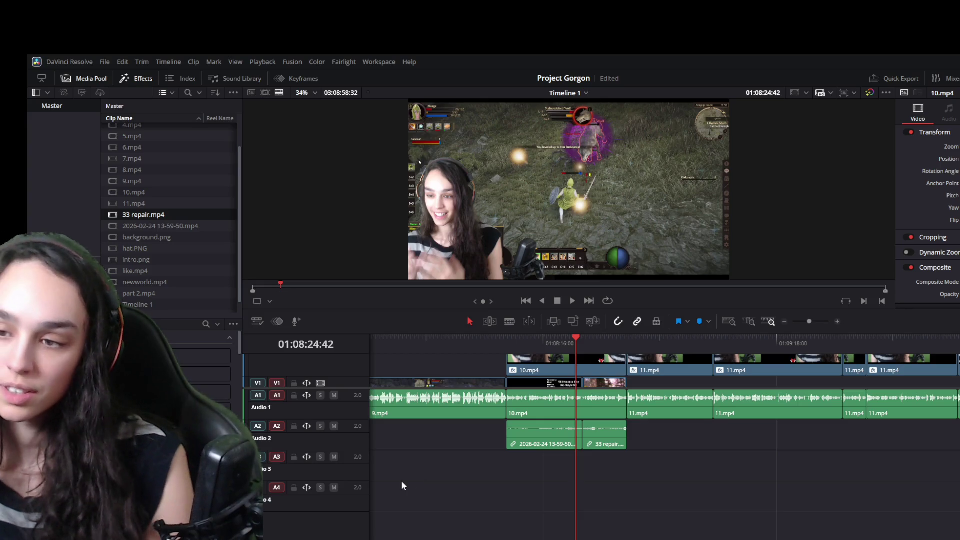
key("space")
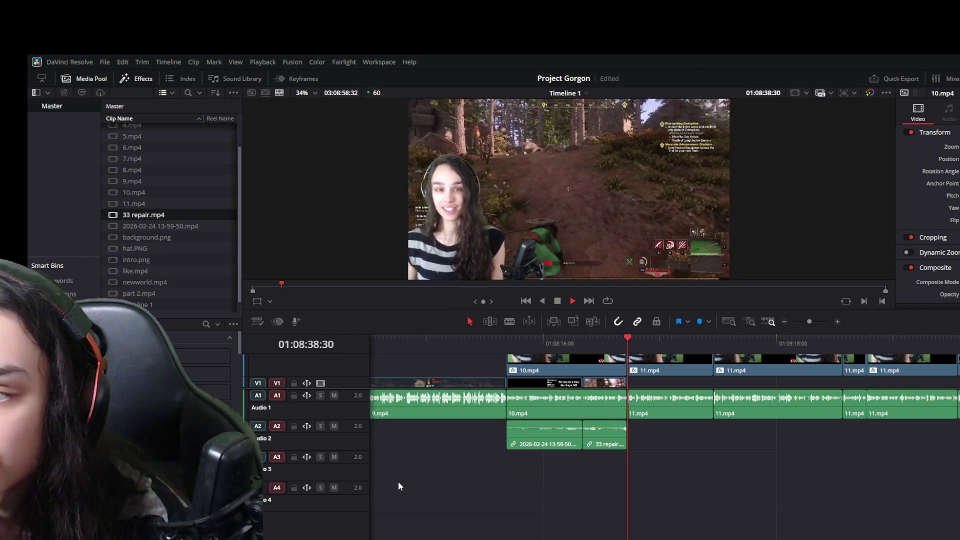
key("space")
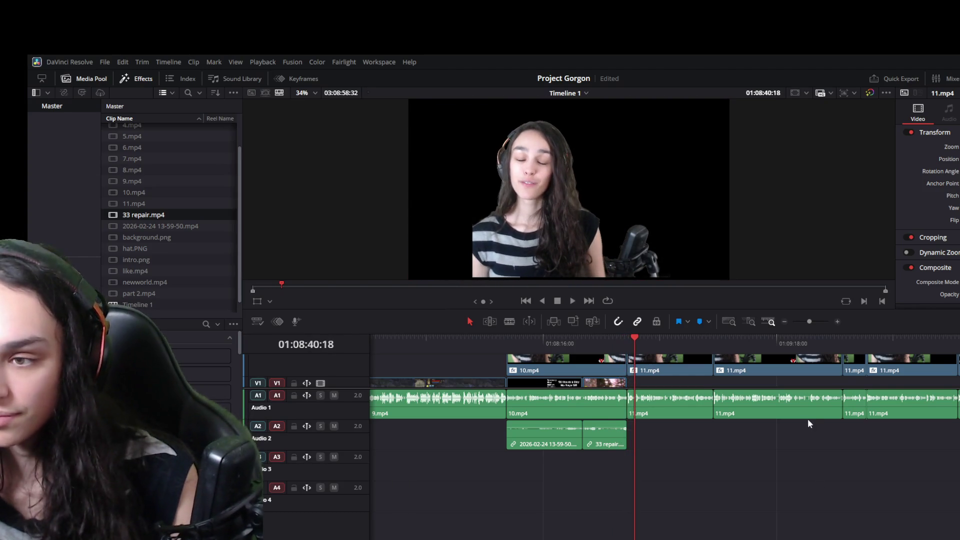
scroll(641, 410, "up", 2)
scroll(640, 410, "up", 3)
scroll(642, 409, "up", 2)
- Undo the gap removal and extend 10.mp4's video and audio ends along with 33 repair.mp4
left_click(705, 337)
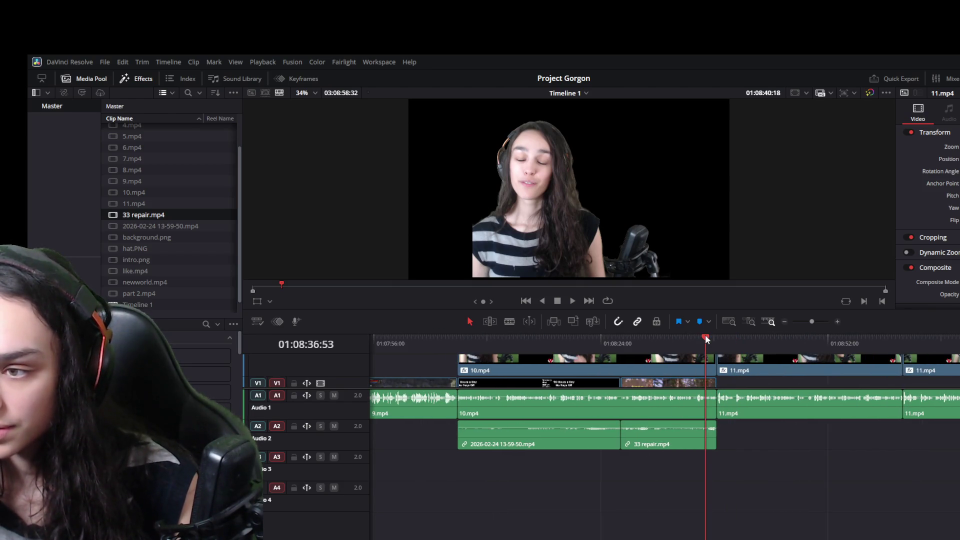
key("space")
key("space")
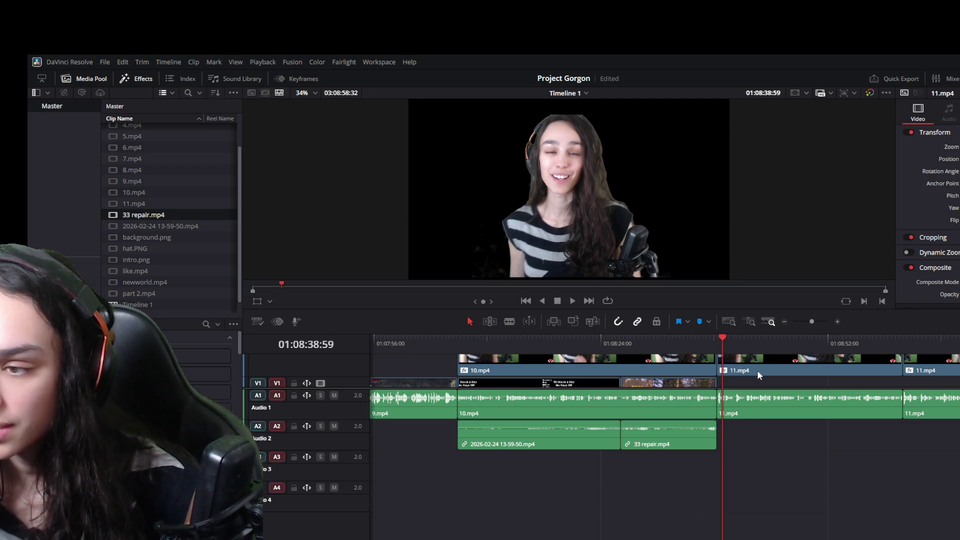
key("ctrl+z")
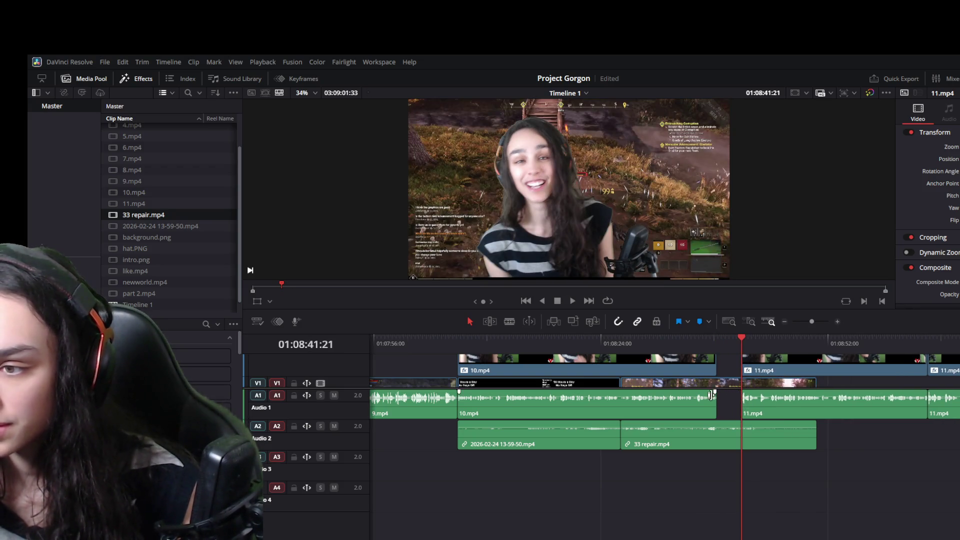
left_click_drag(718, 362, 724, 401)
left_click(698, 344)
- Review the extended section, save the project, and play past the cut to about 01:08:43
key("space")
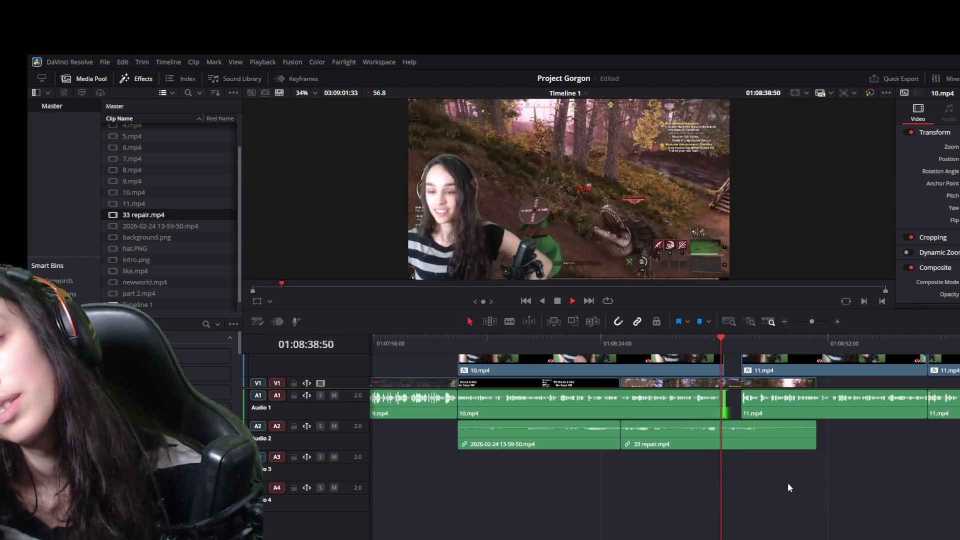
key("space")
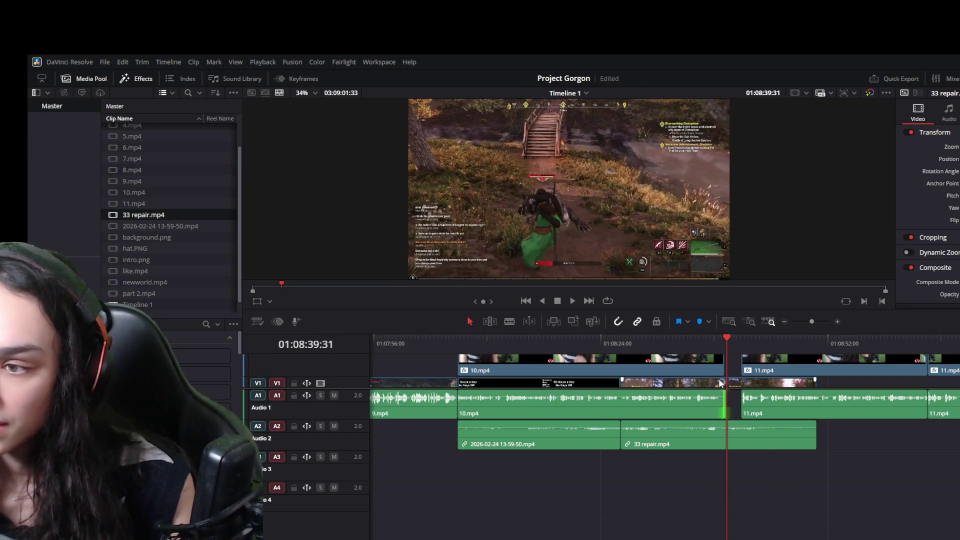
left_click_drag(726, 339, 725, 340)
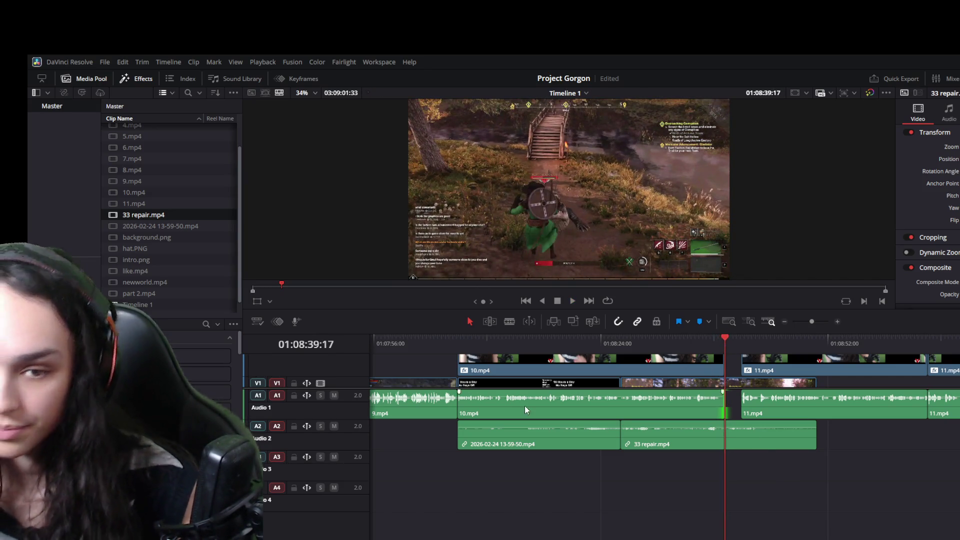
key("ctrl+s")
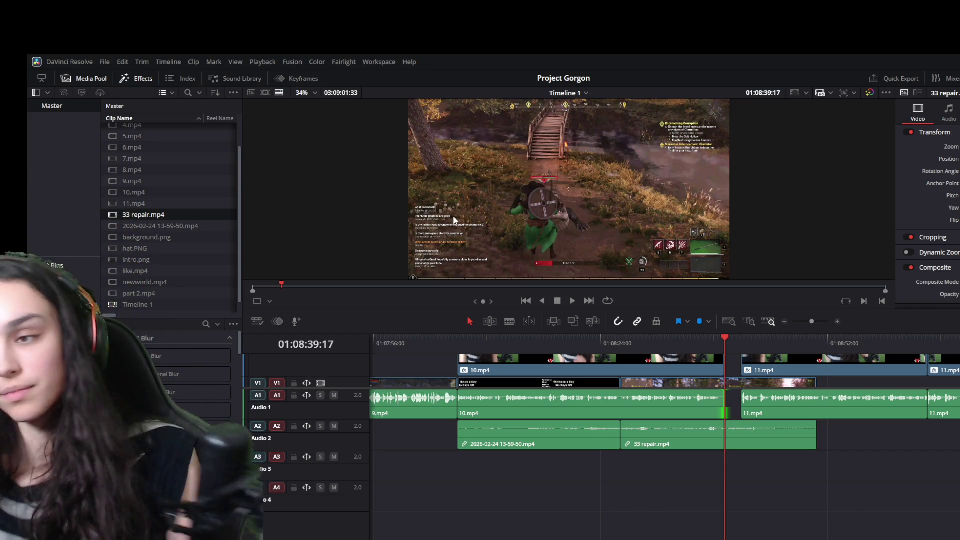
key("space")
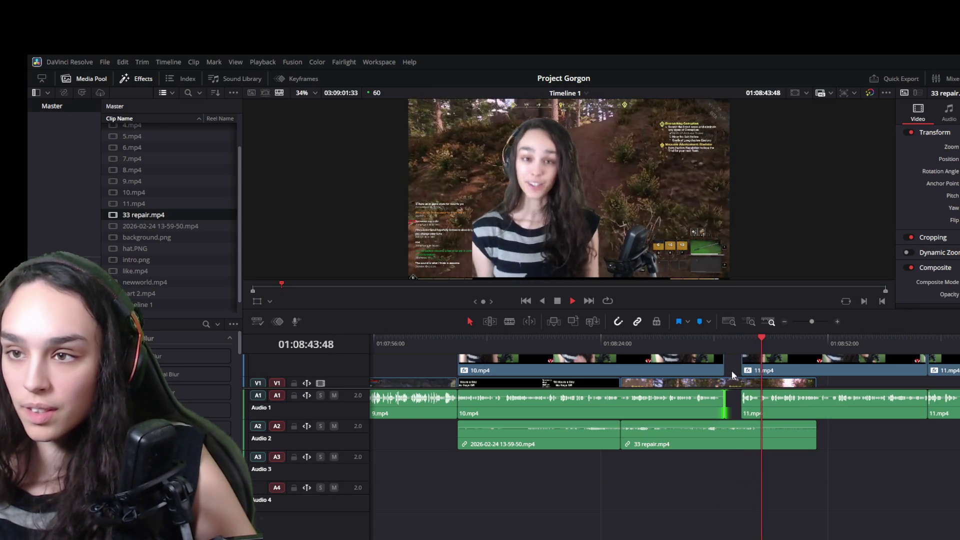
key("space")
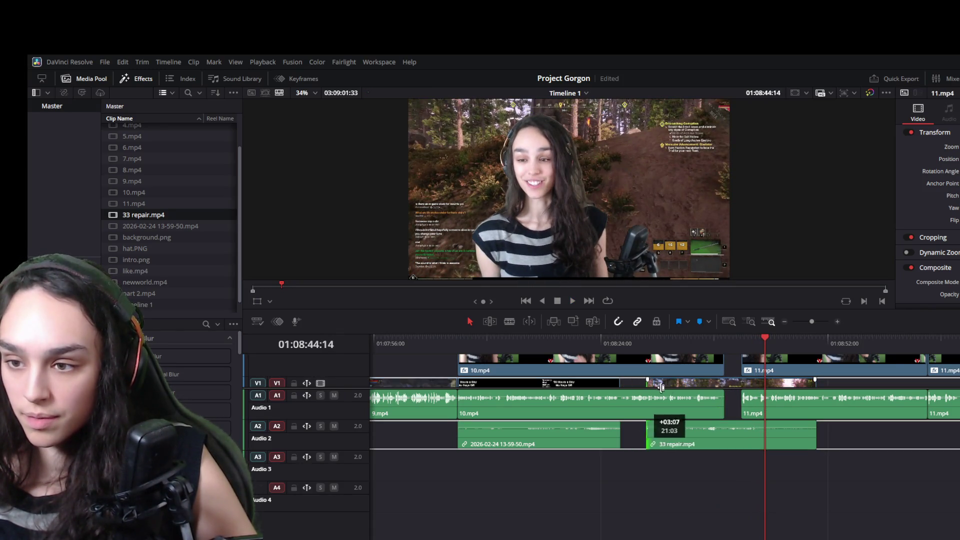
- Trim and reposition the 33 repair.mp4 clip earlier under 10.mp4 and review it in playback
mouse_move(628, 383)
left_mouse_down()
mouse_move(708, 382)
mouse_move(647, 383)
left_mouse_up()
left_click(621, 345)
key("space")
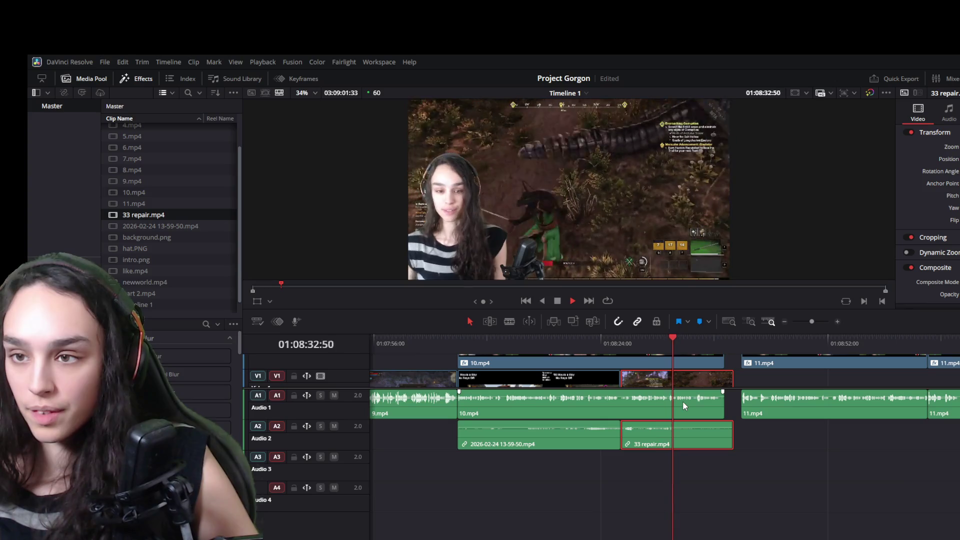
left_click(644, 338)
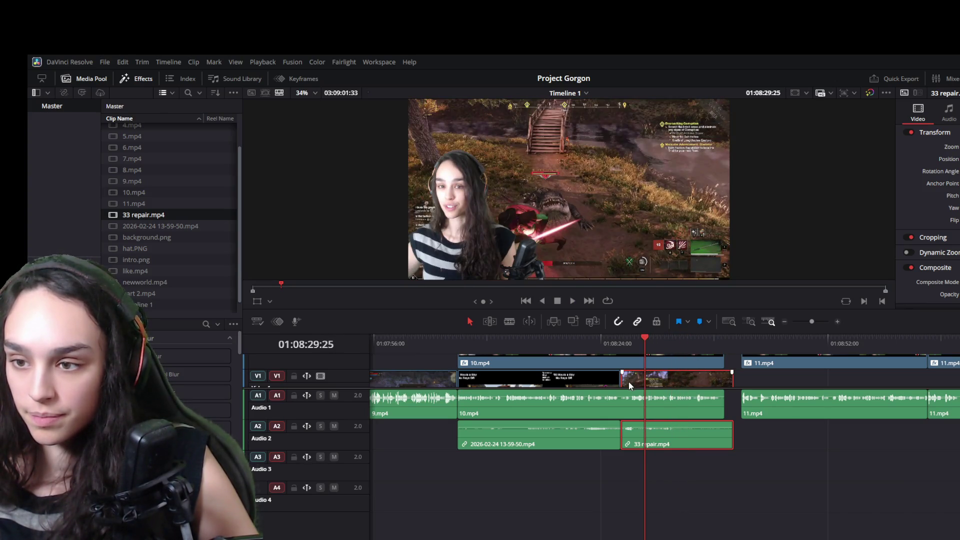
- Trim the start of 33 repair.mp4 and extend its end to match the end of 10.mp4
left_click_drag(628, 382, 649, 379)
key("space")
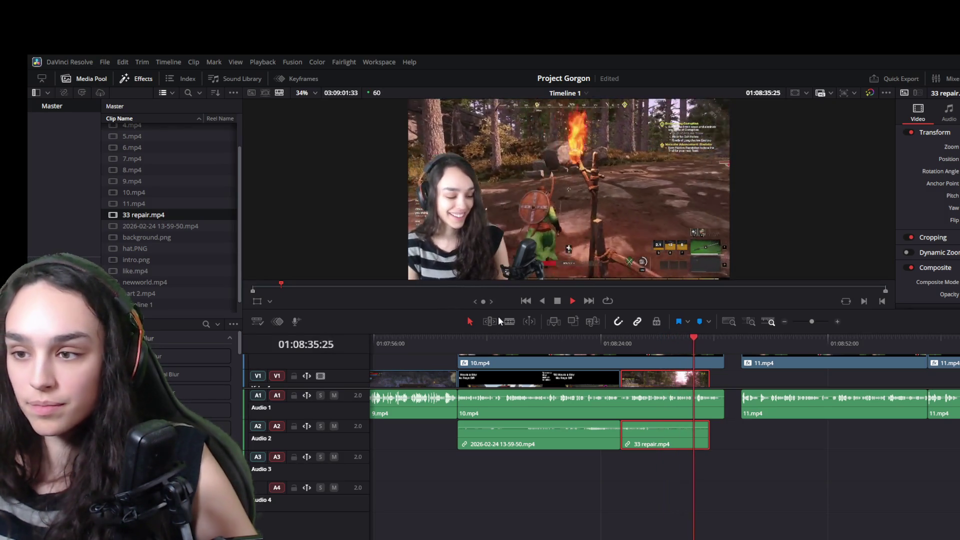
key("space")
left_click_drag(708, 377, 724, 377)
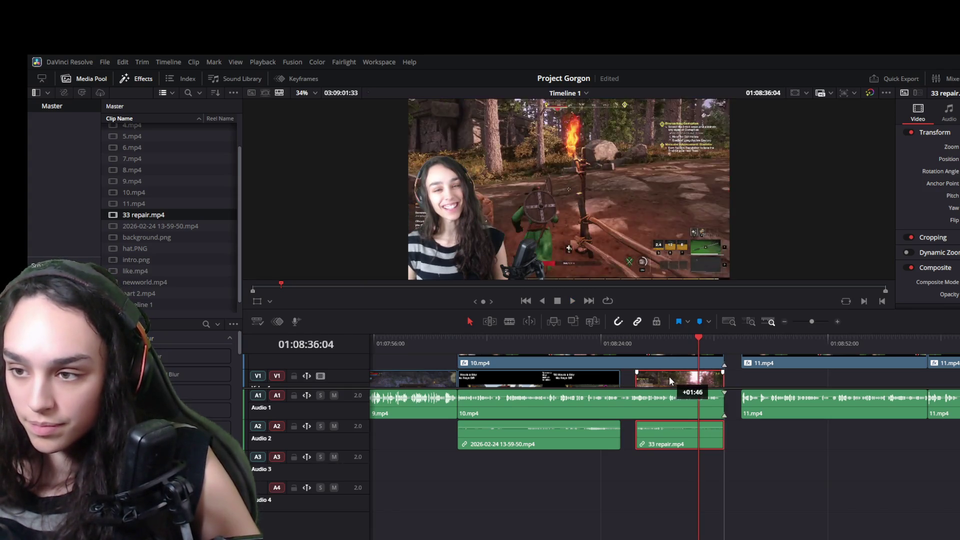
left_click(614, 345)
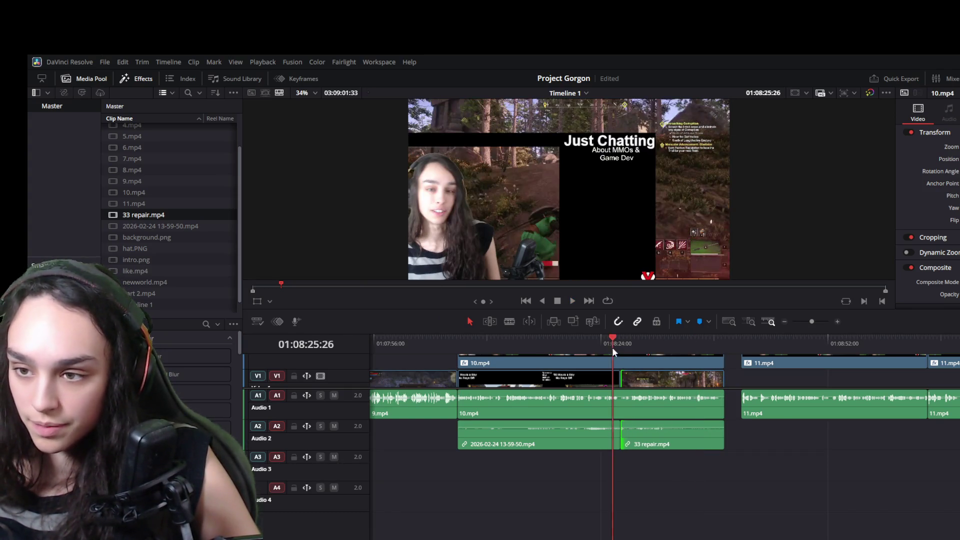
key("space")
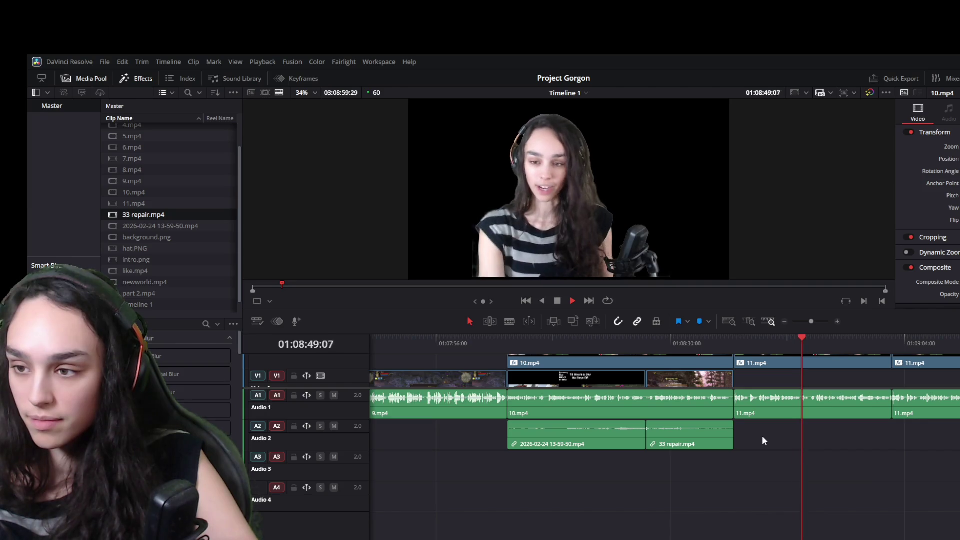
key("space")
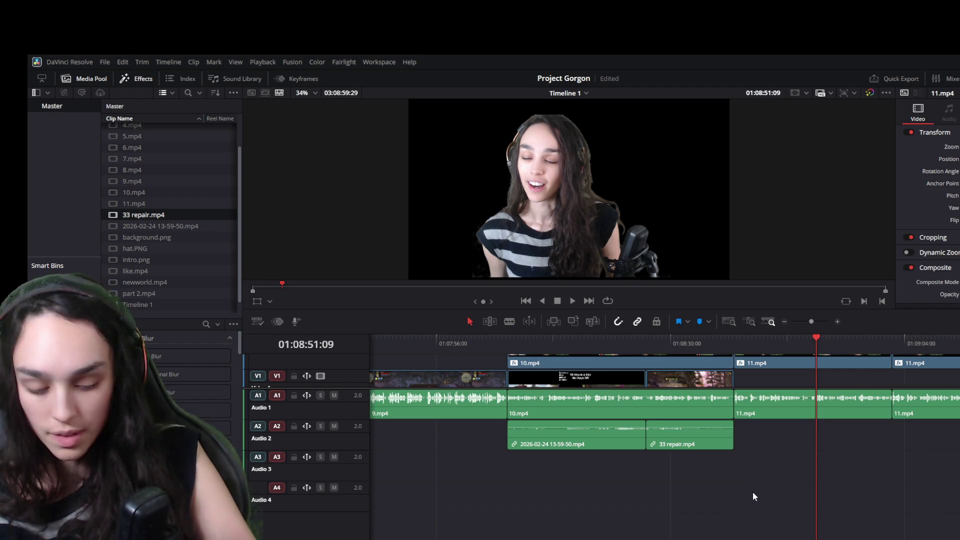
scroll(752, 492, "down", 5)
scroll(751, 492, "down", 5)
scroll(750, 492, "down", 5)
scroll(752, 492, "up", 3)
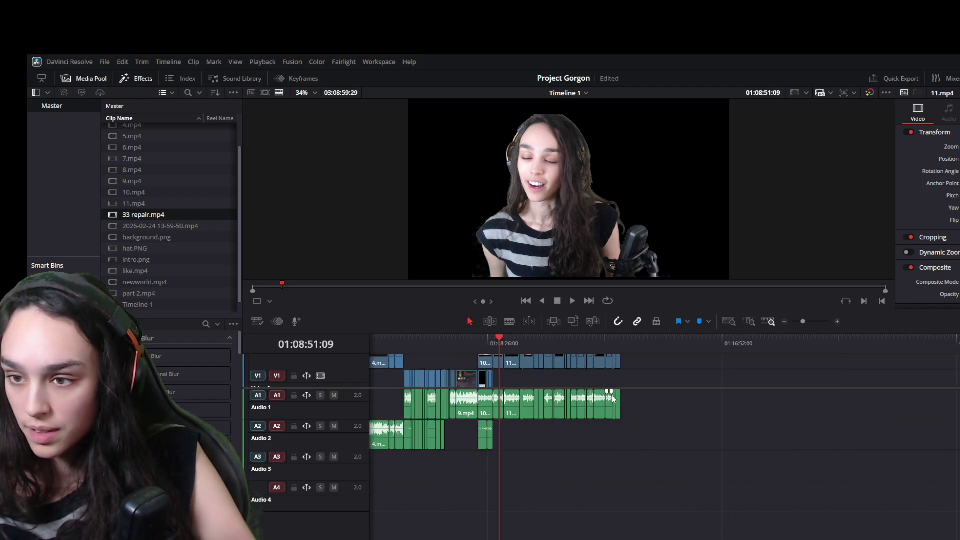
scroll(669, 408, "up", 3)
scroll(600, 435, "right", 5)
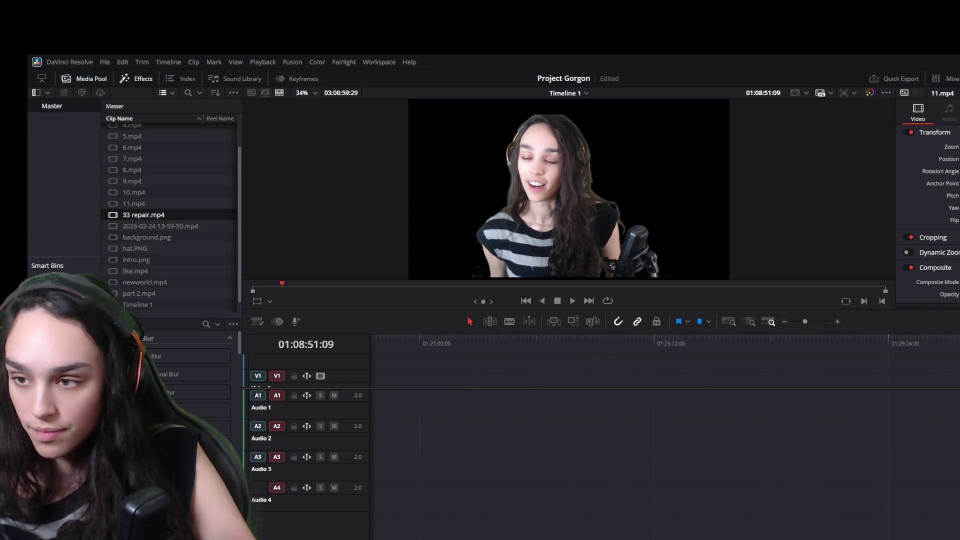
scroll(600, 536, "right", 5)
scroll(622, 534, "right", 5)
scroll(590, 483, "left", 2)
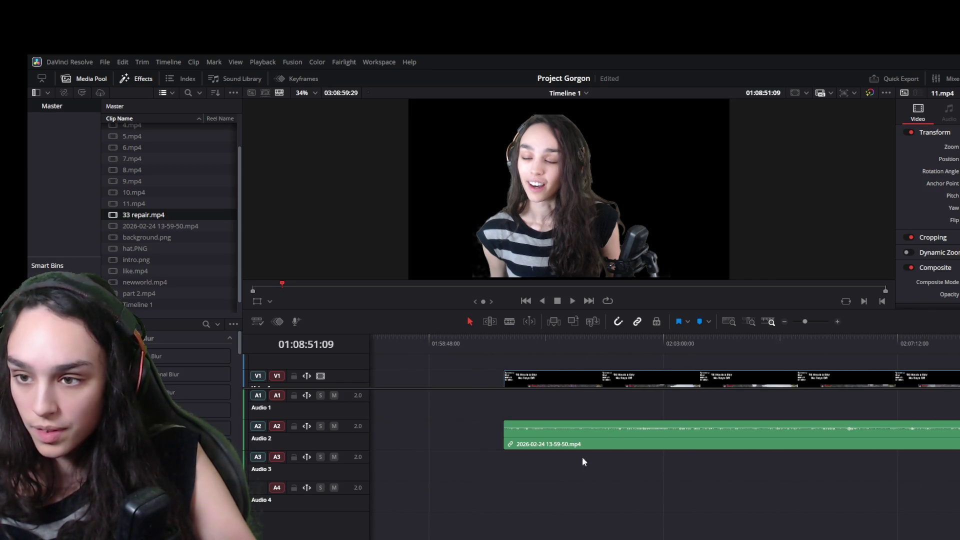
left_click(505, 336)
scroll(525, 374, "down", 6)
left_click(583, 336)
left_click(562, 337)
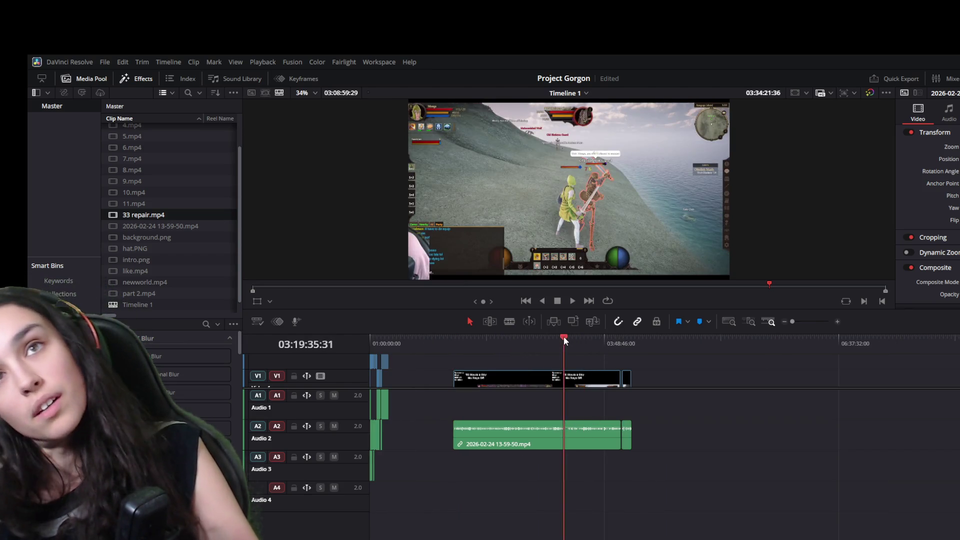
left_click(463, 337)
left_click_drag(465, 331, 557, 343)
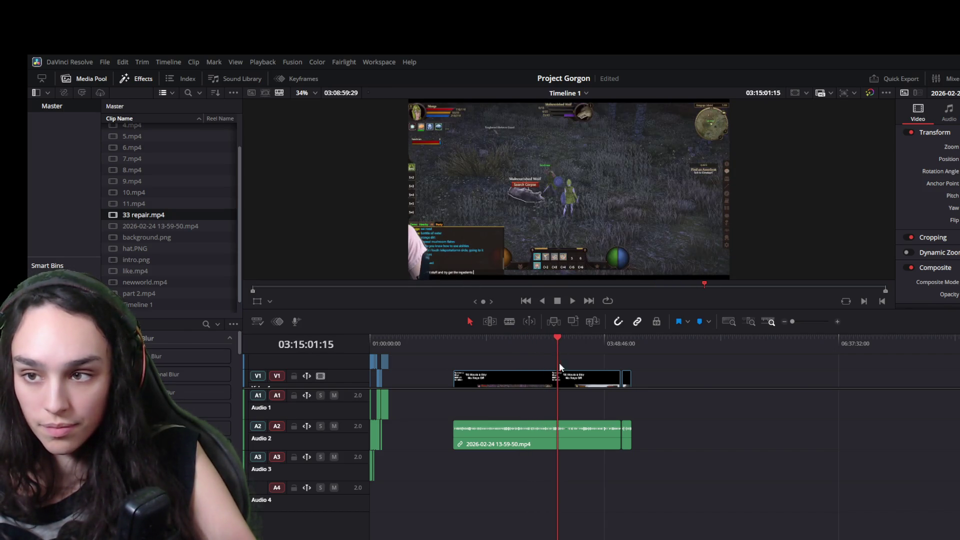
scroll(592, 423, "up", 8)
scroll(592, 424, "up", 2)
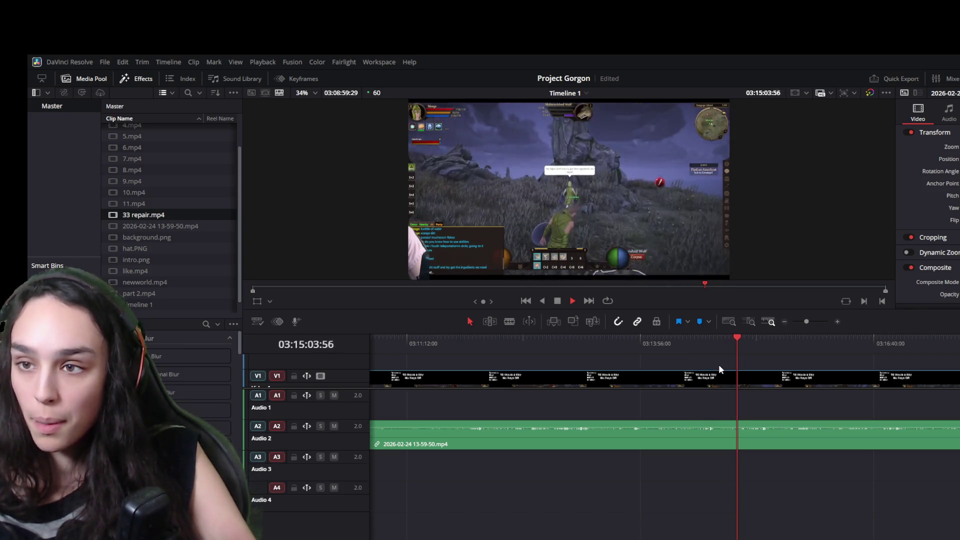
left_click(723, 377)
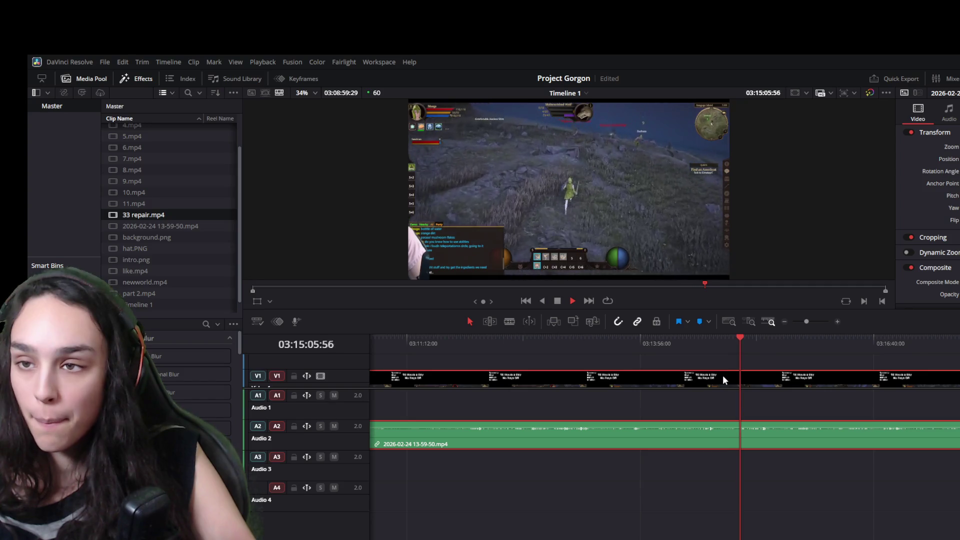
key("space")
- Split the recording twice with Ctrl+B near 03:15 and cut out the short piece between the splits
left_click(736, 338)
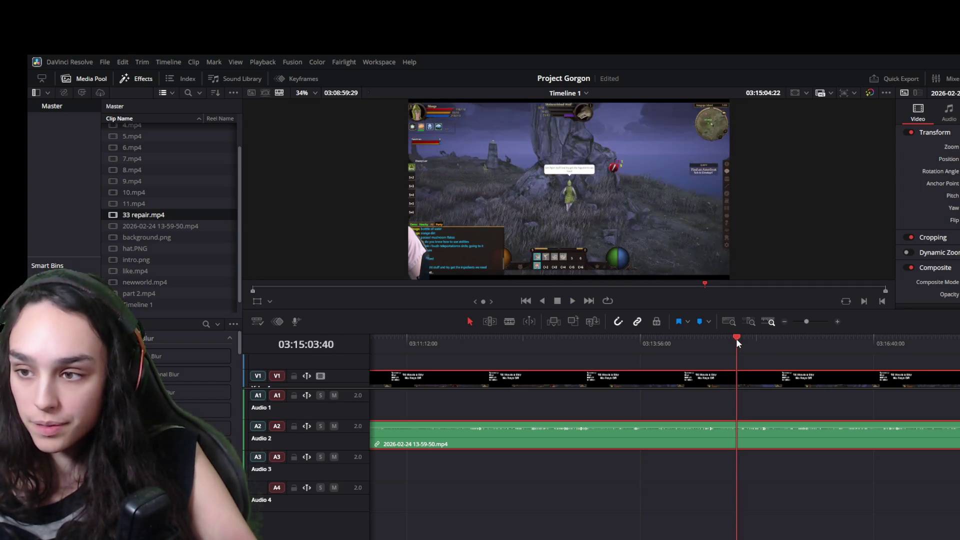
key("ctrl+b")
left_click(763, 338)
key("ctrl+b")
left_click(750, 375)
key("Delete")
scroll(828, 533, "left", 10)
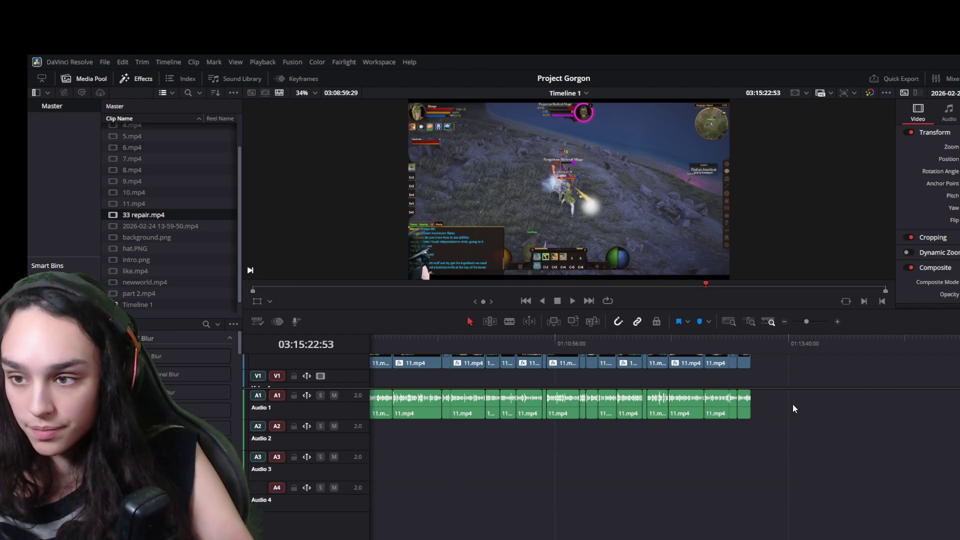
- Paste the cut gameplay piece and move it under 11.mp4 right after 33 repair.mp4
left_click(793, 344)
key("ctrl+v")
left_click_drag(803, 380, 515, 381)
scroll(652, 420, "left", 5)
scroll(651, 420, "left", 2)
left_click_drag(701, 383, 554, 380)
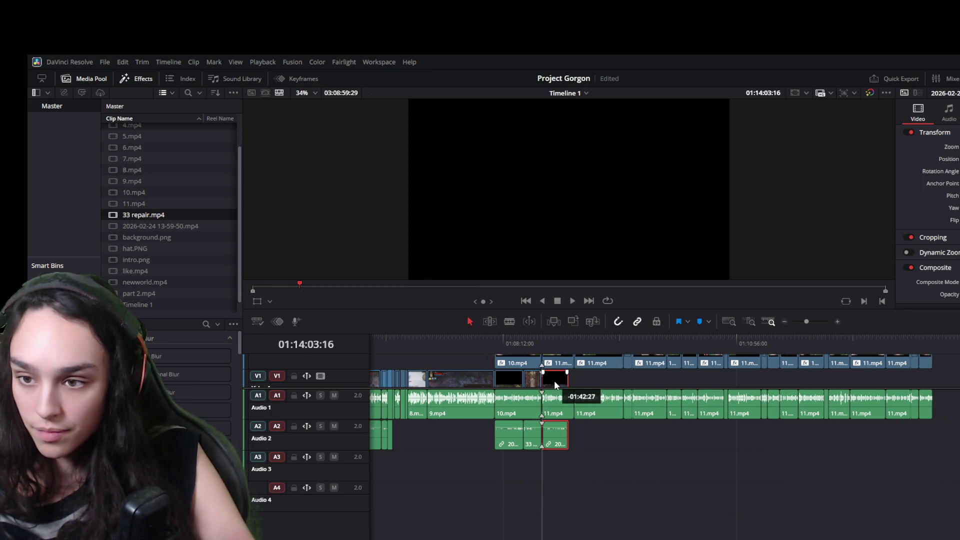
- Play back the new section from its start to check it, then save the project
left_click(541, 339)
key("space")
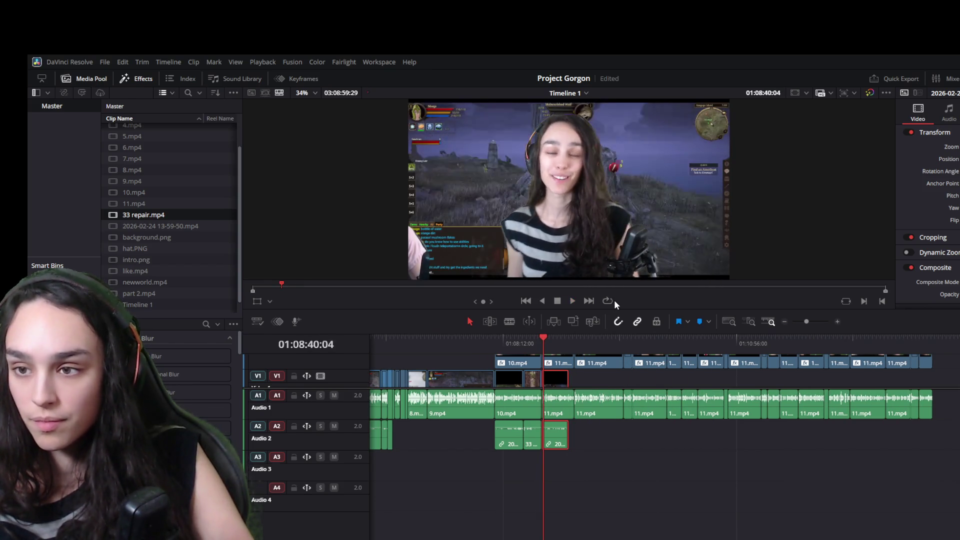
key("space")
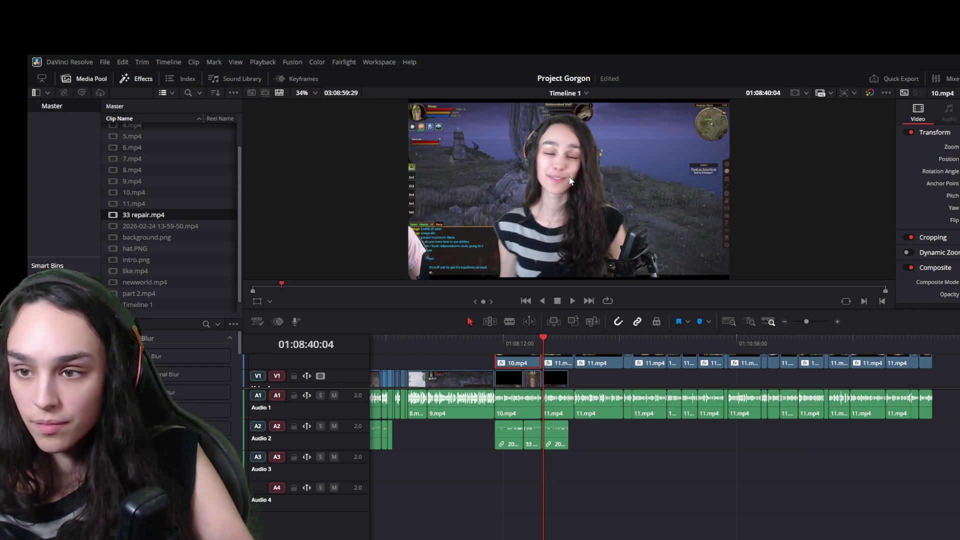
key("ctrl+s")
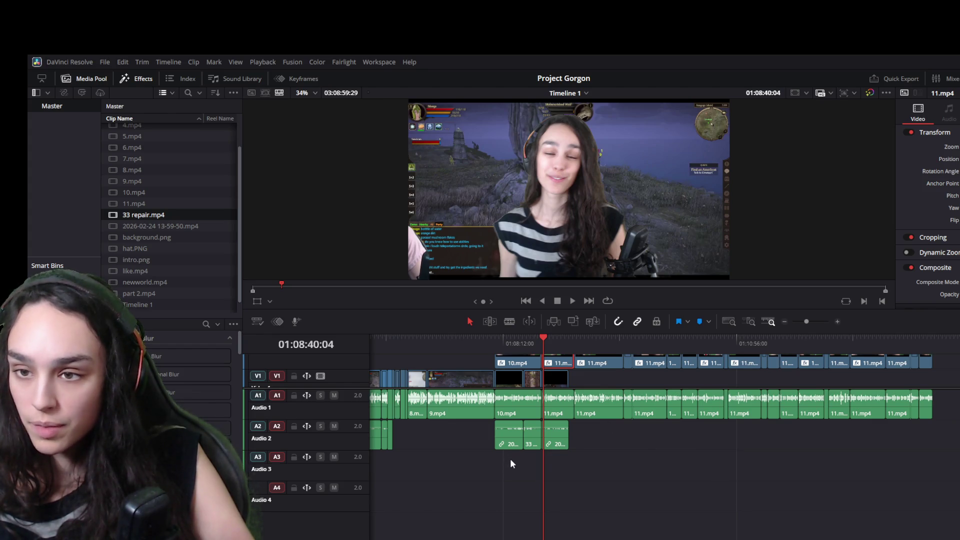
scroll(750, 442, "up", 4)
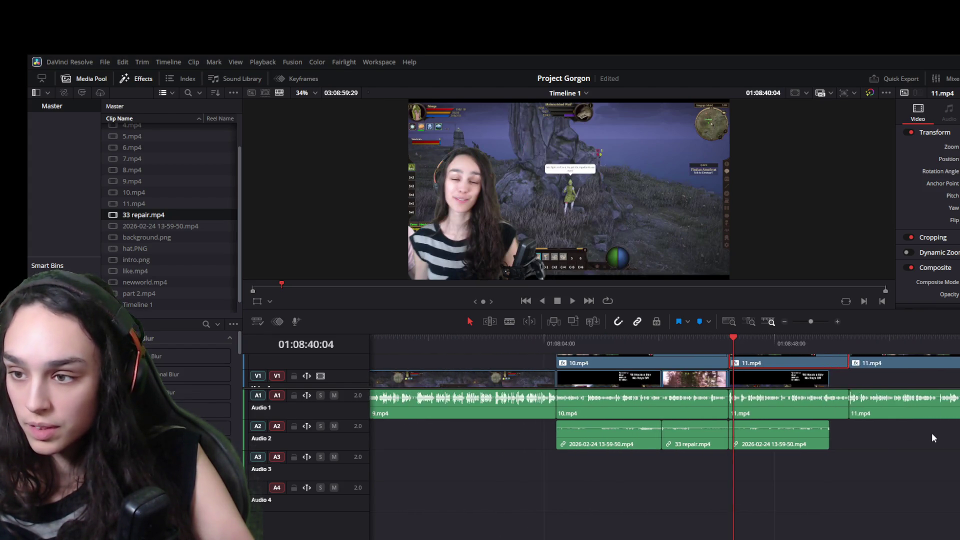
scroll(932, 438, "down", 1)
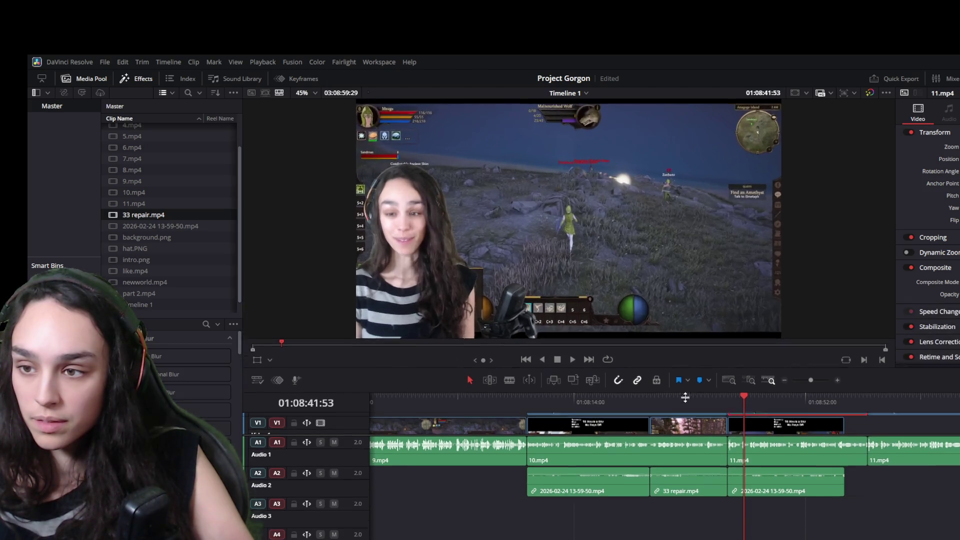
- Enlarge the viewer over the timeline and lengthen the gameplay piece under 11.mp4, reviewing in playback
left_click_drag(690, 312, 670, 435)
key("space")
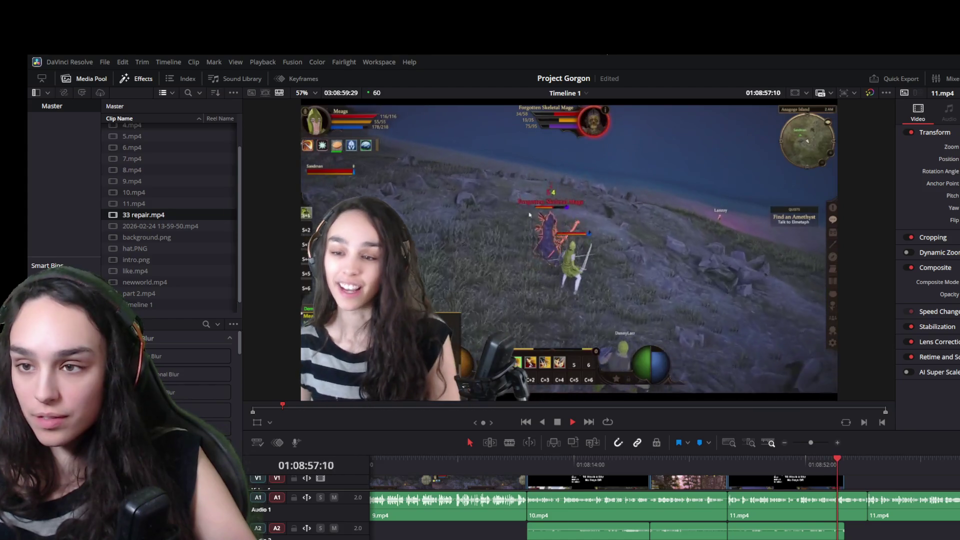
key("space")
left_click_drag(840, 483, 867, 483)
key("space")
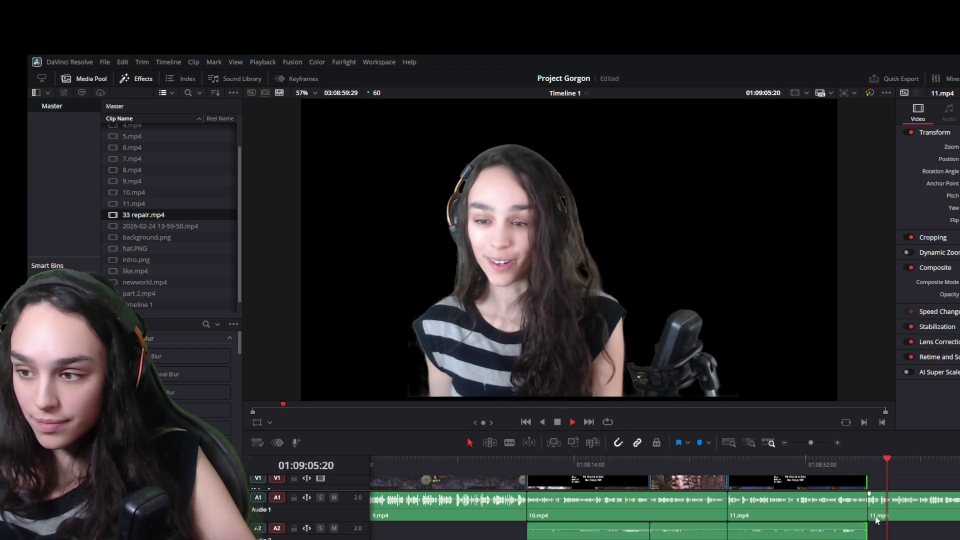
scroll(838, 519, "down", 1)
key("space")
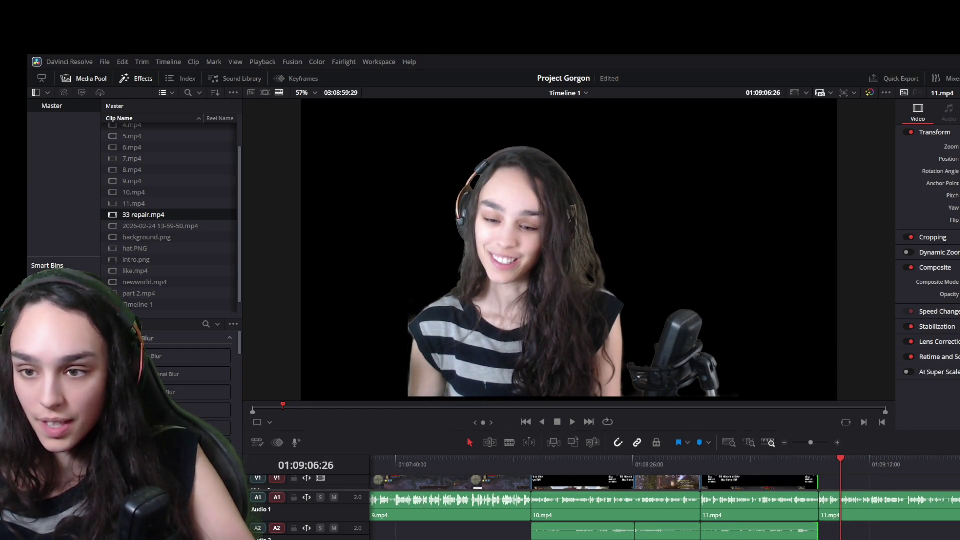
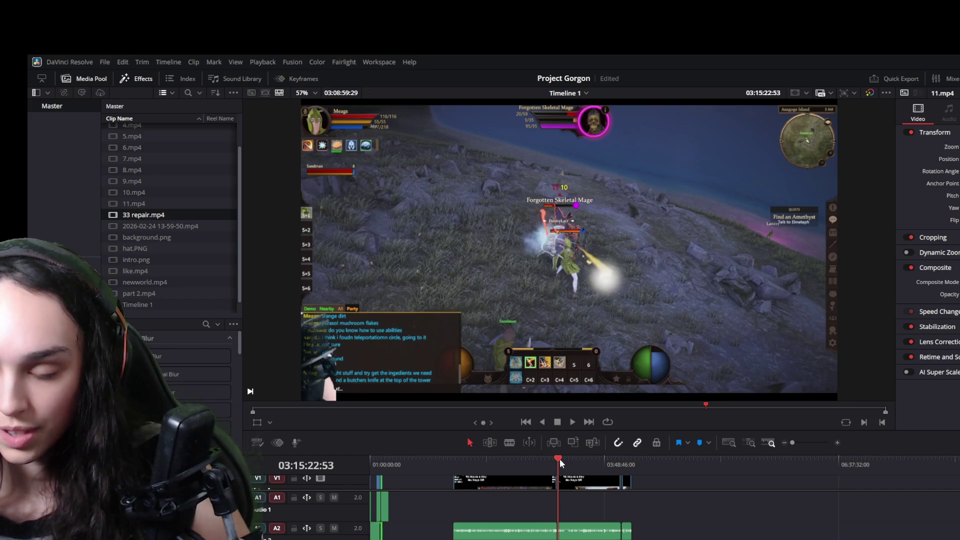
- Scrub the playhead along the ruler to the gameplay footage around 03:32
mouse_move(560, 458)
left_mouse_down()
mouse_move(455, 459)
mouse_move(527, 459)
left_mouse_up()
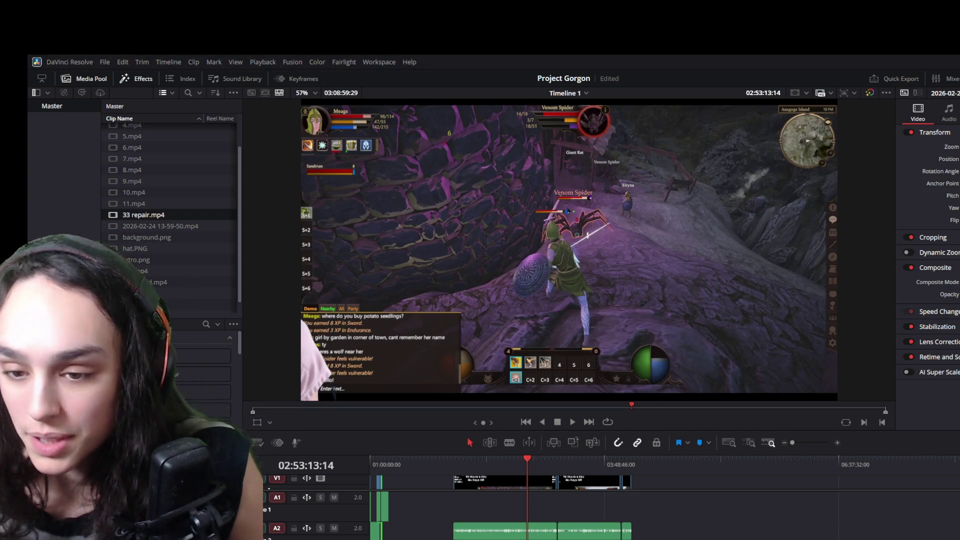
left_click_drag(533, 456, 580, 459)
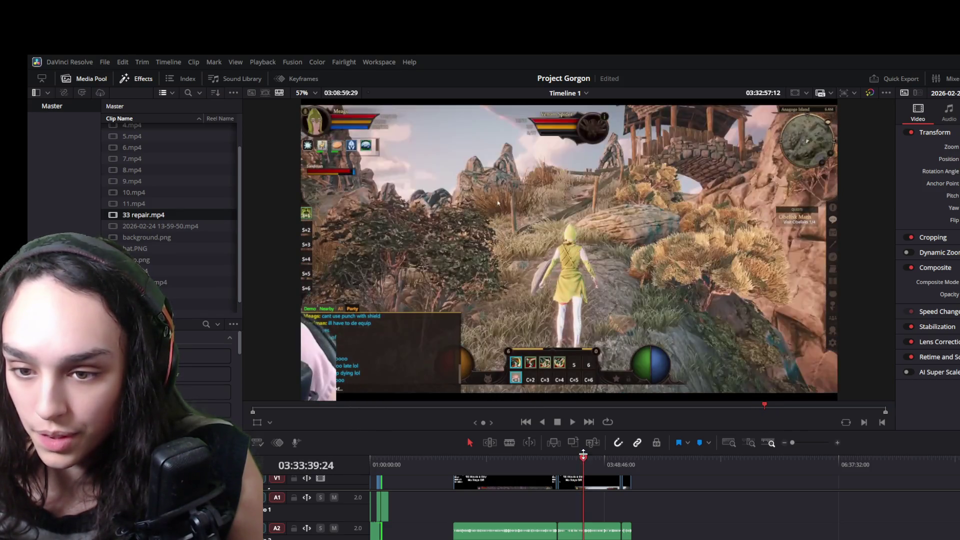
scroll(734, 522, "up", 3)
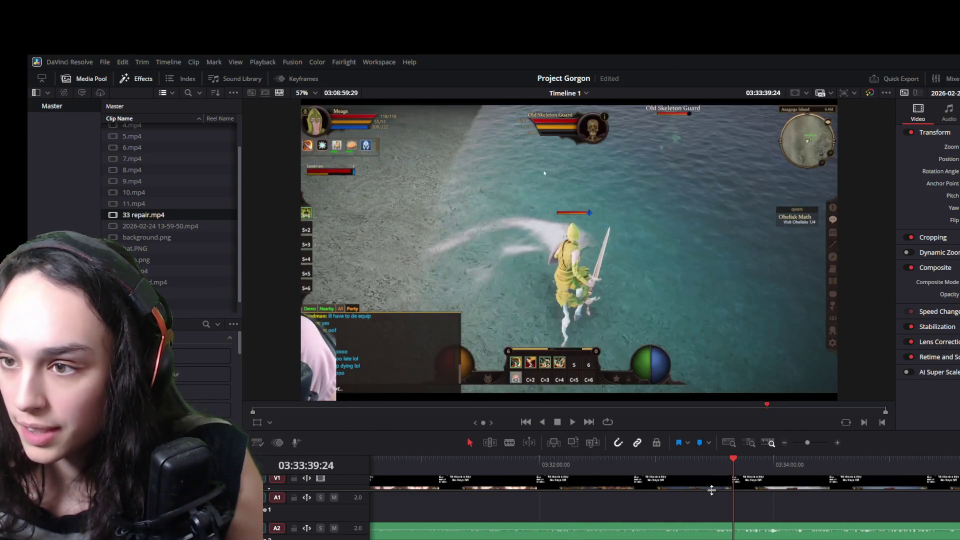
- Play and scrub back to locate the start of the unwanted gameplay stretch near 03:33
key("space")
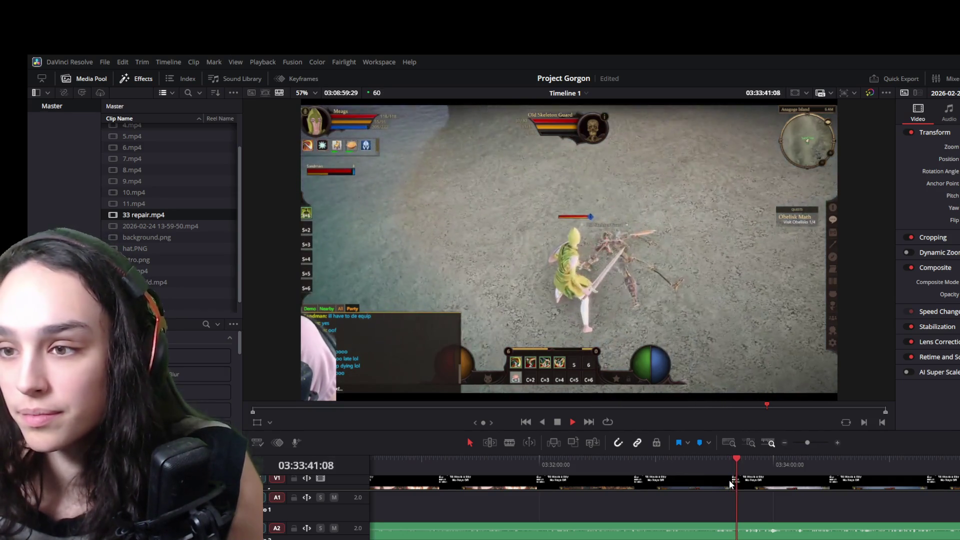
left_click_drag(750, 459, 723, 460)
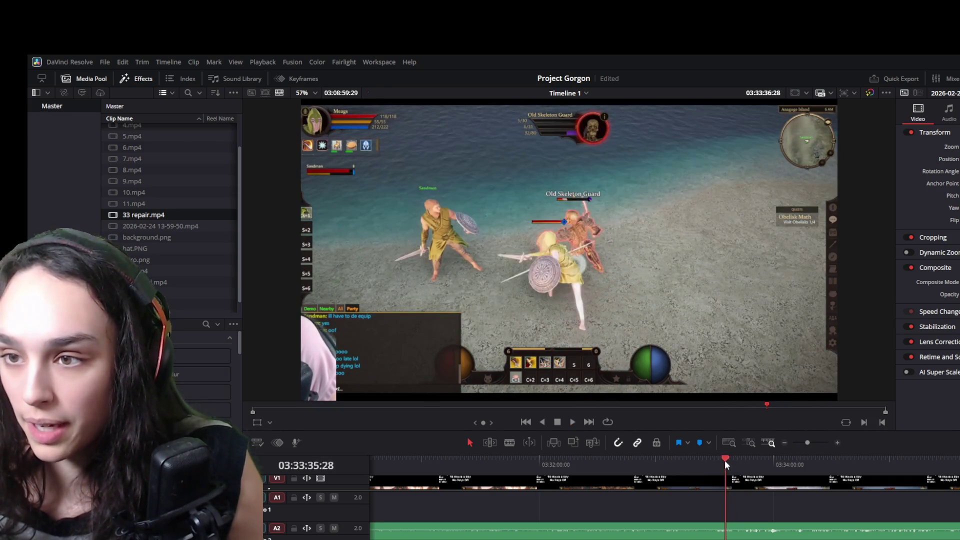
left_click_drag(723, 459, 716, 458)
key("space")
key("space")
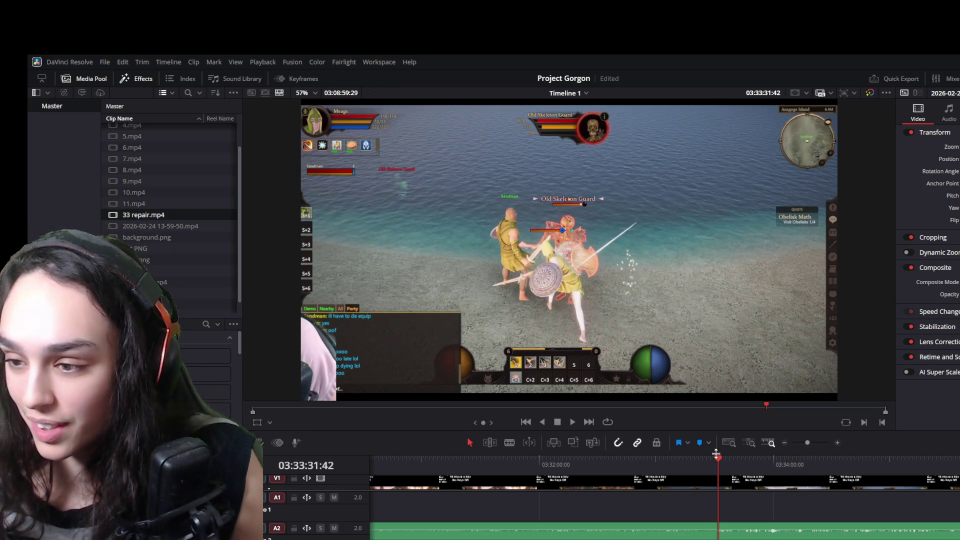
left_click_drag(710, 456, 692, 457)
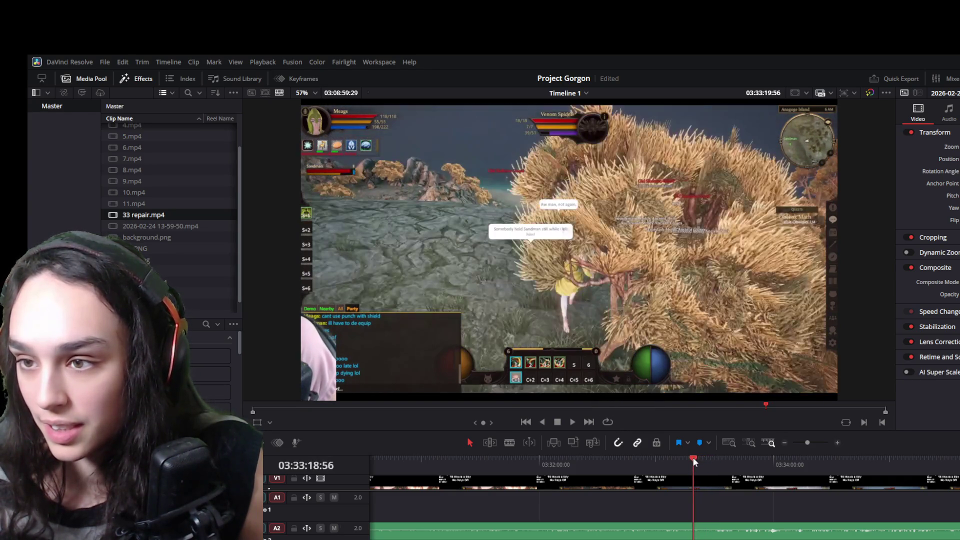
- Blade the gameplay video and audio at the start and end of the unwanted stretch
left_click(695, 490)
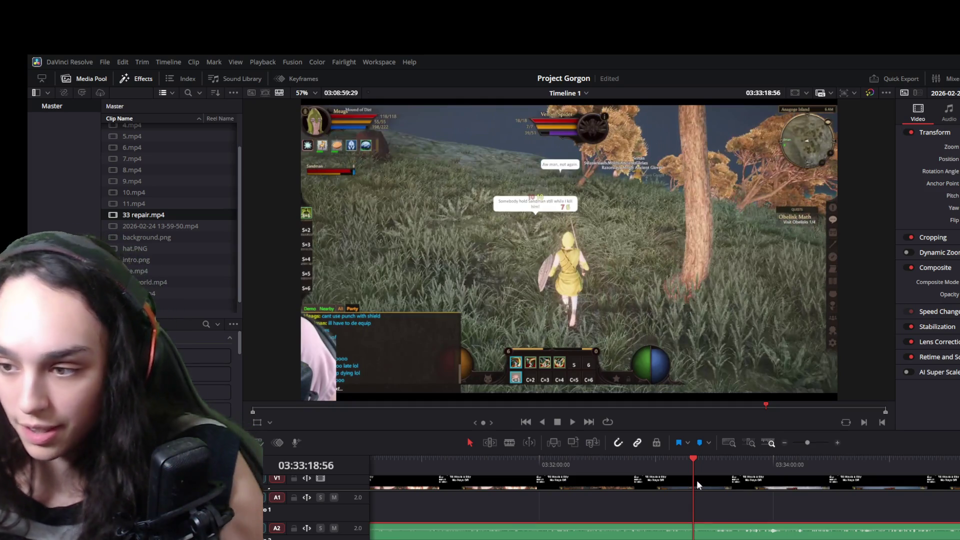
key("ctrl+b")
left_click(741, 459)
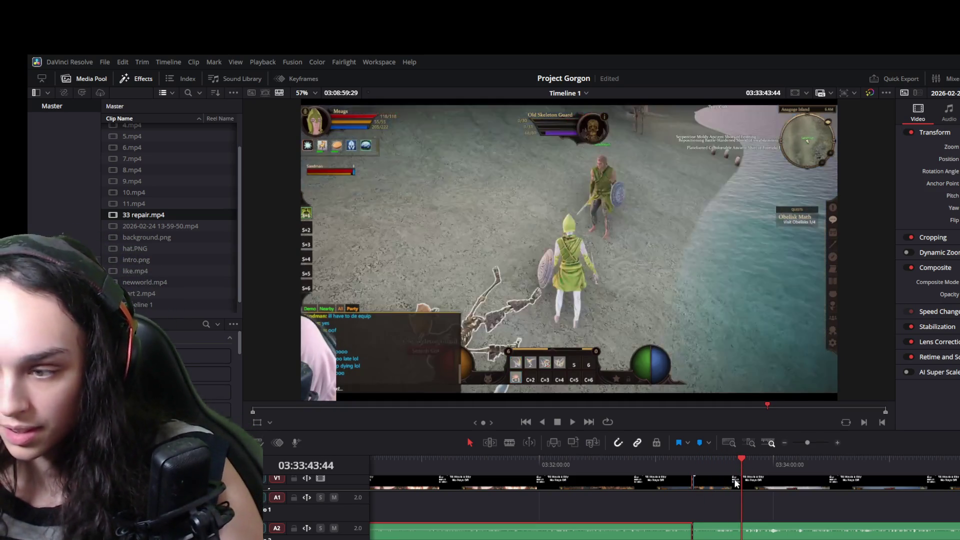
key("ctrl+b")
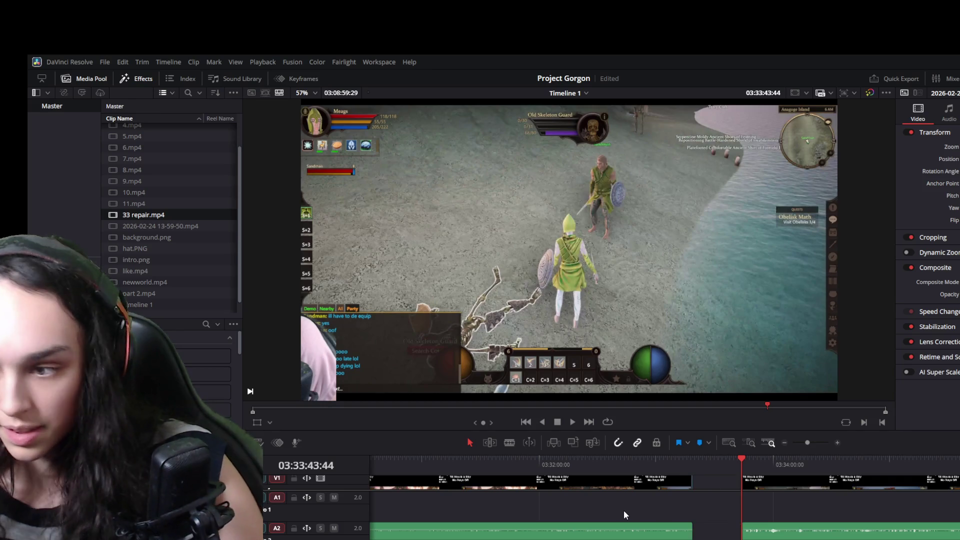
scroll(624, 515, "down", 5)
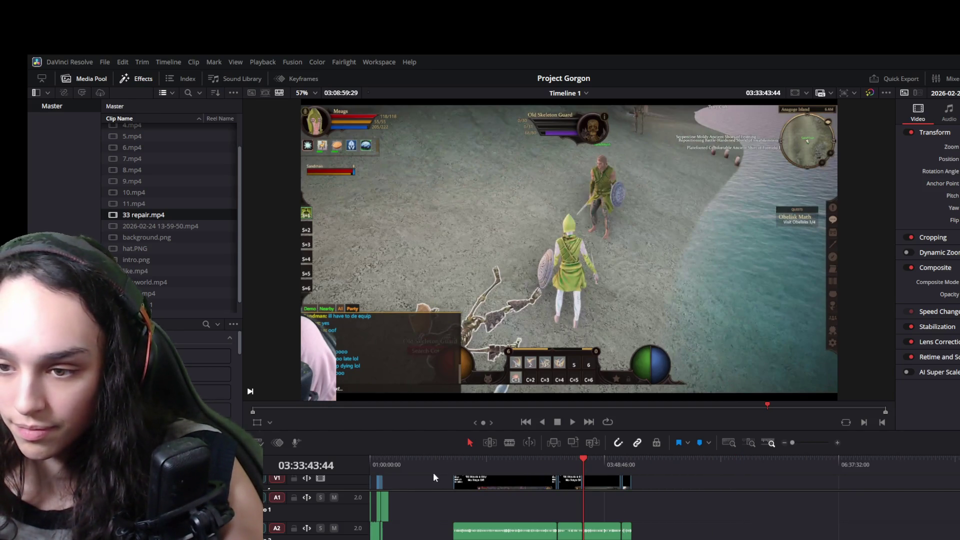
- Move the playhead to the webcam-over-gameplay section near 01:09 and play it, enlarging the timeline
left_click(402, 462)
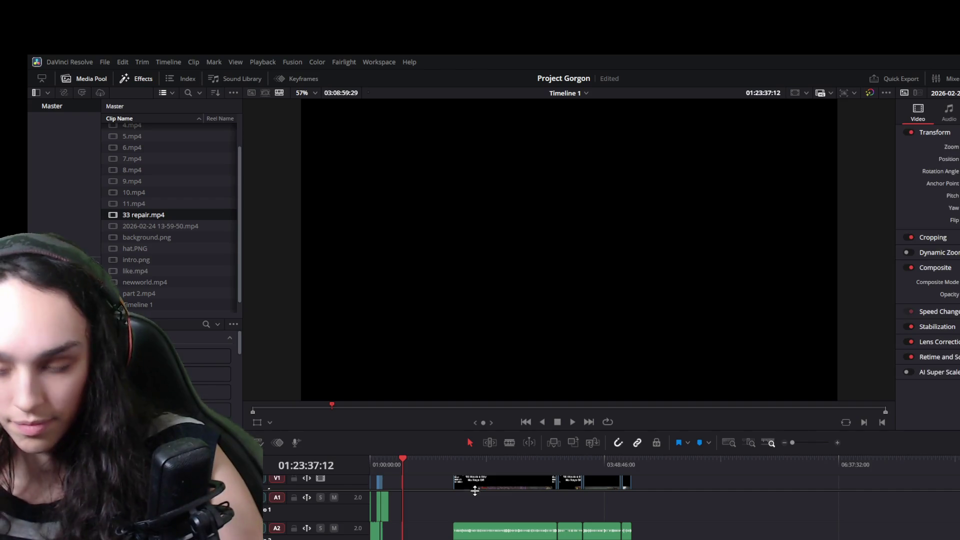
scroll(524, 517, "up", 5)
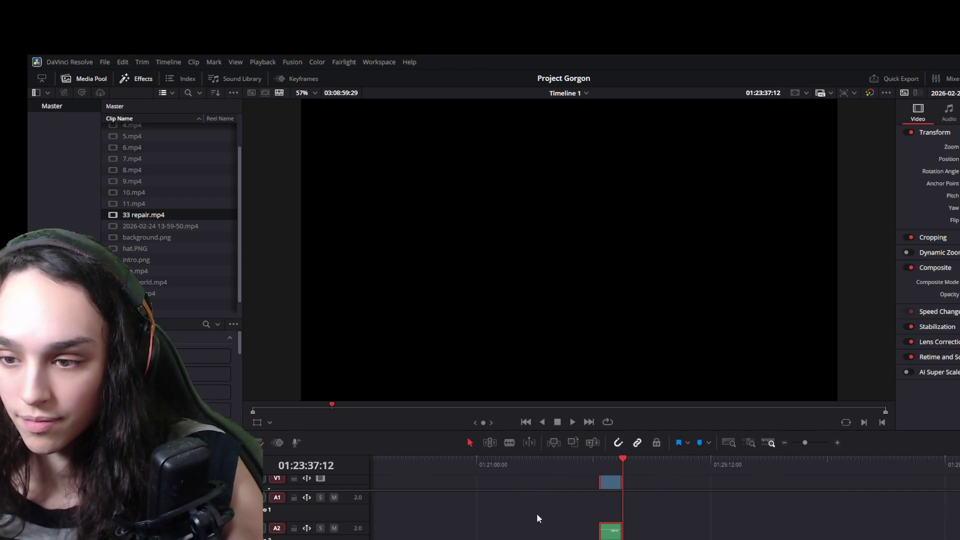
scroll(488, 507, "down", 2)
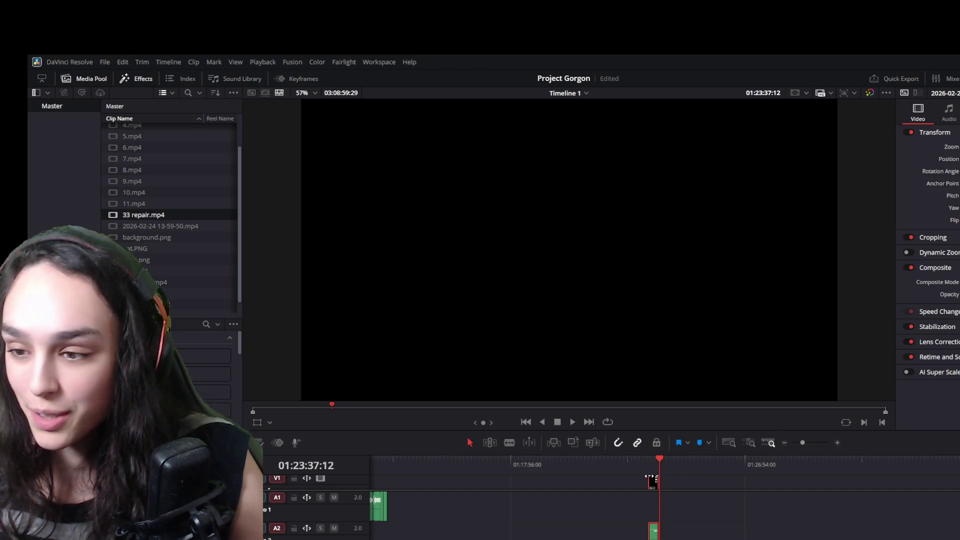
scroll(424, 489, "left", 5)
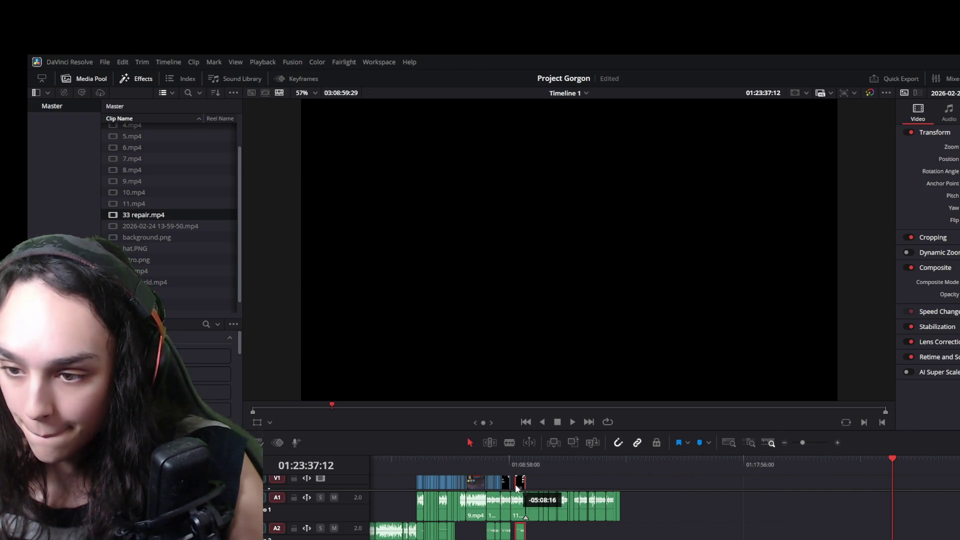
left_click(515, 469)
scroll(525, 480, "up", 5)
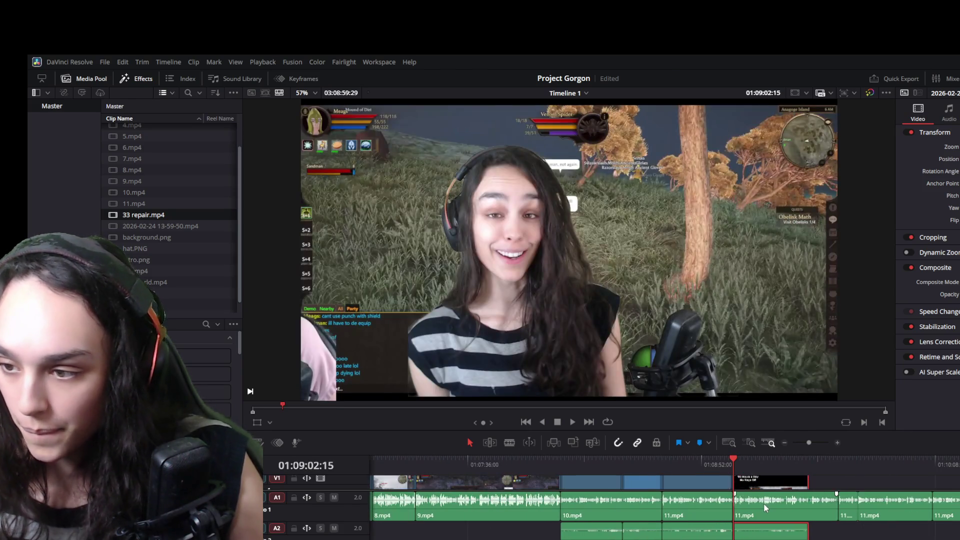
key("space")
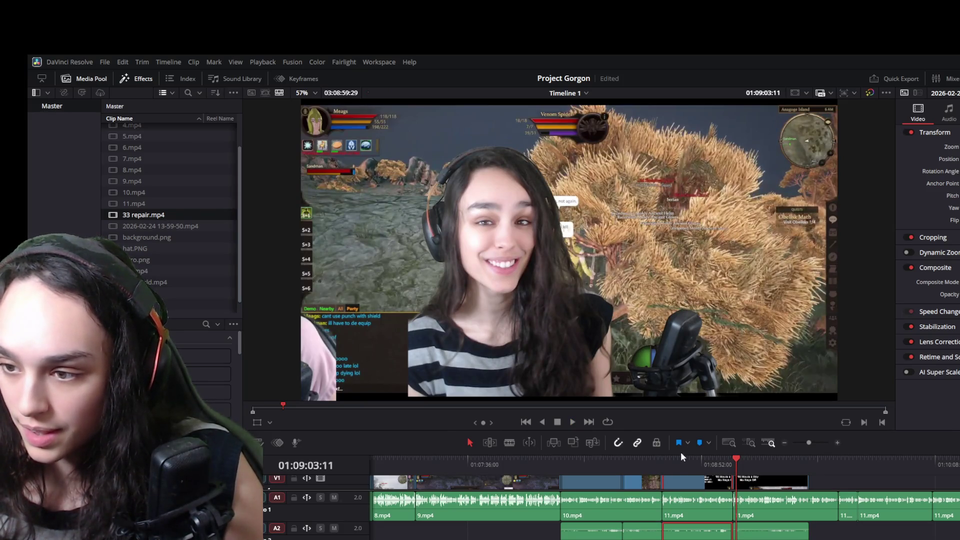
left_click_drag(681, 456, 684, 381)
scroll(710, 416, "up", 1)
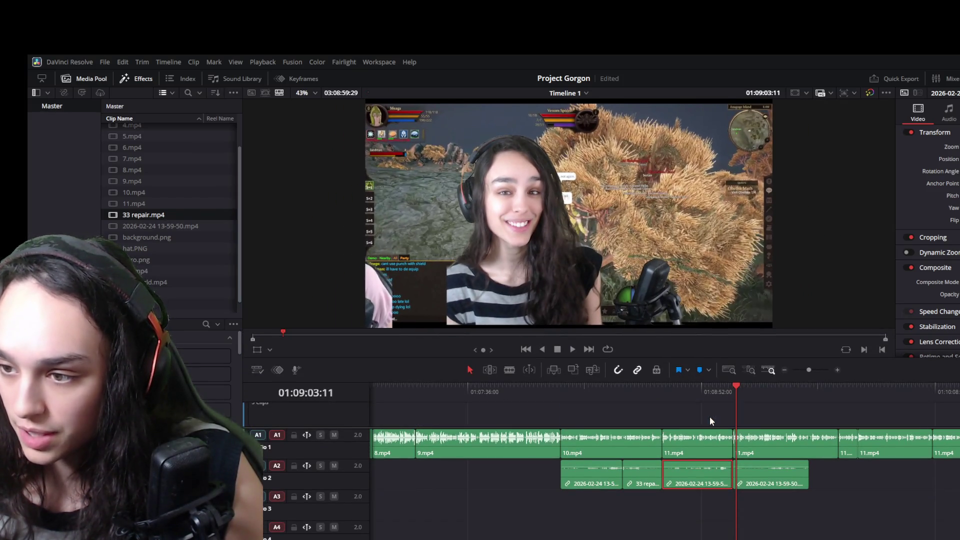
- Reveal track V2, select the Just Chatting webcam clip and review its playback in the taller timeline
left_click(707, 411)
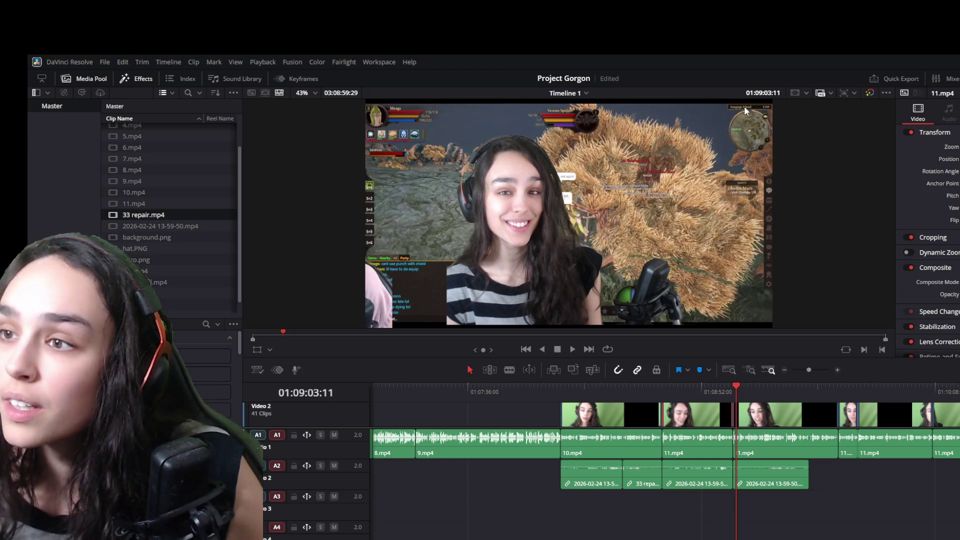
scroll(777, 403, "up", 1)
scroll(766, 414, "up", 1)
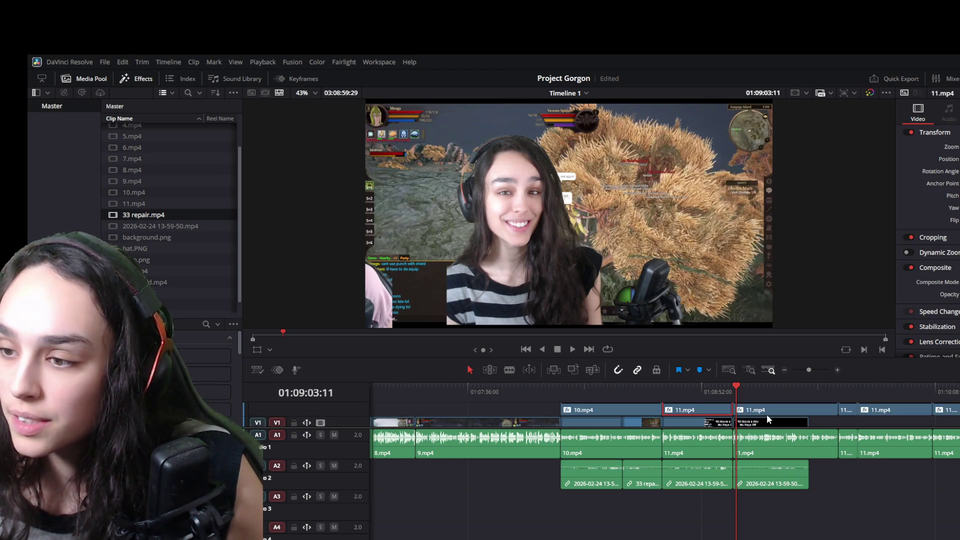
scroll(766, 414, "up", 1)
left_click(766, 415)
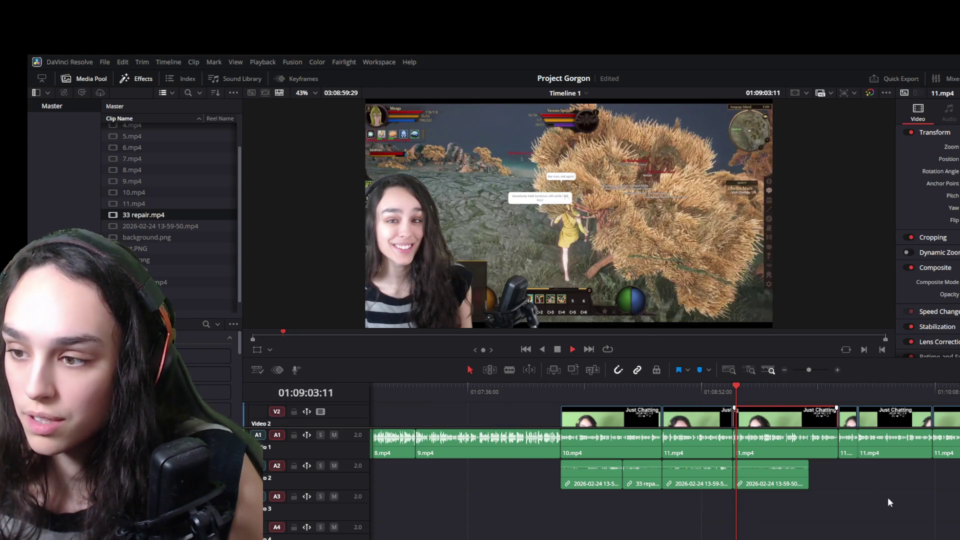
key("space")
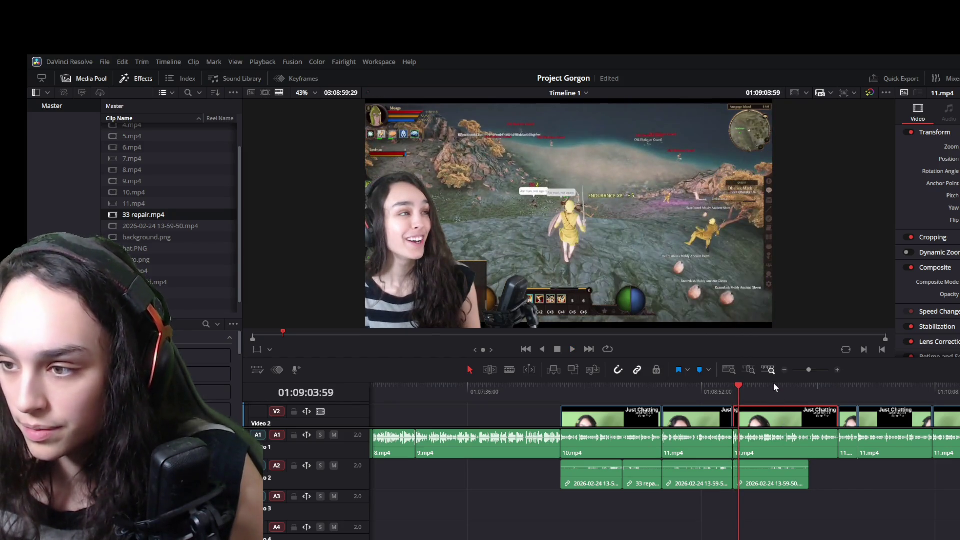
left_click_drag(773, 380, 773, 350)
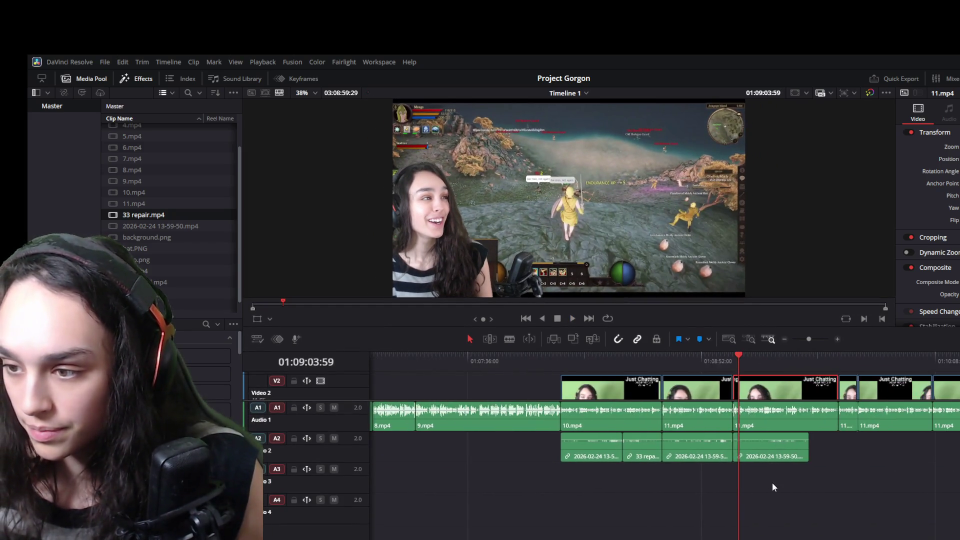
scroll(772, 474, "up", 3)
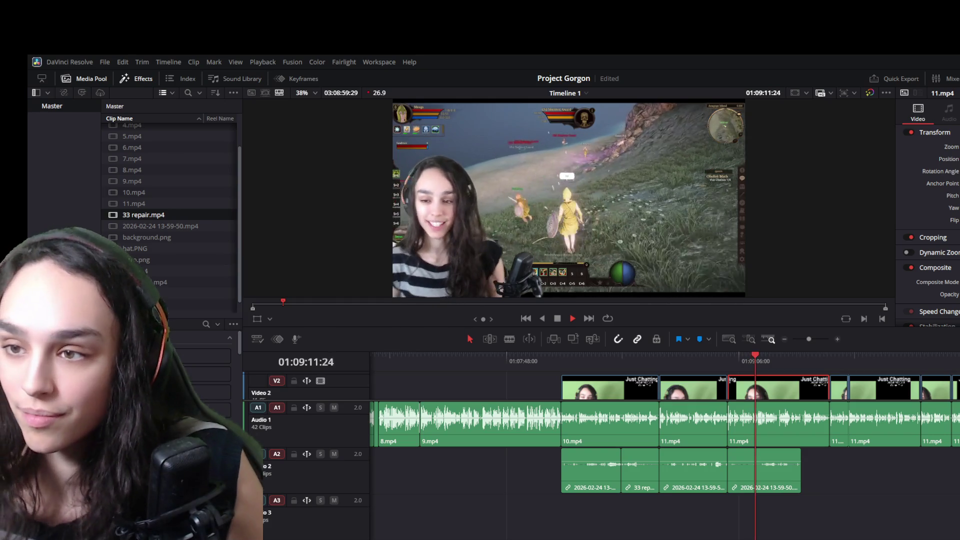
key("space")
scroll(788, 388, "down", 2)
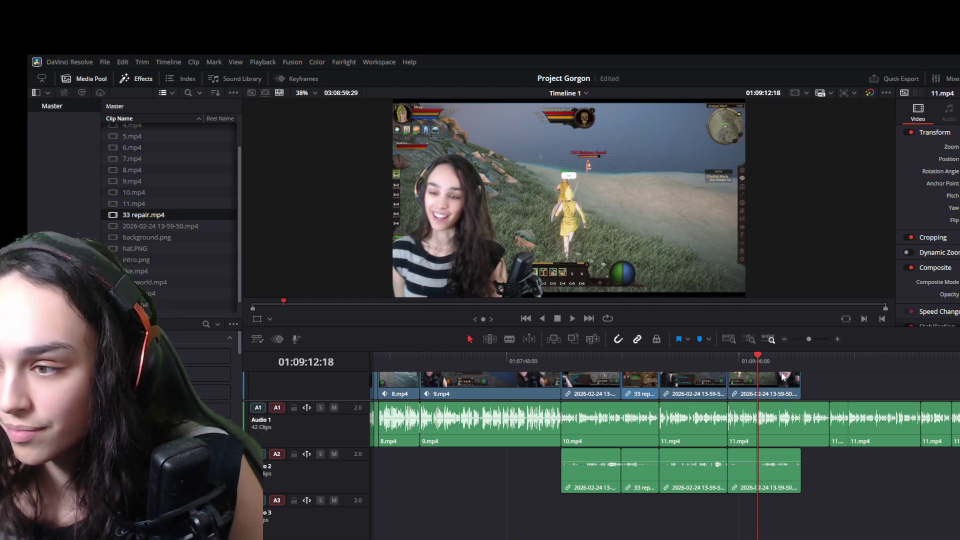
- Extend the last webcam clip to cover the gap, review playback and save the project
key("space")
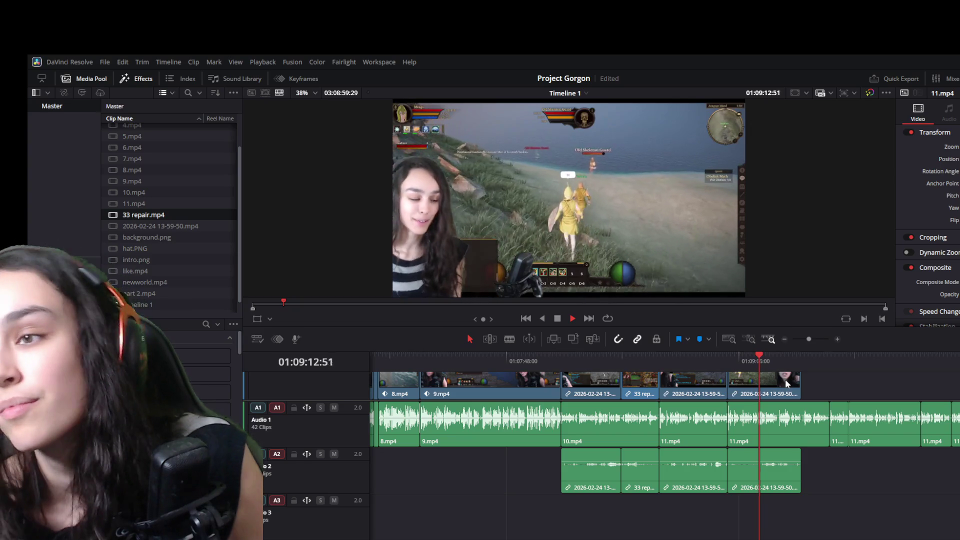
key("space")
mouse_move(764, 388)
left_mouse_down()
mouse_move(792, 390)
mouse_move(728, 387)
left_mouse_up()
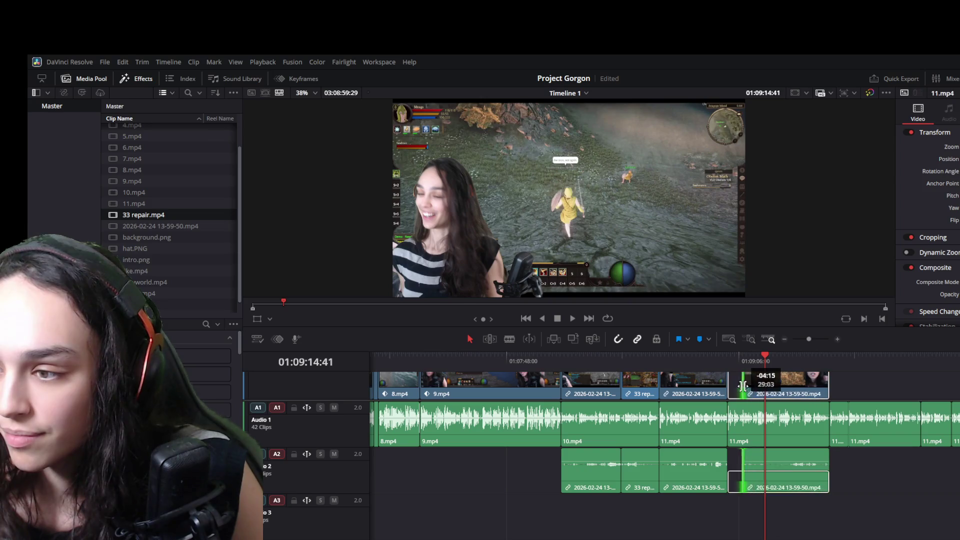
left_click(731, 356)
key("space")
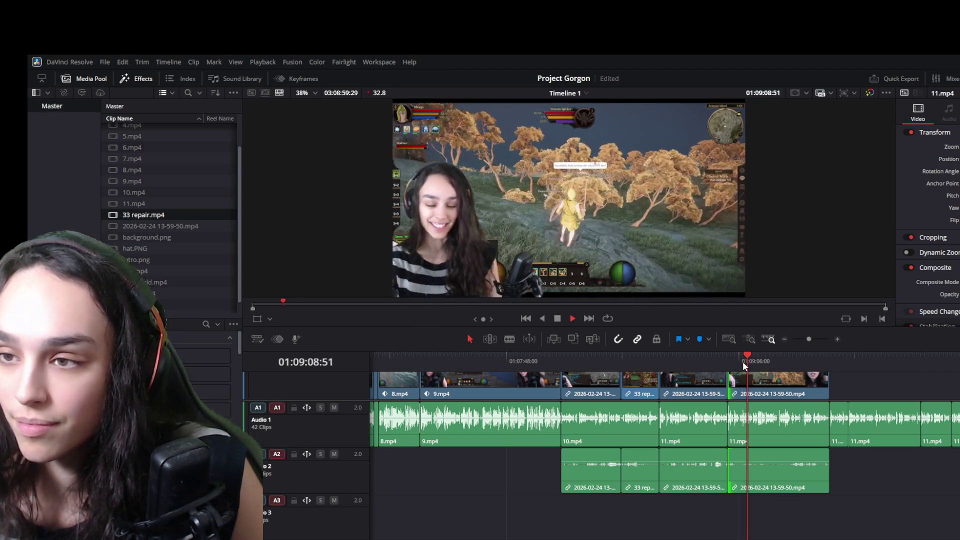
key("space")
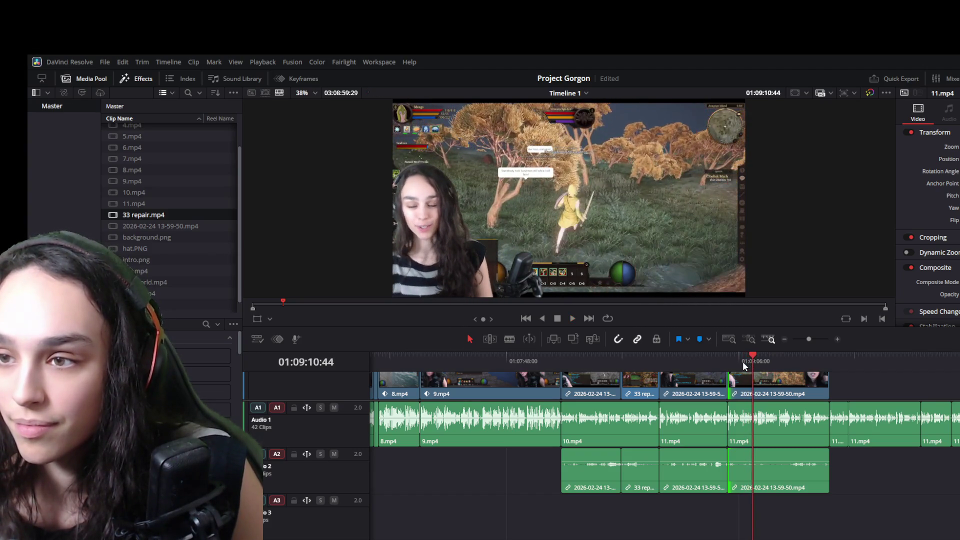
key("ctrl+s")
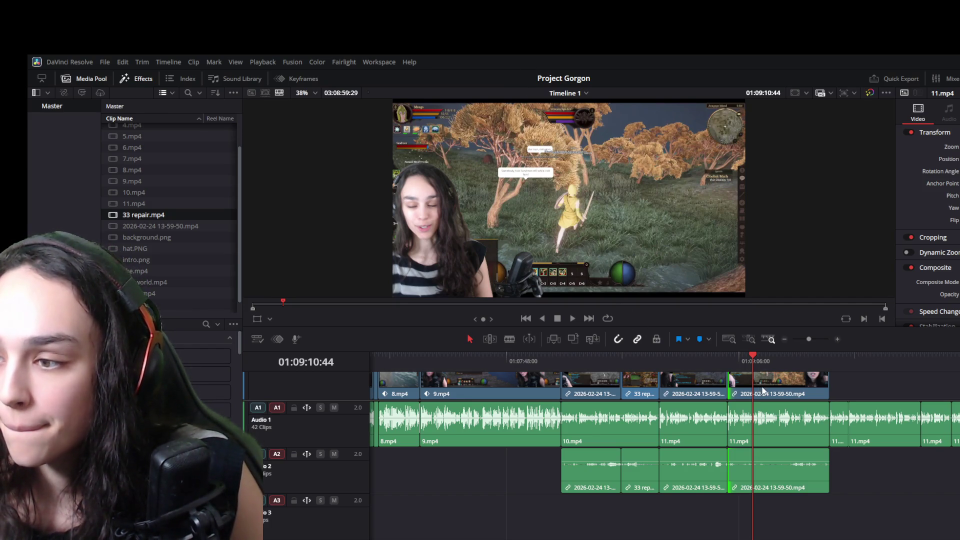
- After another playback check, move the last clip slightly later on the timeline
key("space")
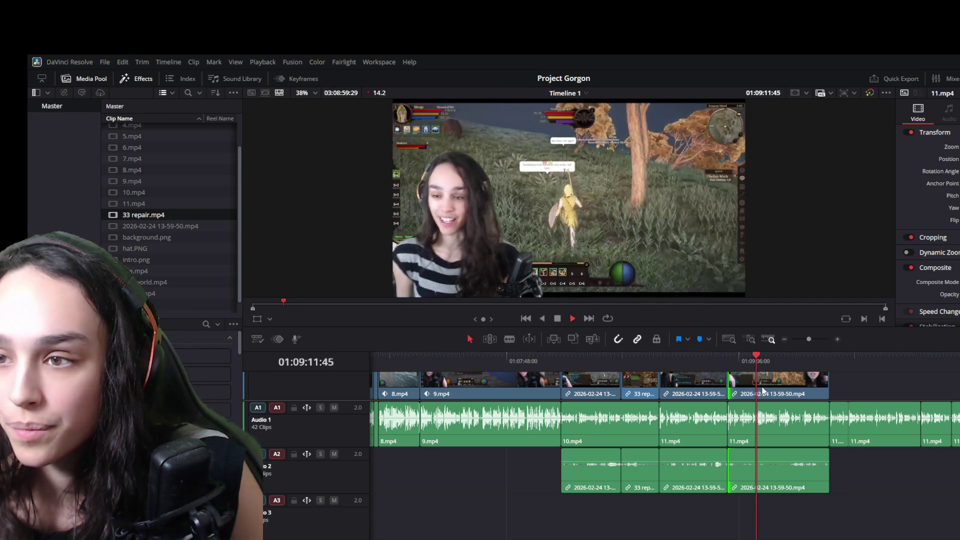
key("space")
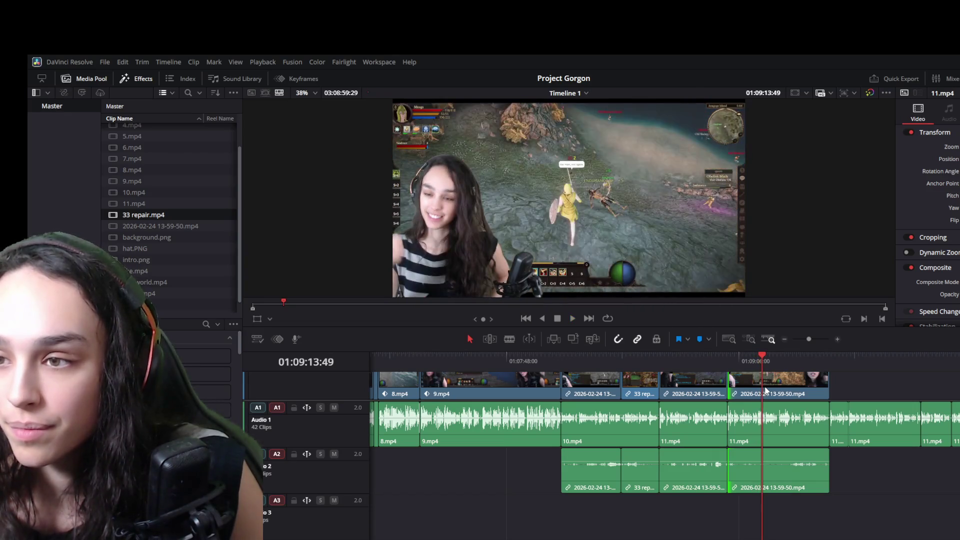
left_click_drag(771, 389, 750, 391)
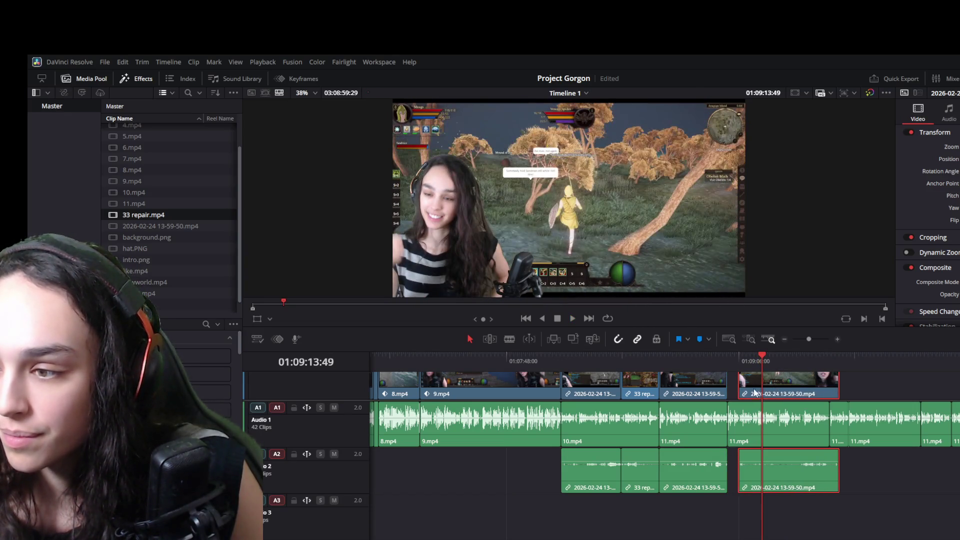
key("space")
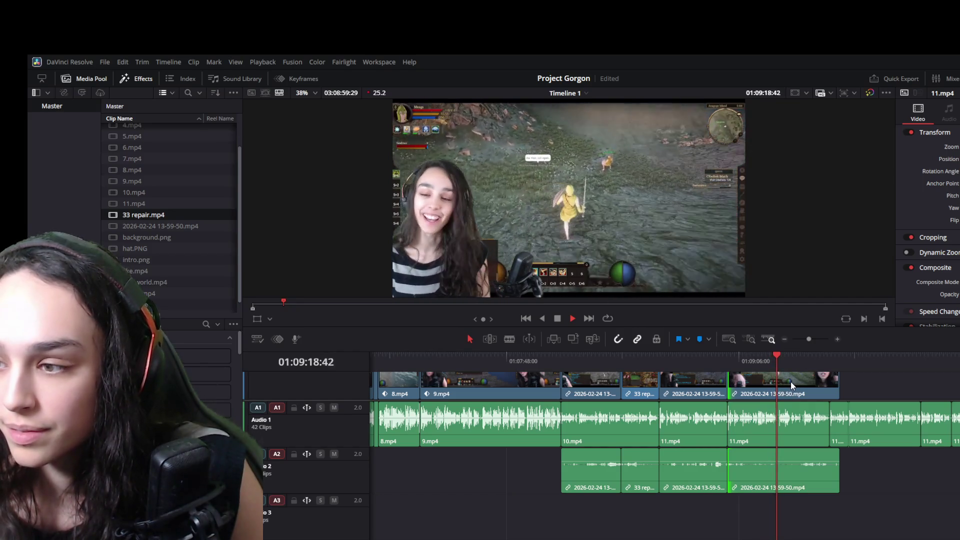
mouse_move(792, 383)
left_mouse_down()
mouse_move(803, 388)
mouse_move(793, 385)
left_mouse_up()
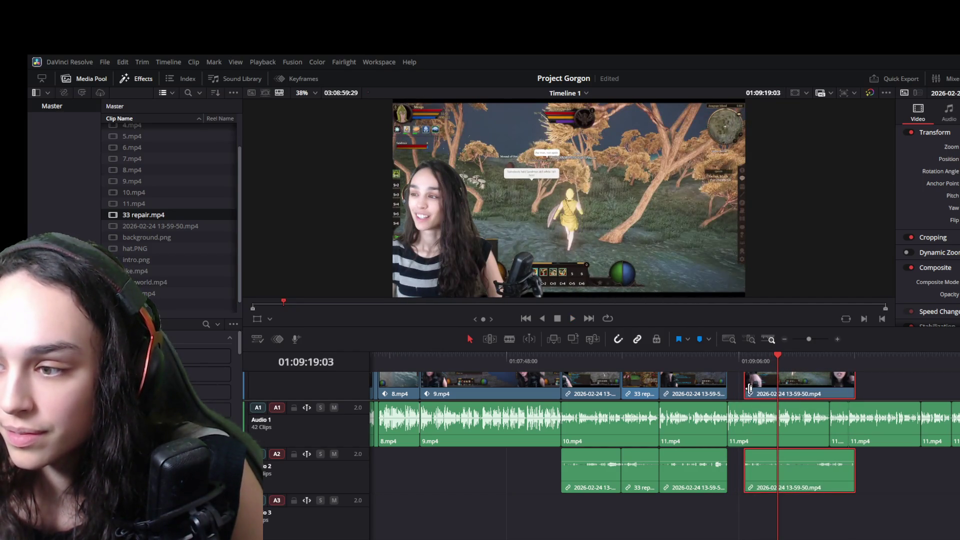
key("space")
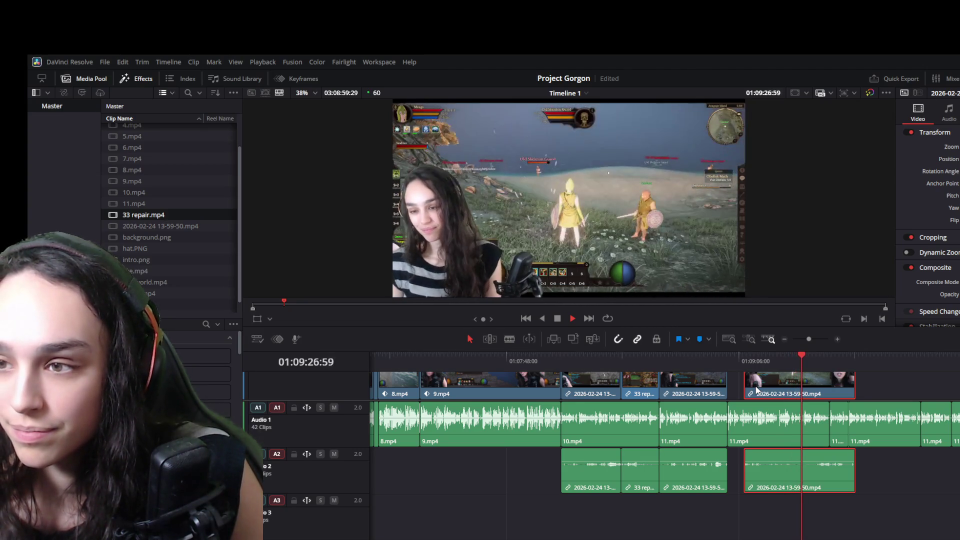
key("space")
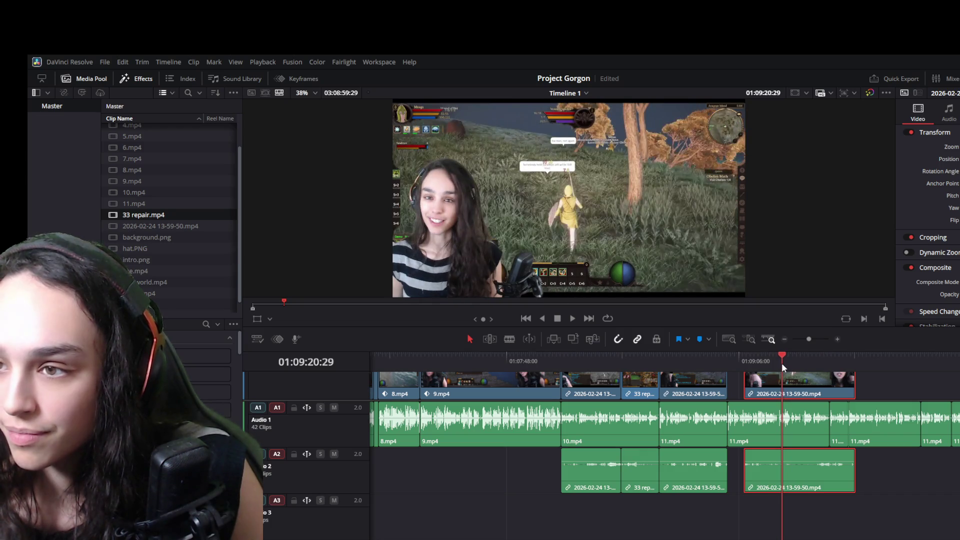
left_click_drag(782, 363, 784, 362)
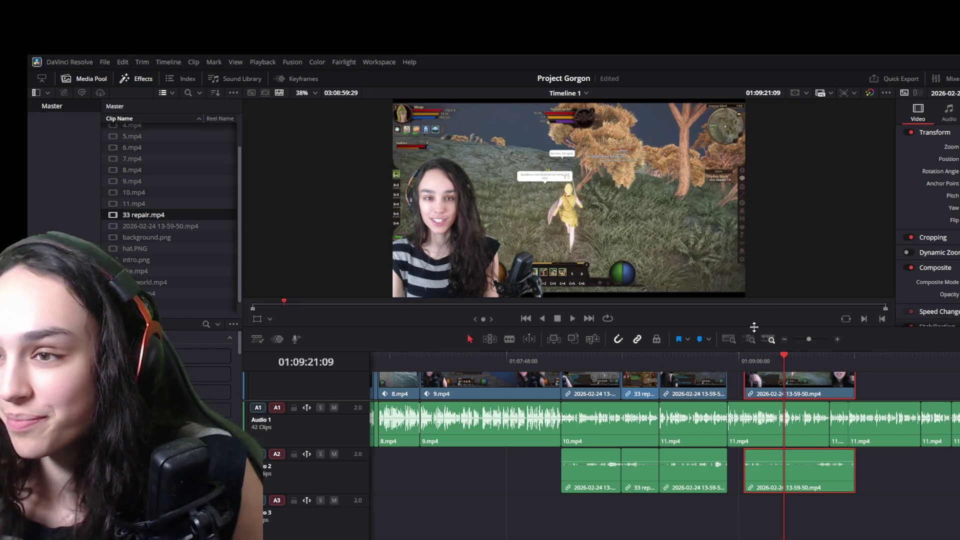
left_click_drag(784, 357, 791, 357)
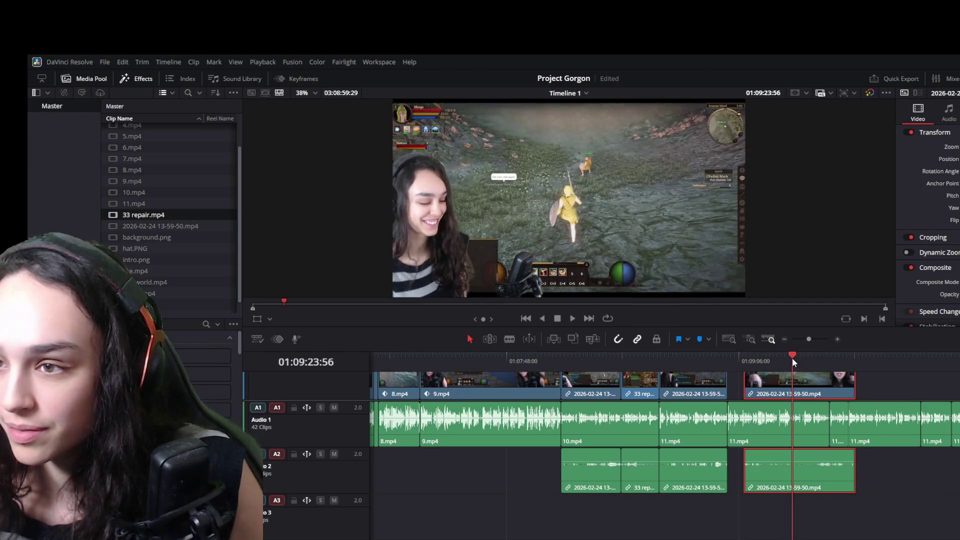
left_click_drag(791, 358, 776, 360)
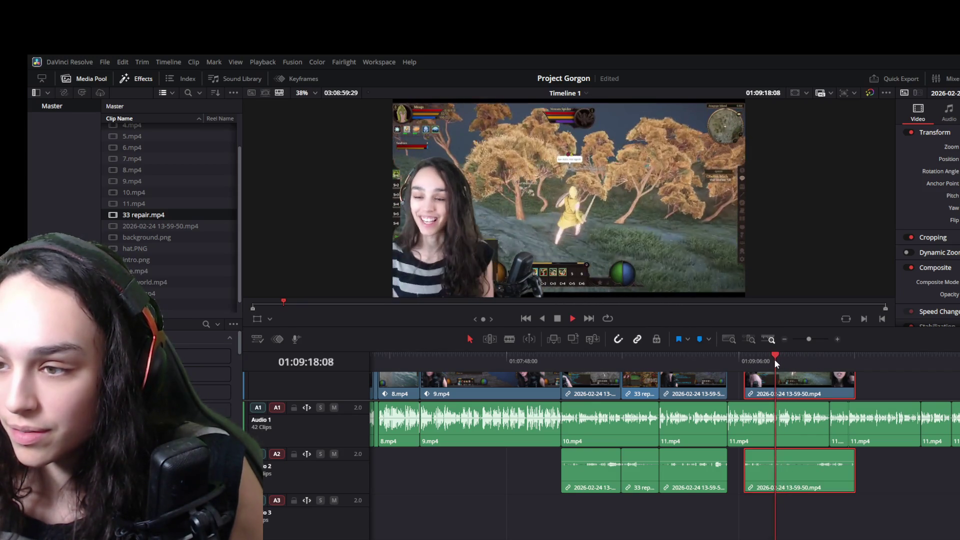
key("space")
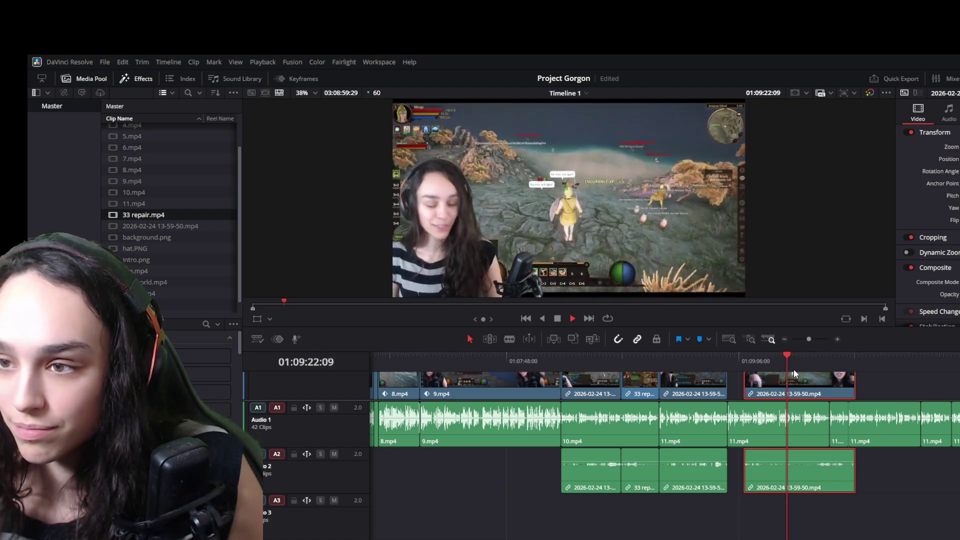
left_click(784, 359)
left_click_drag(784, 359, 783, 359)
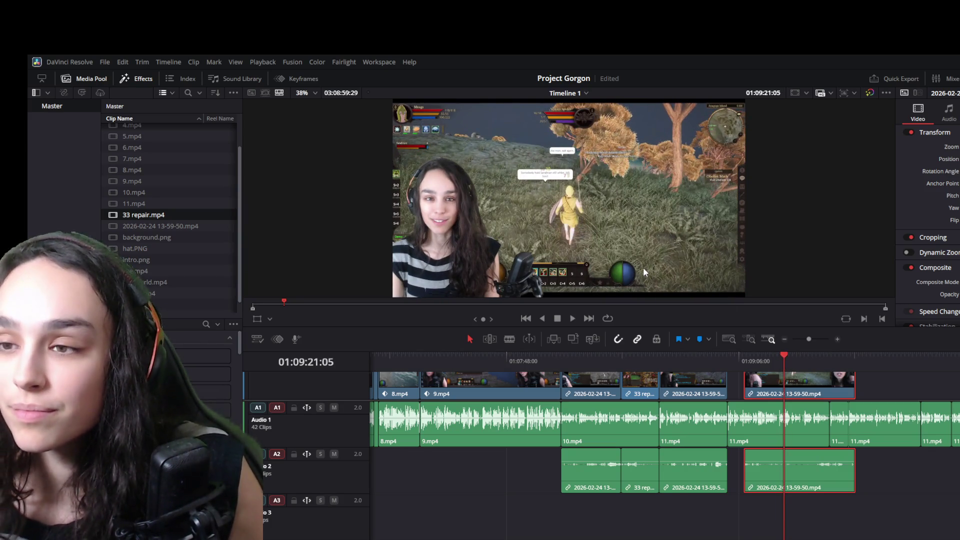
- Extend the clip's start back to meet the previous clip, review playback and select it
left_click_drag(743, 388, 727, 388)
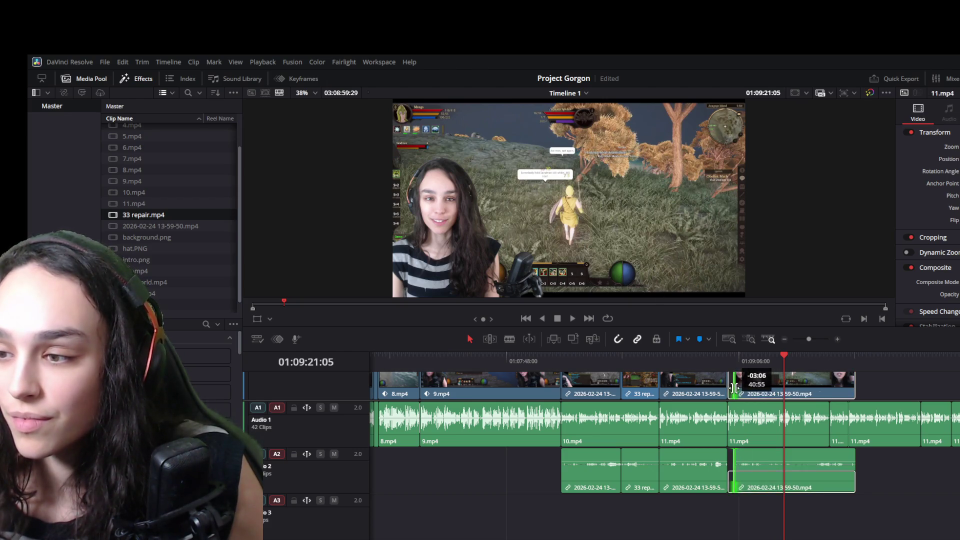
left_click(766, 361)
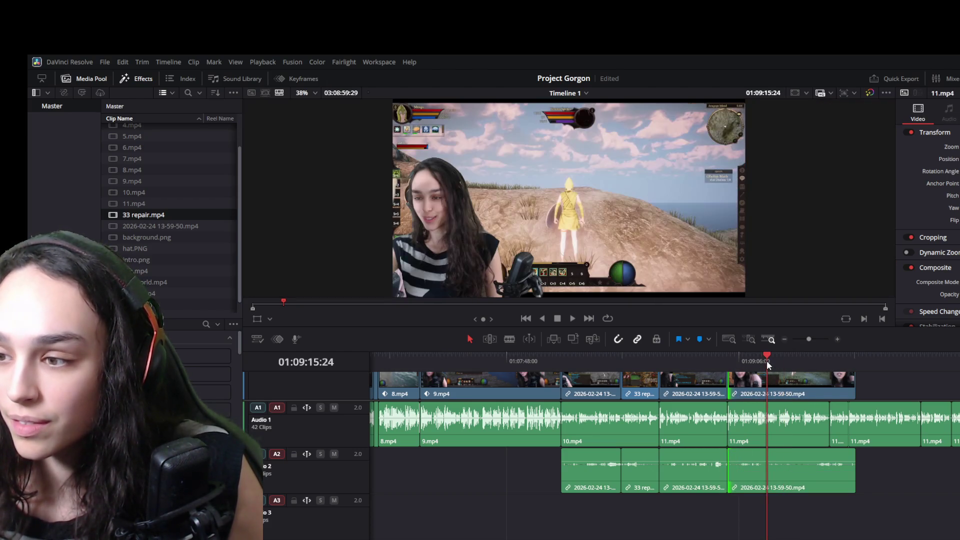
key("space")
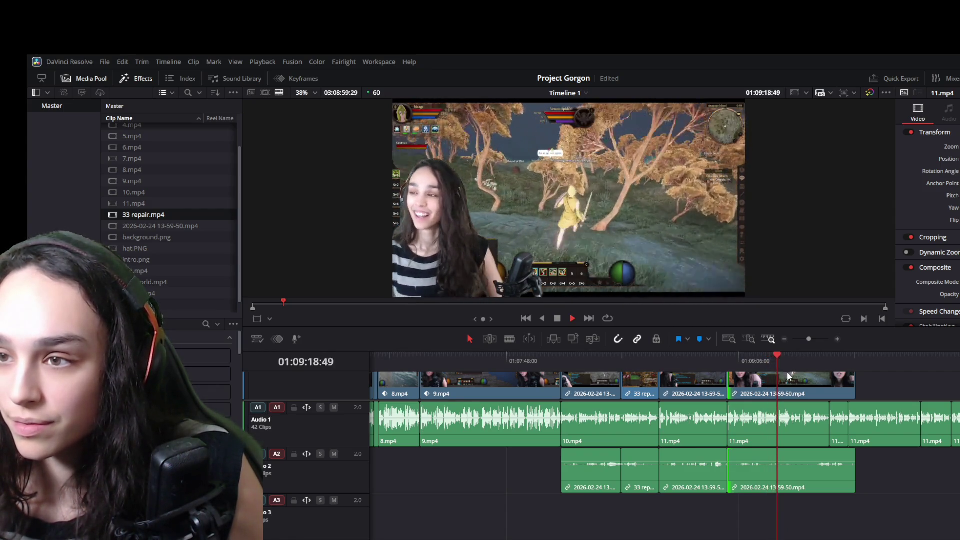
key("space")
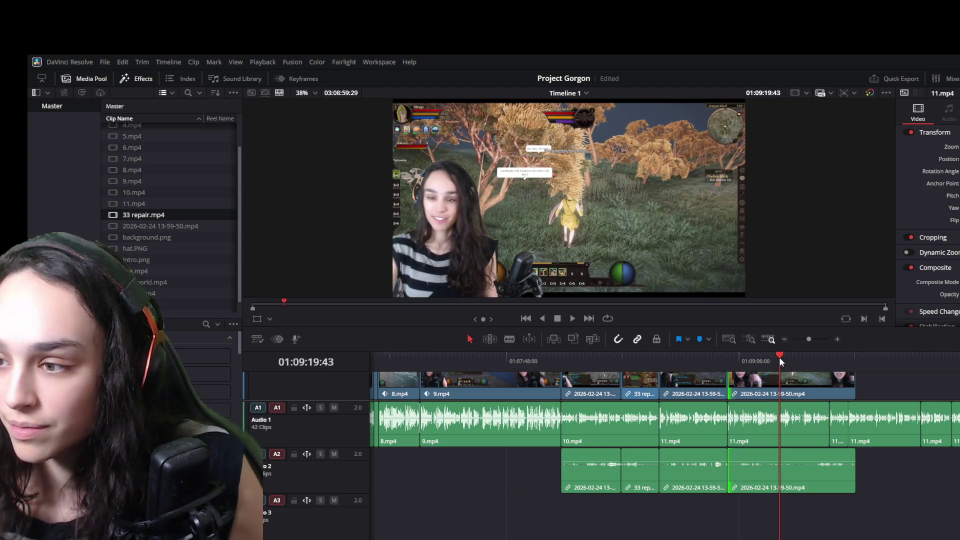
left_click(797, 388)
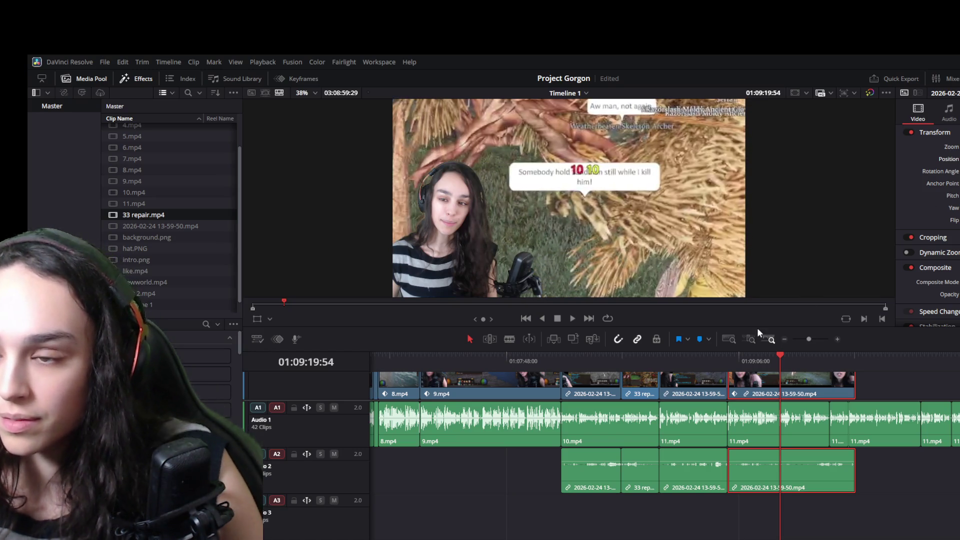
- Review the last clip, then adjust its Zoom and Position so the gameplay fills the frame
key("space")
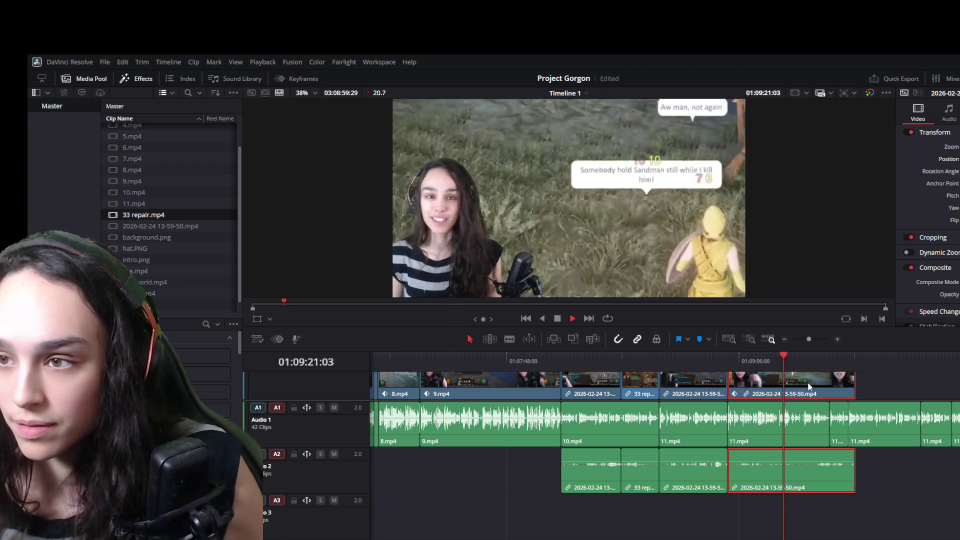
key("space")
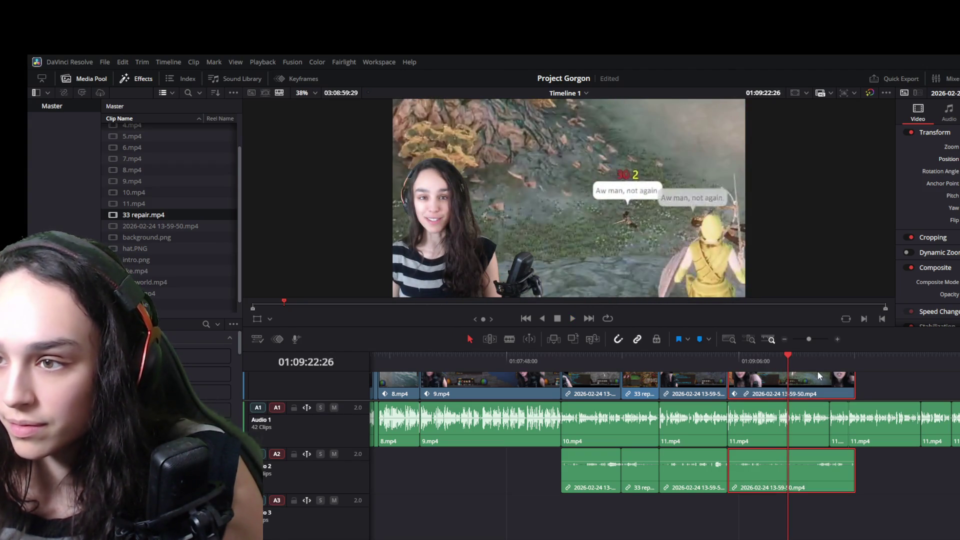
key("space")
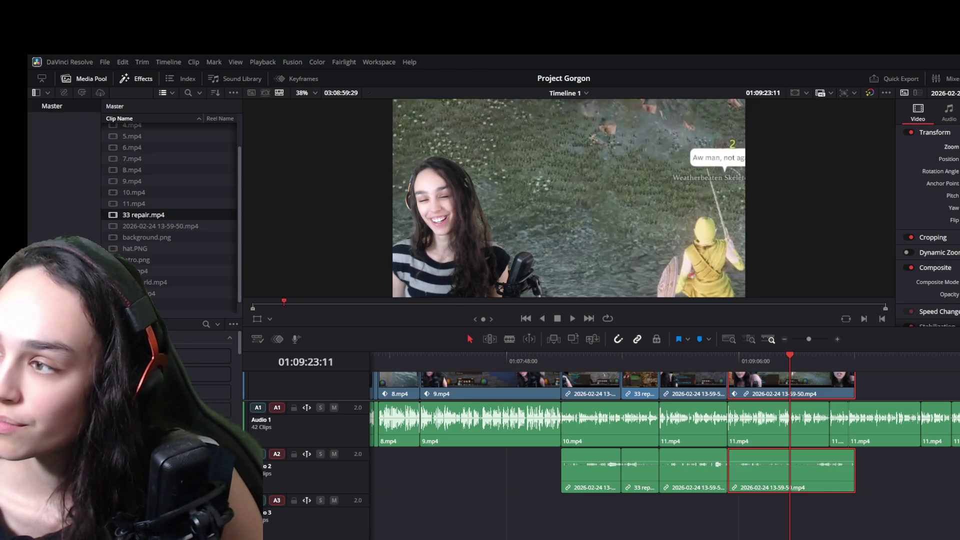
key("space")
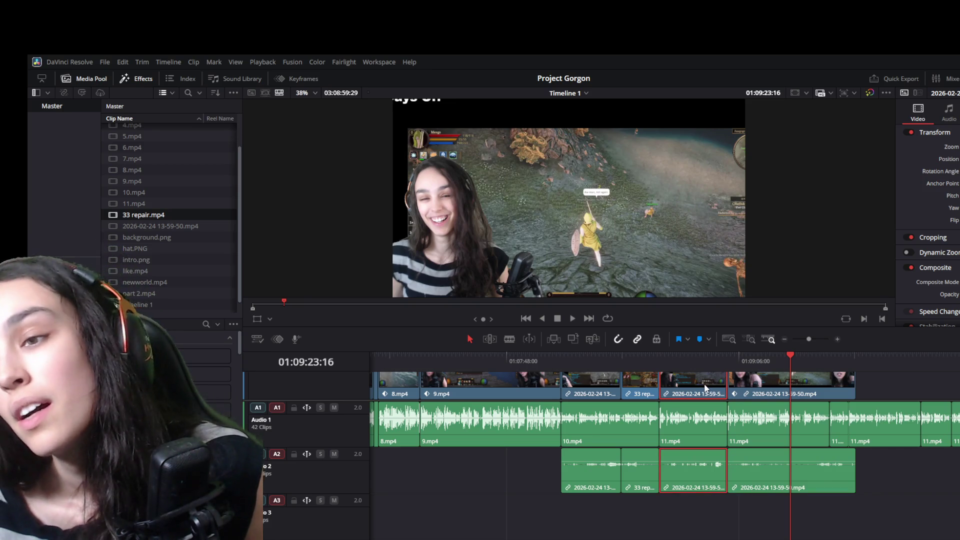
left_click(833, 390)
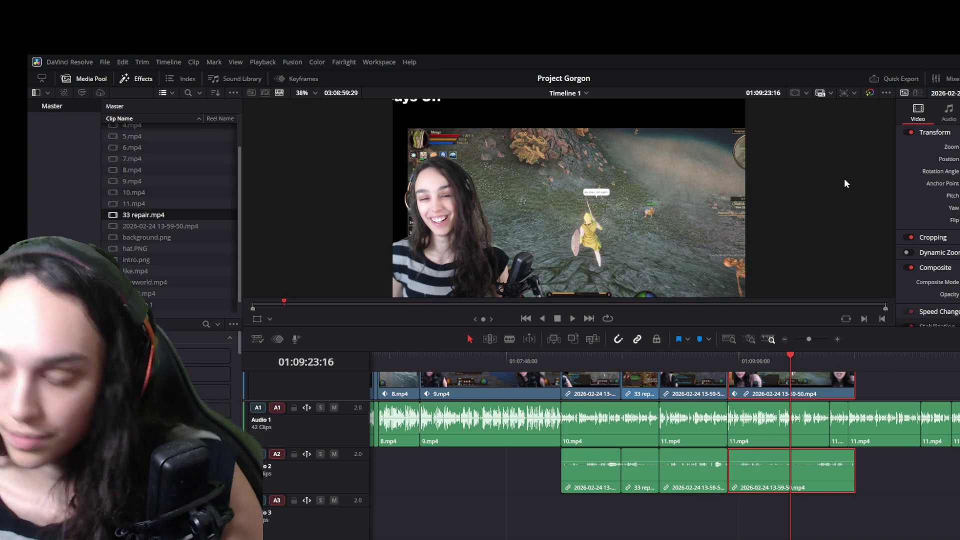
key("ctrl+z")
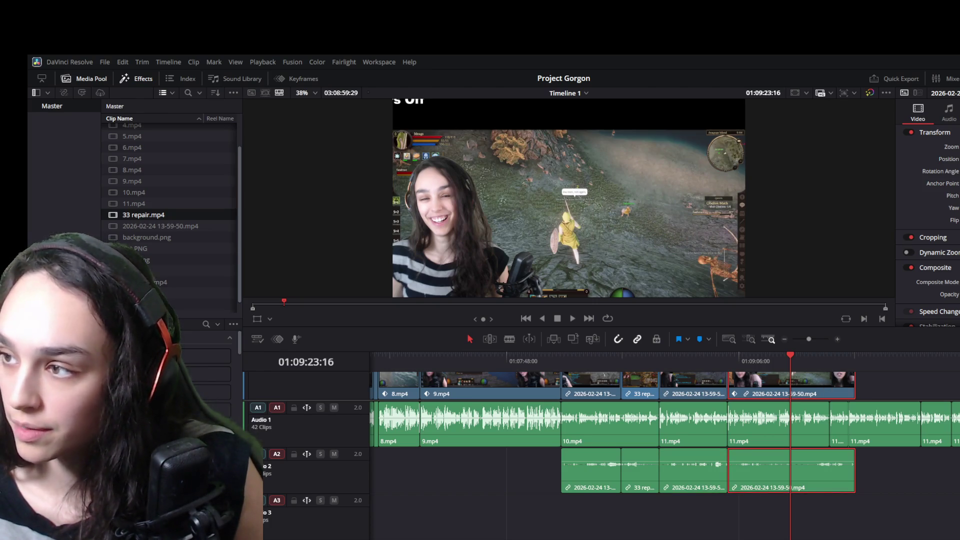
key("Return")
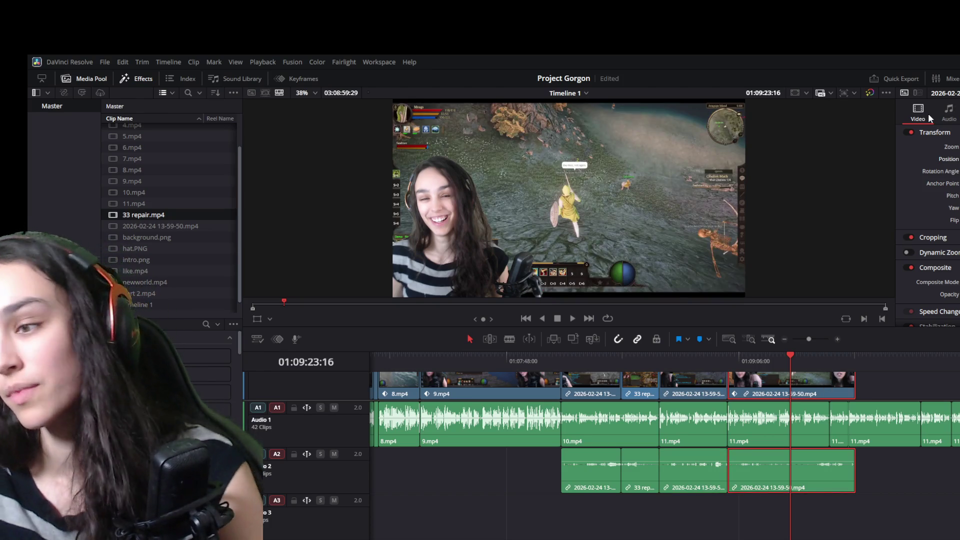
- Play back the adjusted clip and show its Transform and Cropping keyframe tracks
left_click(771, 358)
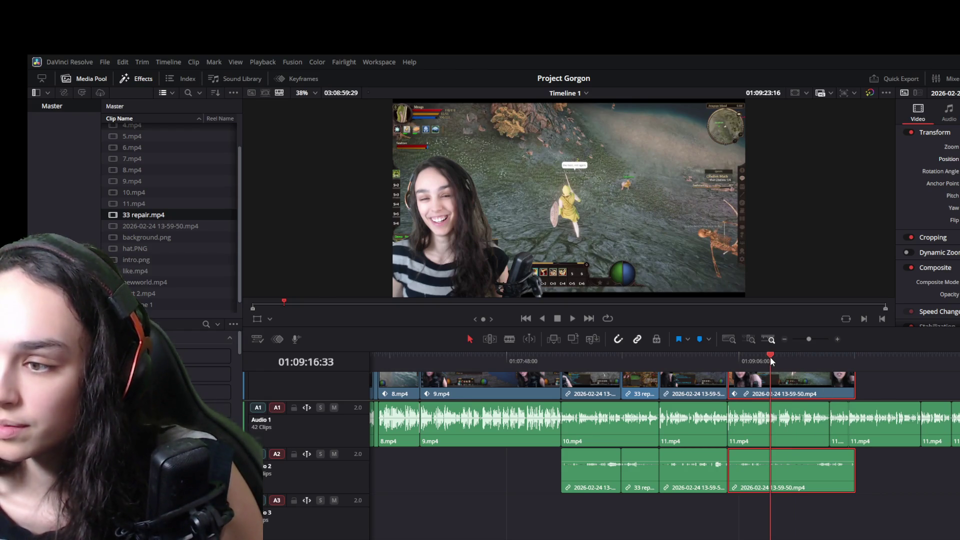
key("space")
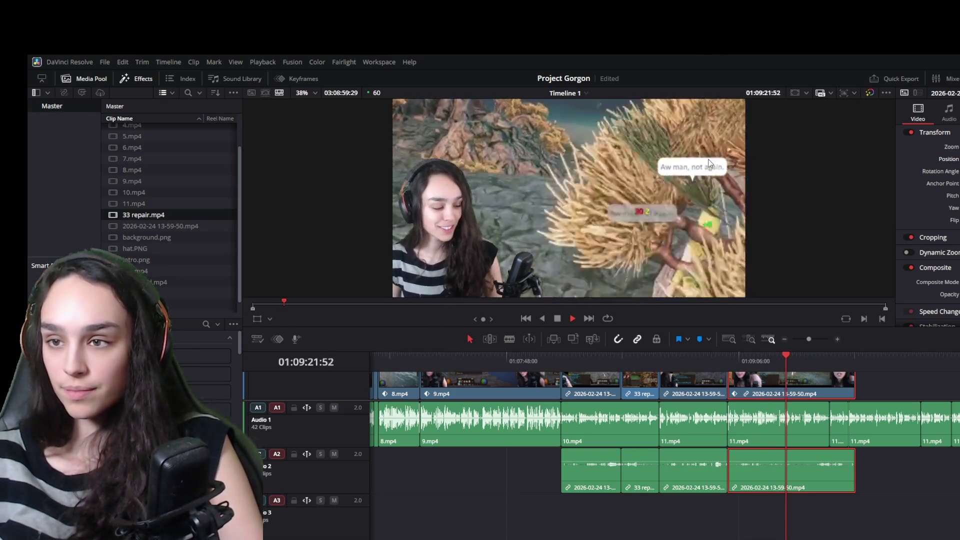
key("space")
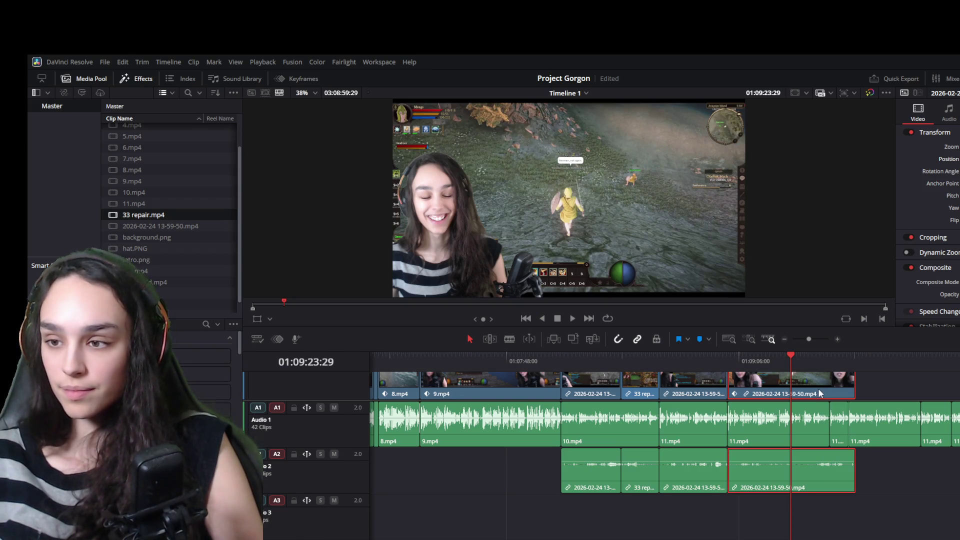
left_click(293, 78)
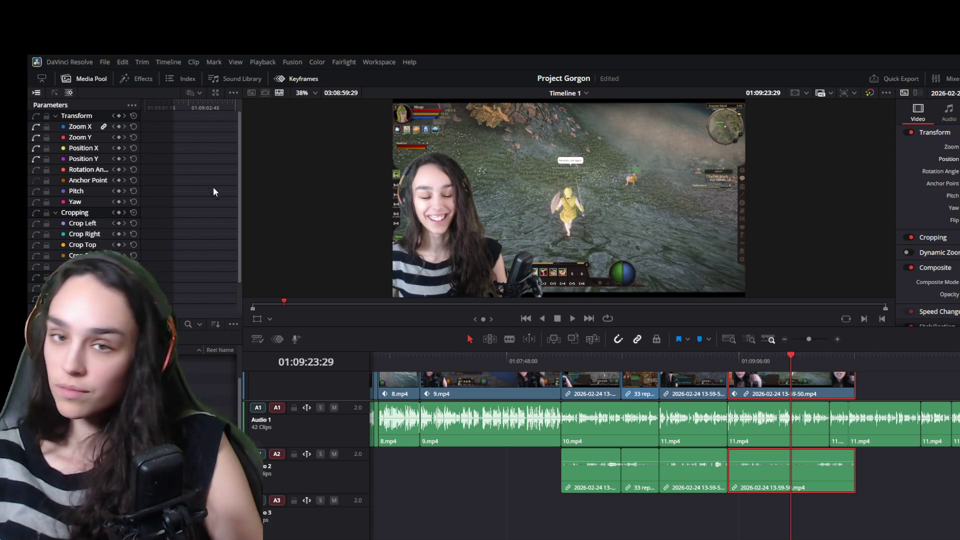
scroll(175, 315, "right", 2)
left_click_drag(205, 312, 195, 315)
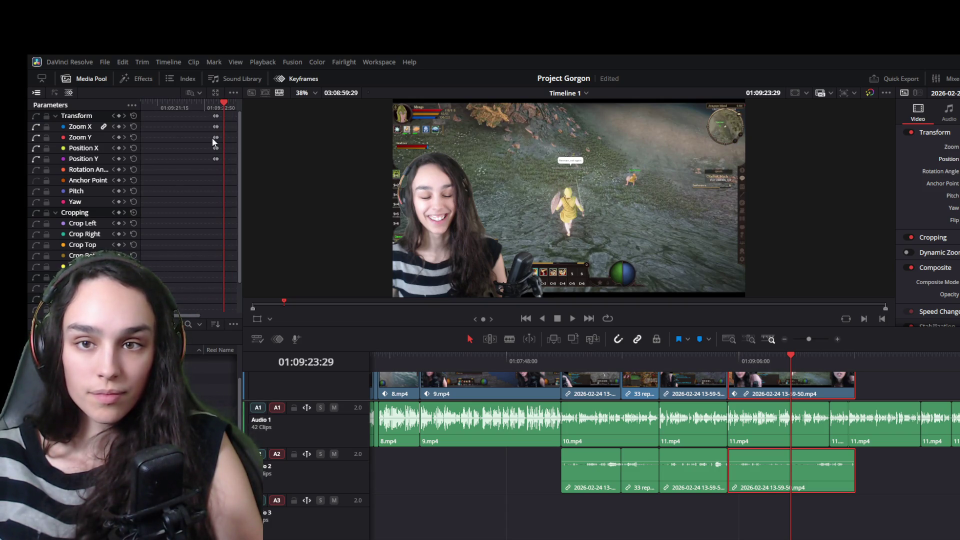
left_click_drag(205, 117, 223, 163)
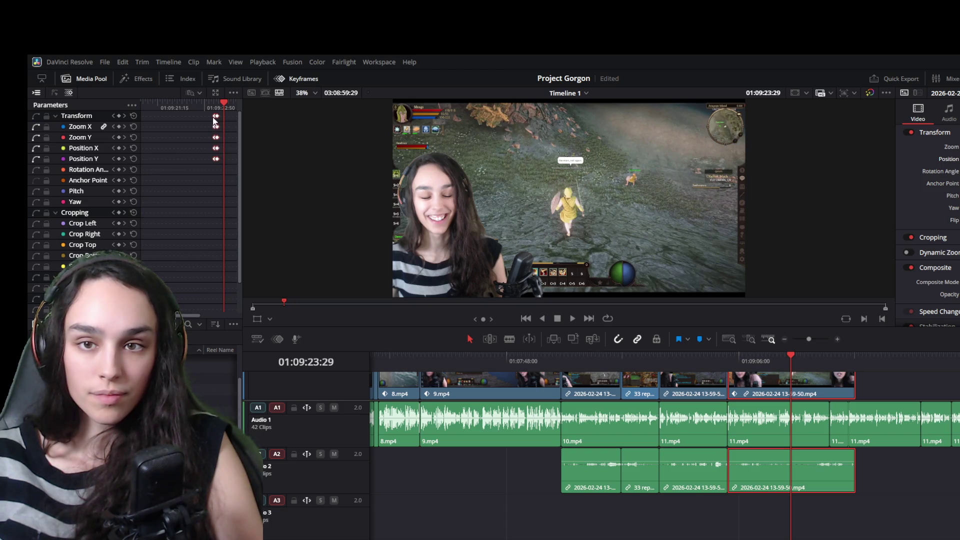
left_click(163, 104)
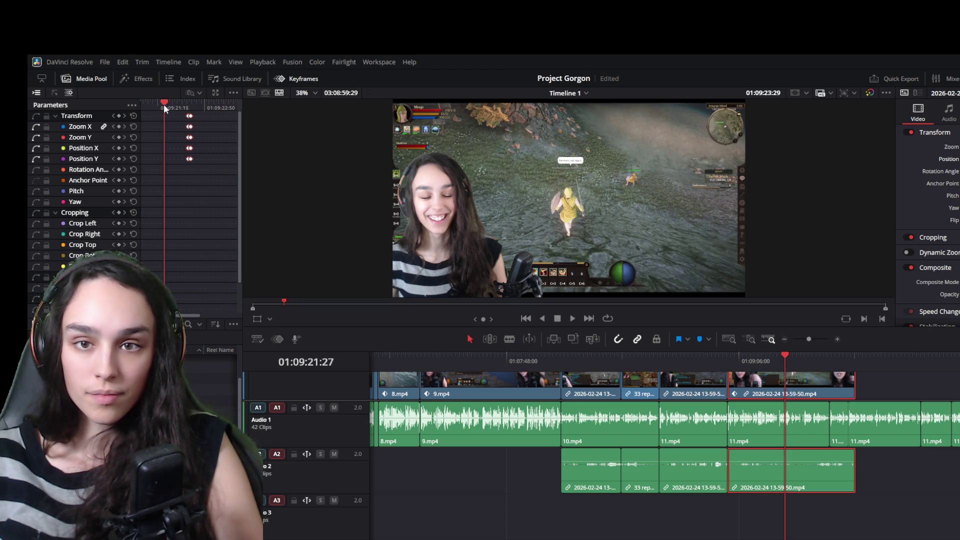
left_click_drag(164, 104, 187, 110)
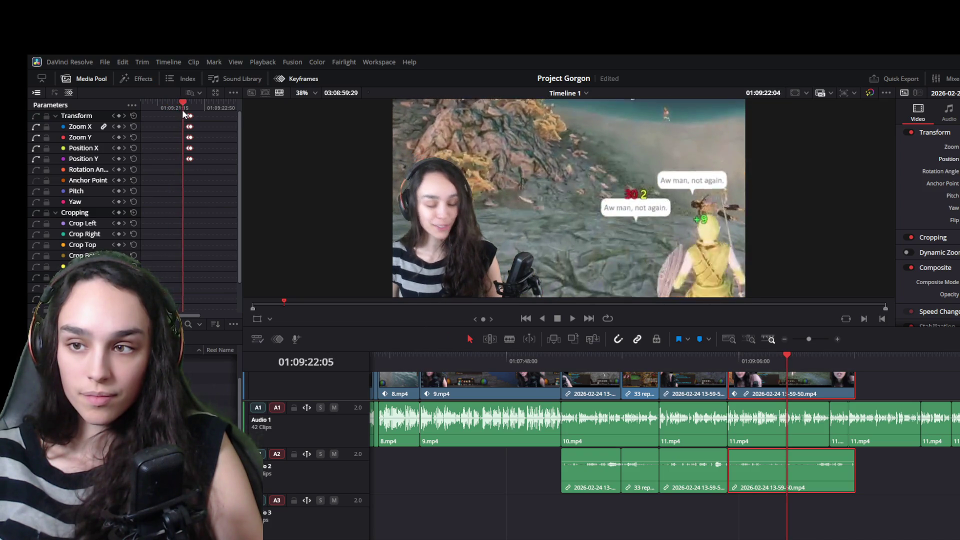
left_click(573, 319)
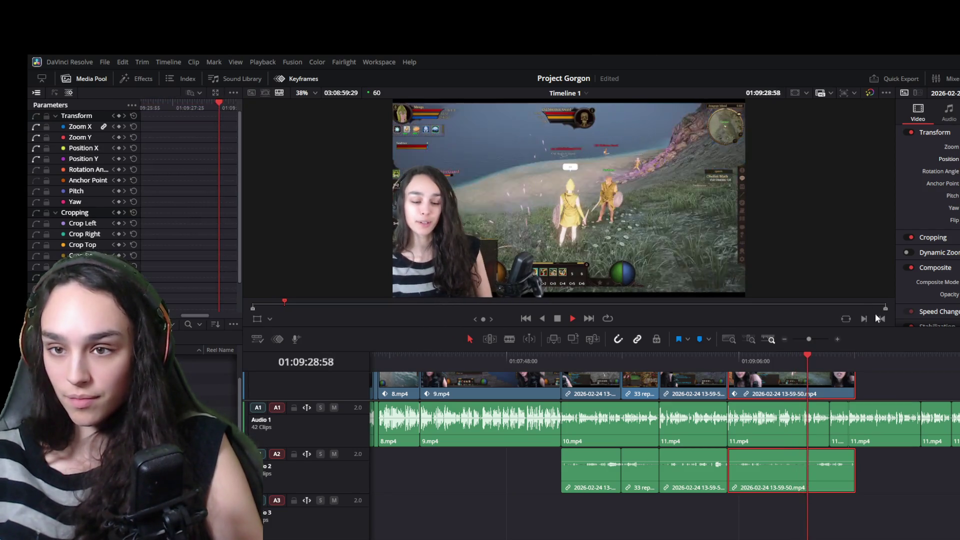
- Split the 13-59-50 gameplay clip at the playhead and delete the part after the cut
key("space")
key("ctrl+b")
key("ctrl+equal")
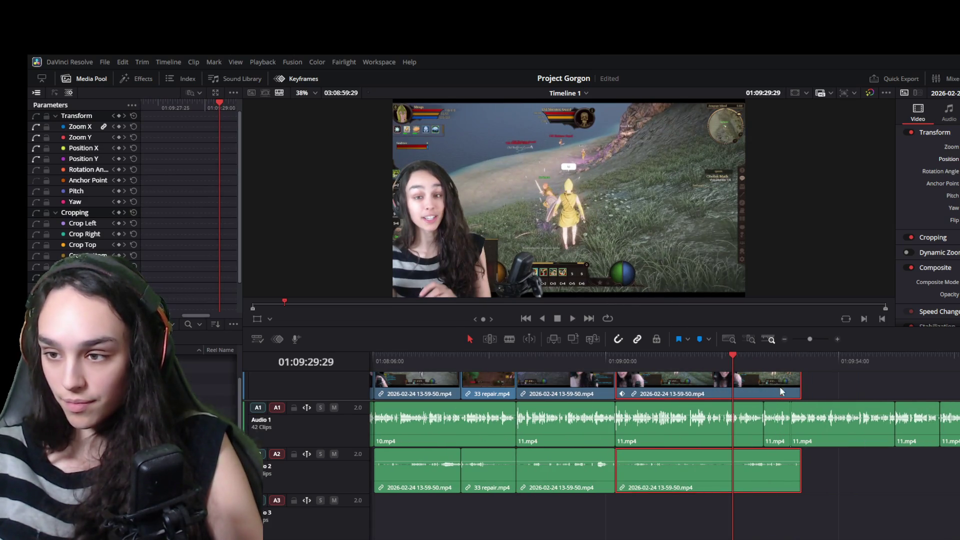
left_click_drag(793, 383, 718, 382)
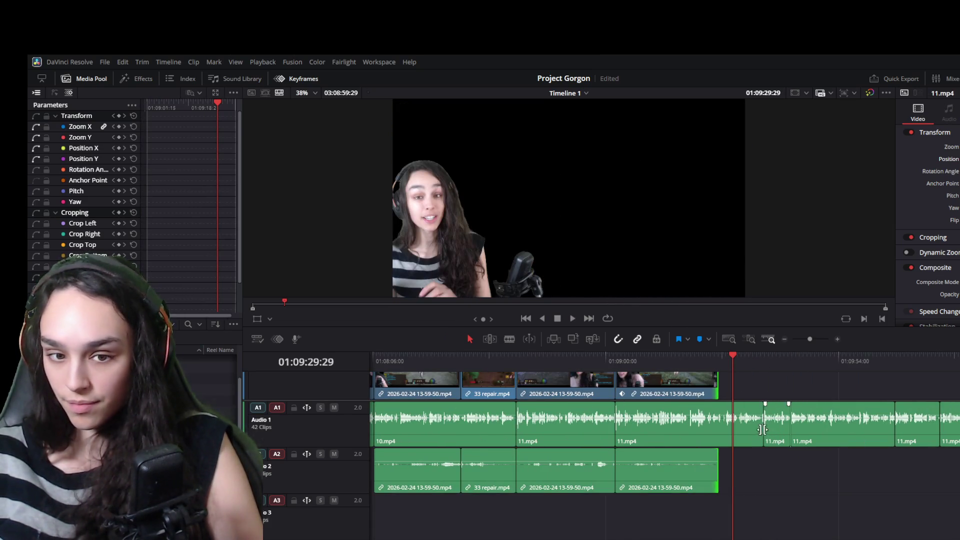
key("ctrl+equal")
scroll(724, 383, "up", 1)
scroll(724, 383, "up", 1)
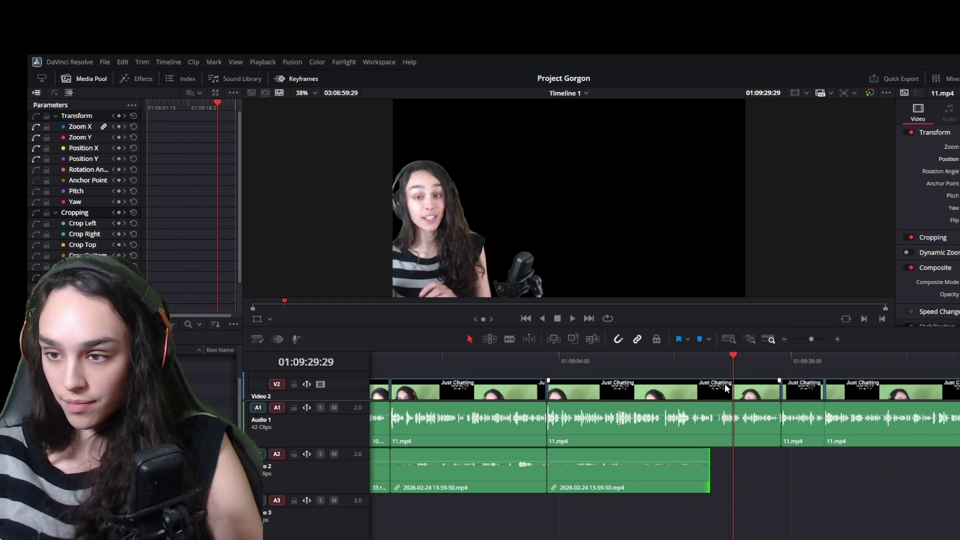
scroll(725, 383, "up", 1)
- Blade the 11.mp4 facecam video and audio at the cut point and link the split pieces
left_click(711, 357)
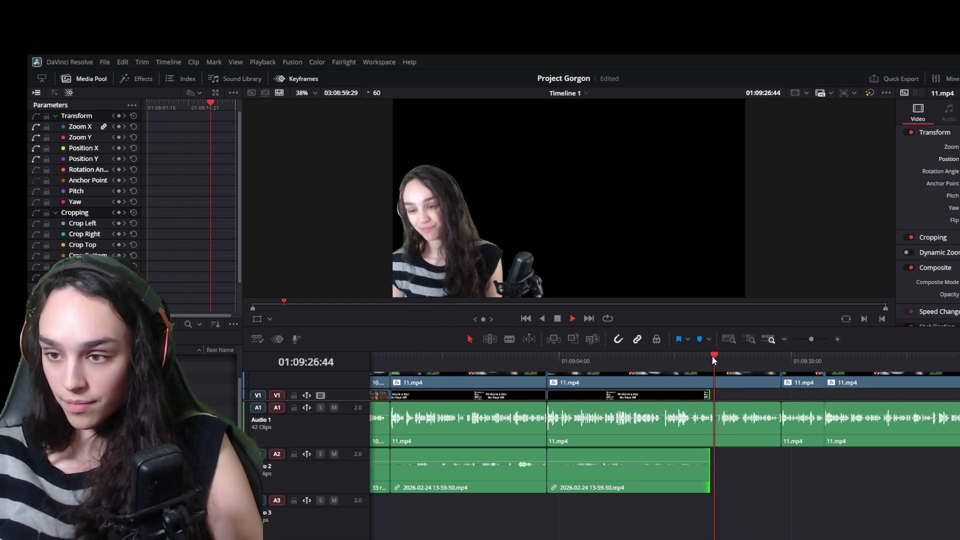
left_click_drag(711, 356, 716, 355)
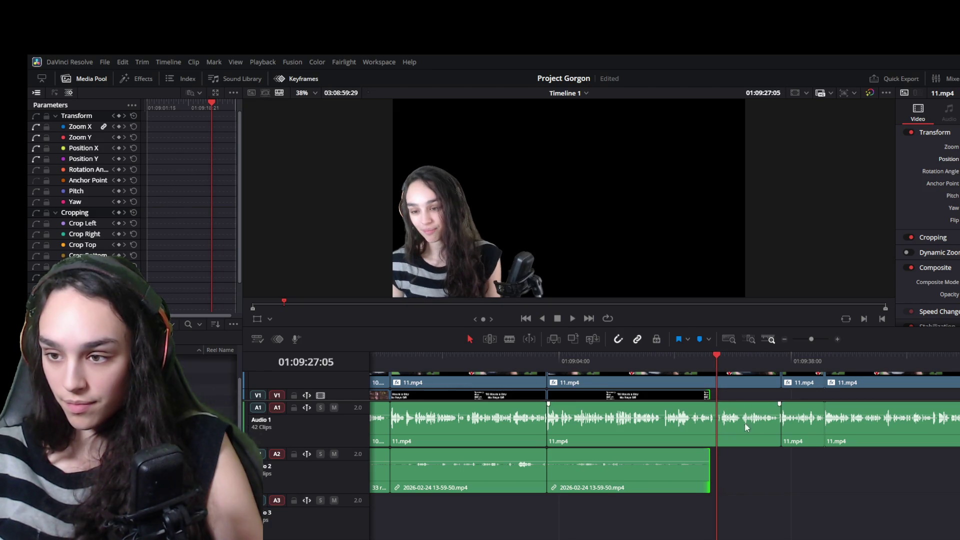
key("ctrl+equal")
left_click(748, 386)
left_click_drag(732, 361, 726, 366)
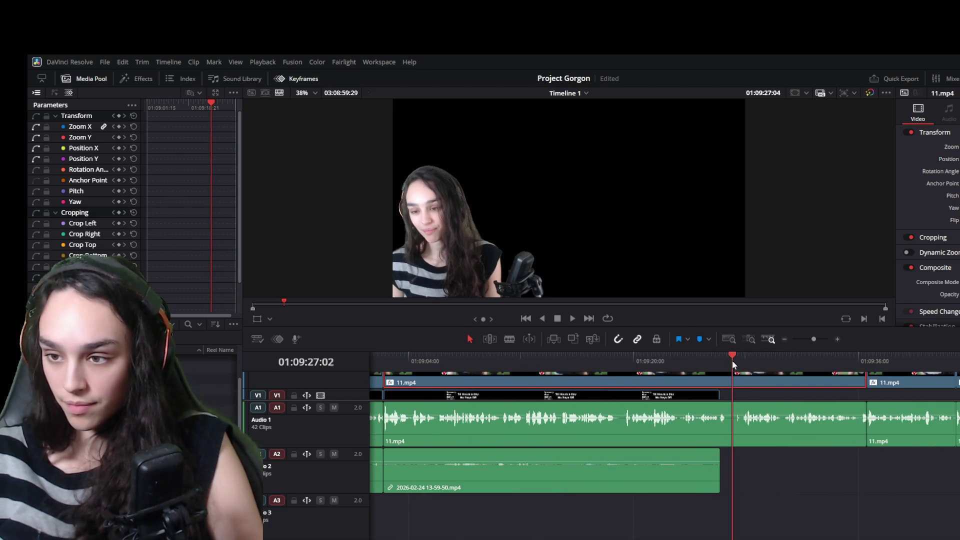
key("ctrl+b")
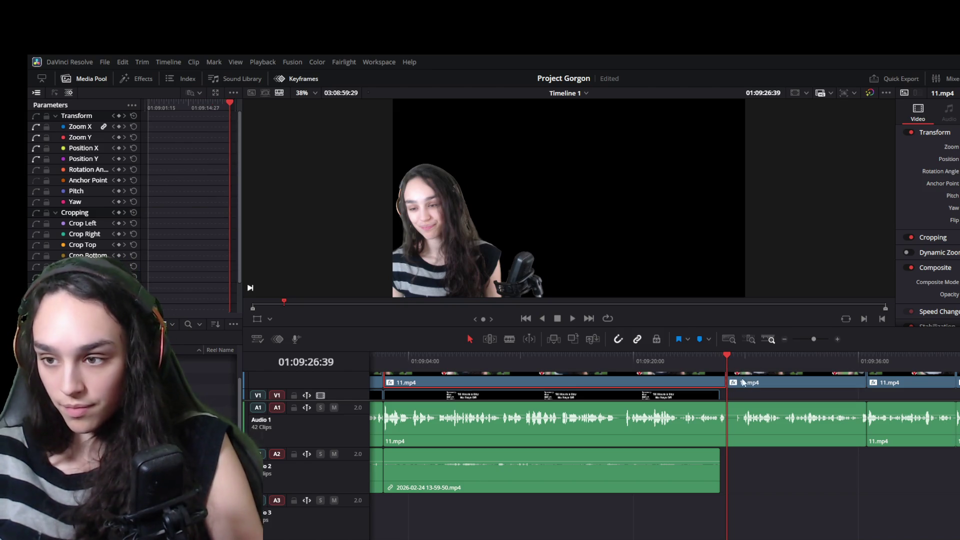
left_click(762, 405)
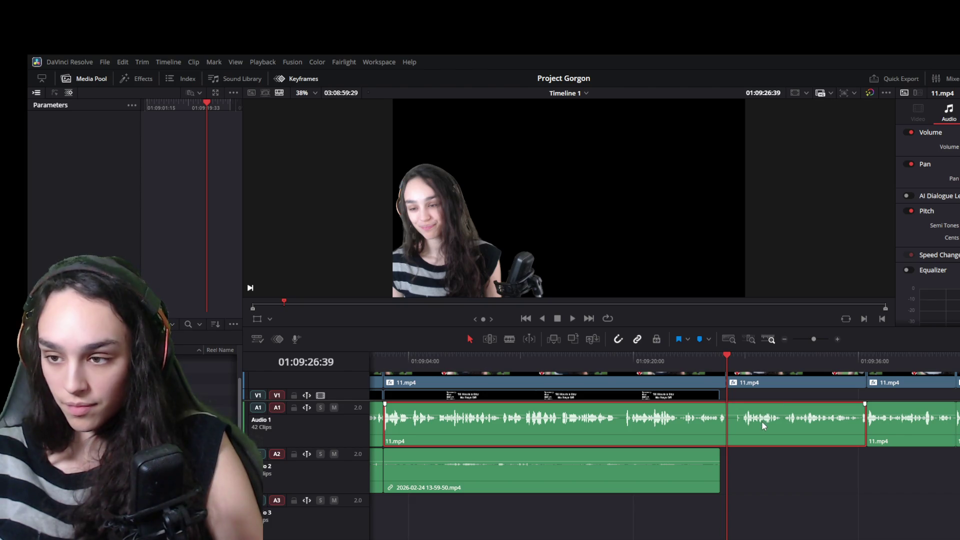
key("ctrl+b")
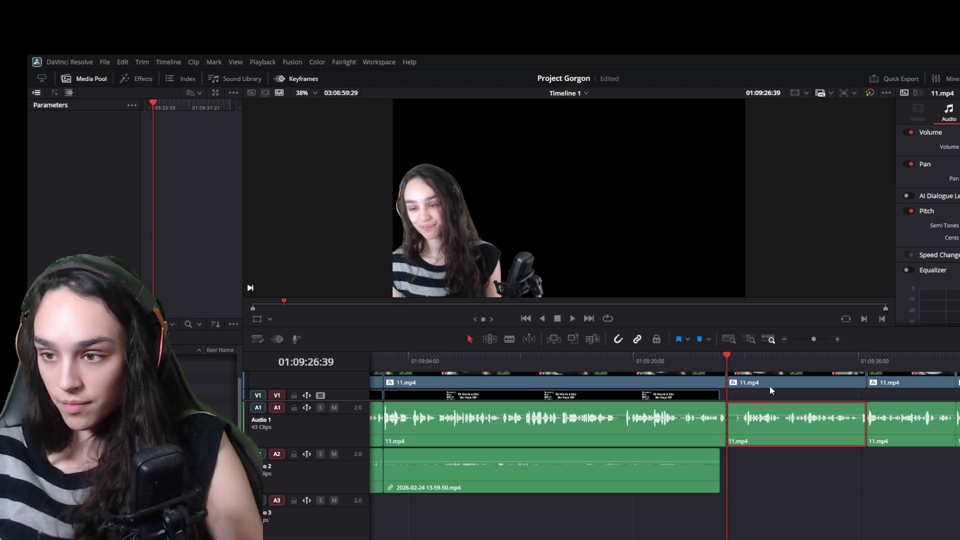
left_click(768, 386, "ctrl")
key("ctrl+alt+l")
- Undo a stray move of the 11.mp4 piece and trim the gameplay clip's end to the cut, reviewing playback
key("space")
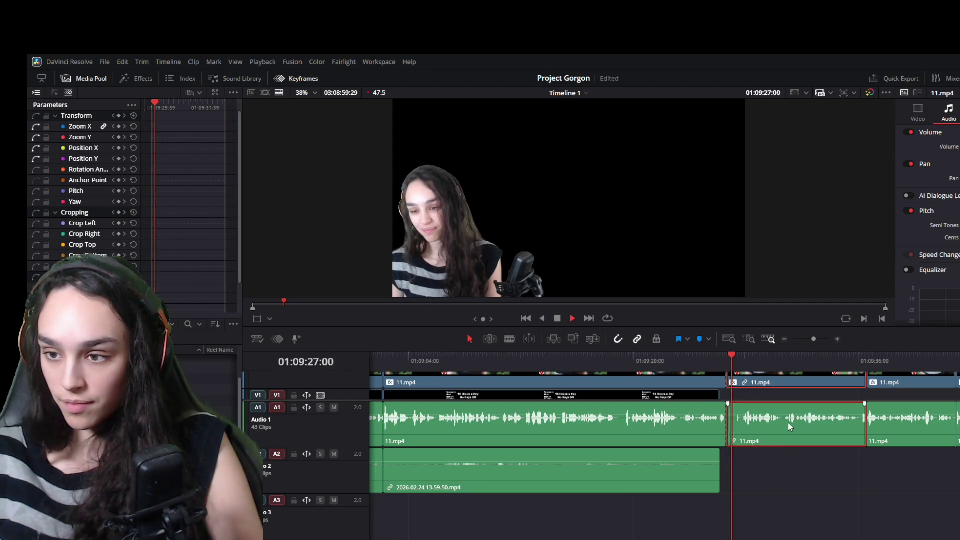
key("space")
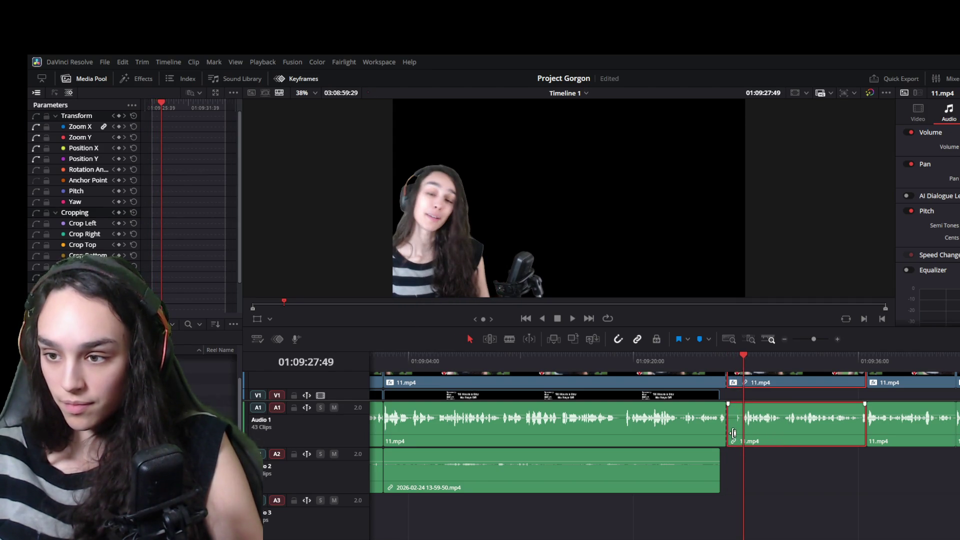
left_click_drag(734, 435, 748, 431)
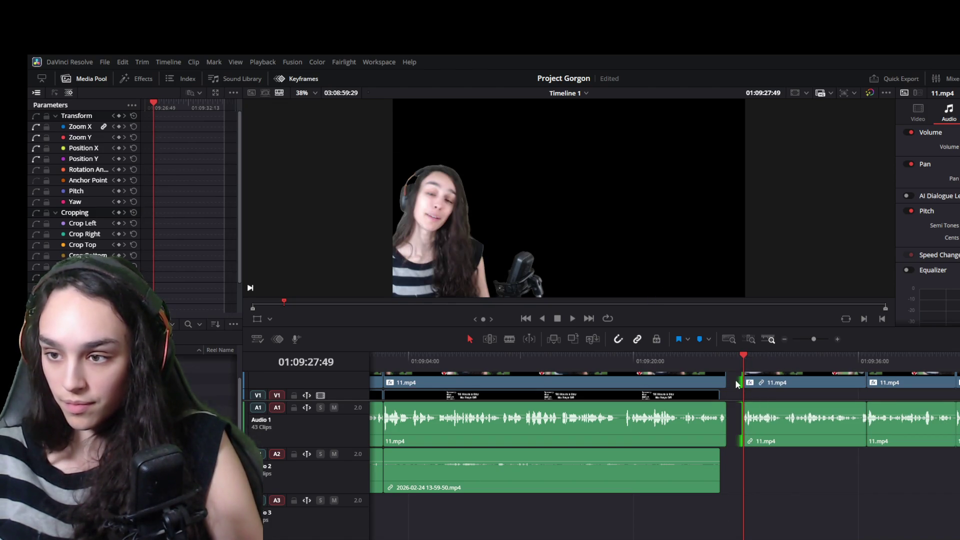
key("ctrl+z")
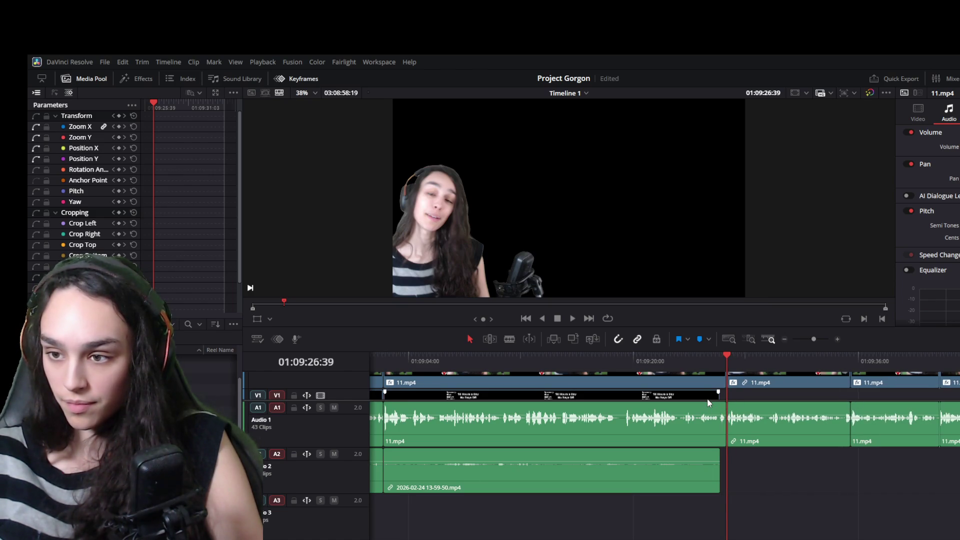
left_click_drag(718, 395, 726, 395)
key("space")
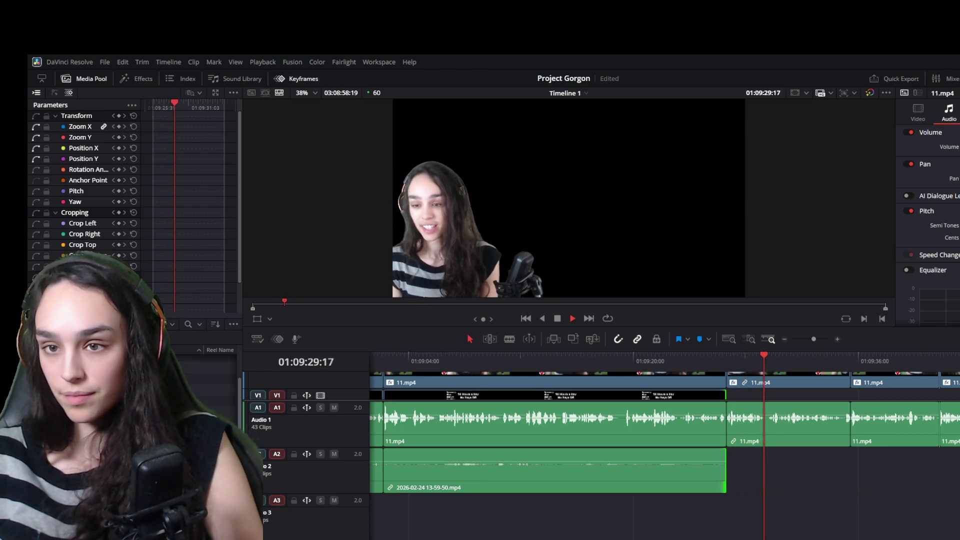
key("space")
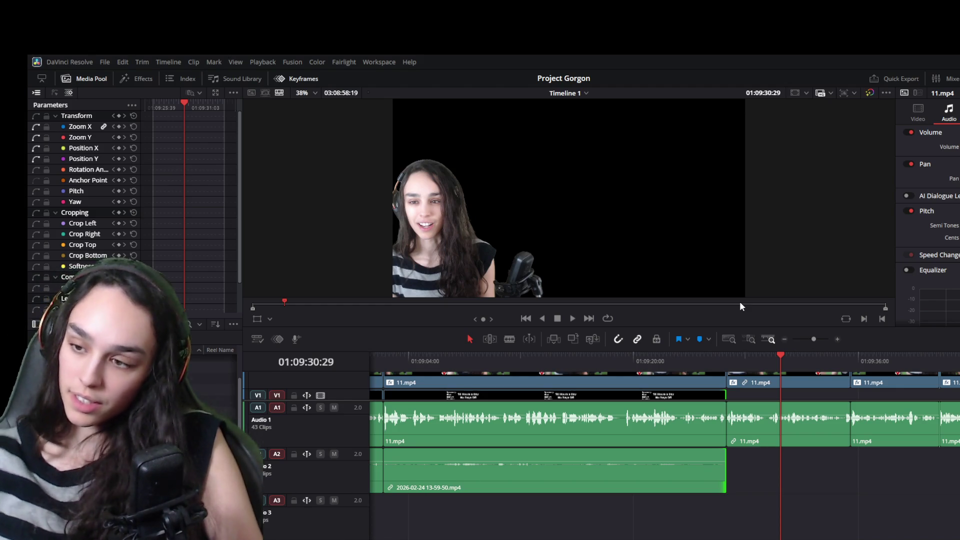
scroll(736, 509, "down", 2)
scroll(819, 493, "down", 2)
scroll(820, 493, "down", 2)
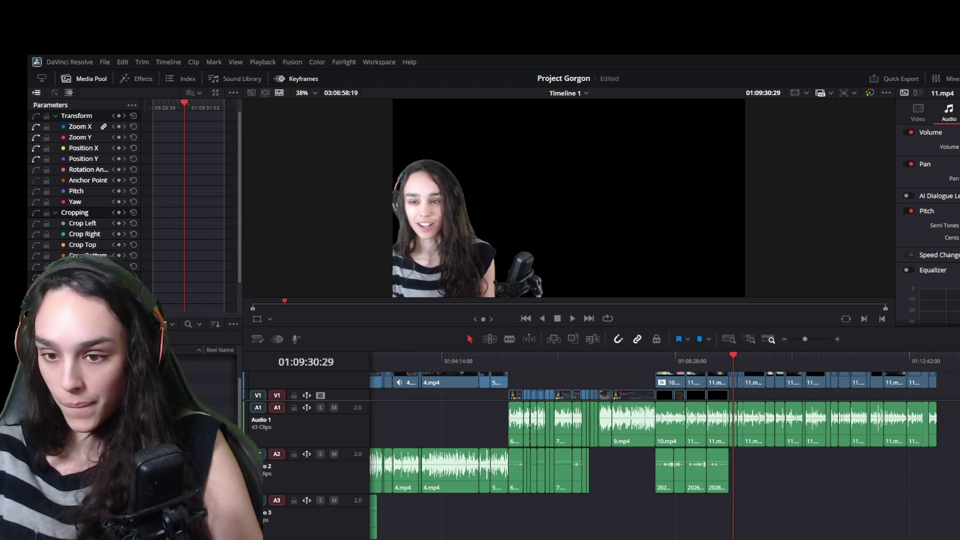
scroll(664, 451, "right", 10)
scroll(664, 450, "left", 5)
scroll(665, 450, "right", 5)
scroll(738, 486, "down", 2)
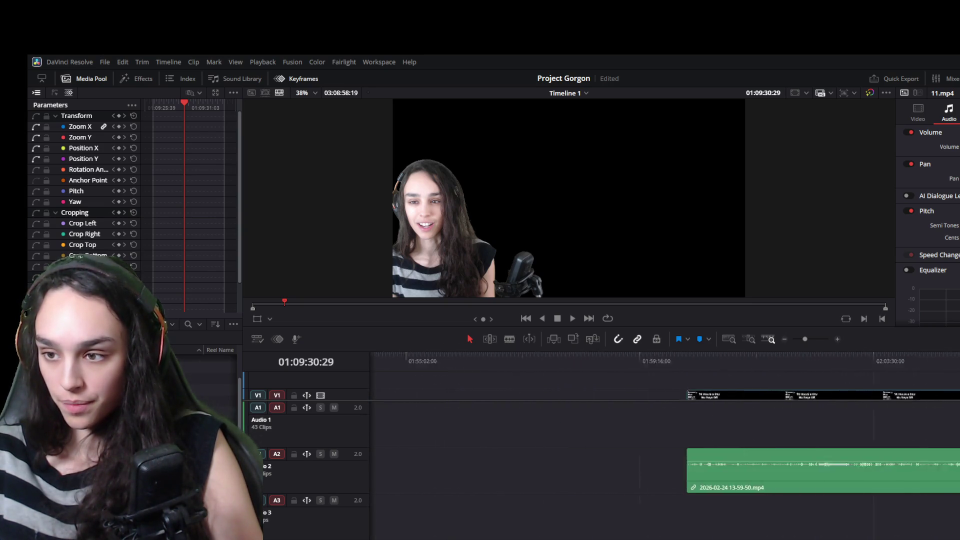
scroll(737, 486, "down", 2)
scroll(738, 486, "down", 3)
- Scrub through the long gameplay clip to the section to remove near 03:47
left_click(539, 360)
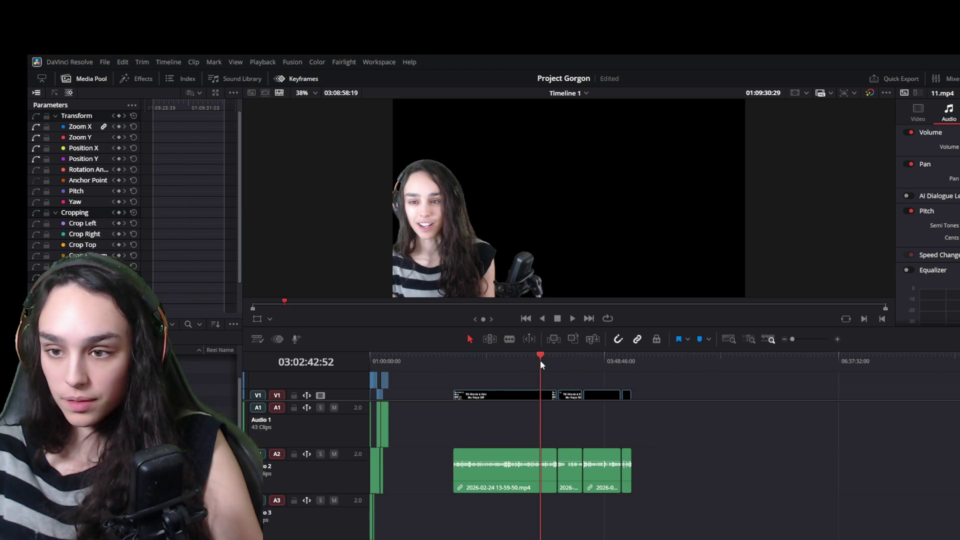
left_click_drag(540, 360, 452, 366)
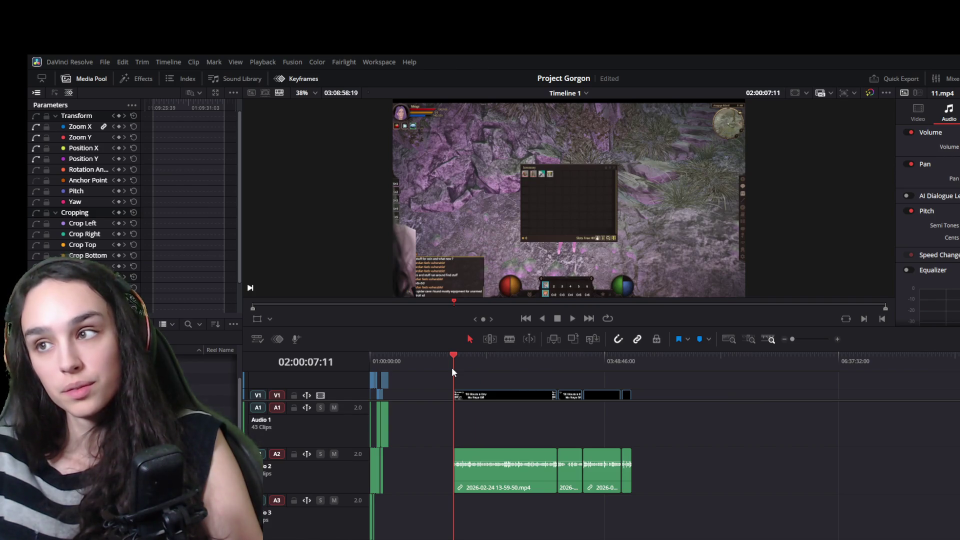
left_click_drag(452, 366, 601, 376)
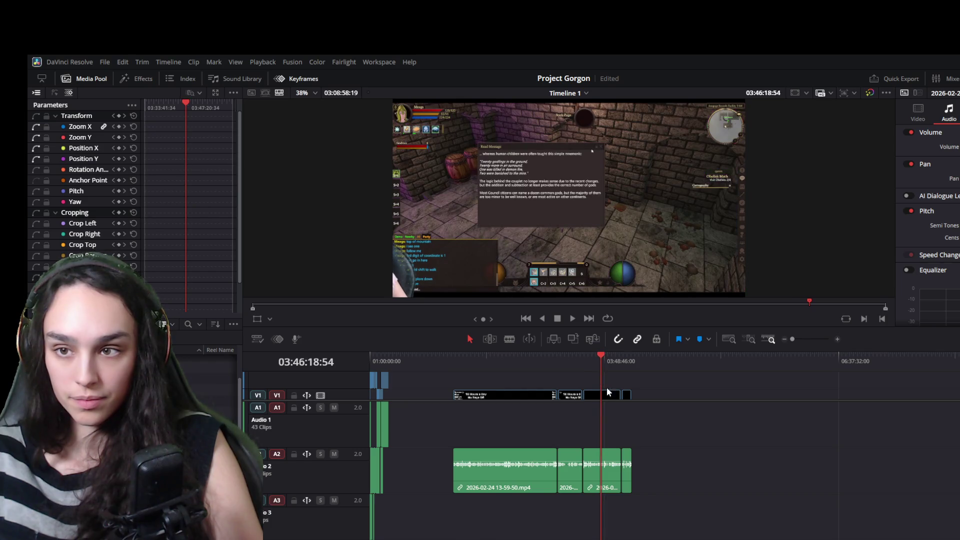
scroll(648, 464, "up", 3)
left_click_drag(735, 363, 797, 361)
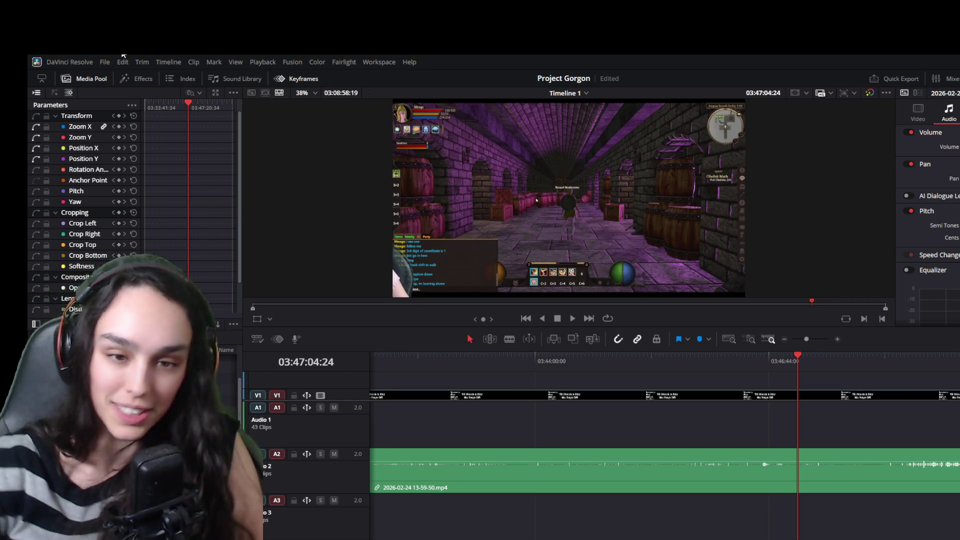
- Split the gameplay clip and audio twice and delete the short middle piece, then return to 01:13
left_click(855, 393)
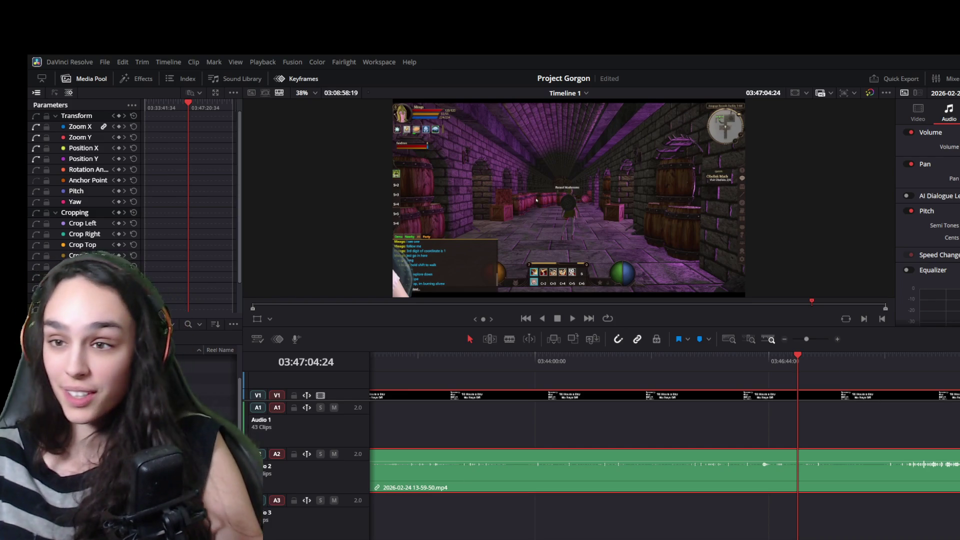
key("ctrl+b")
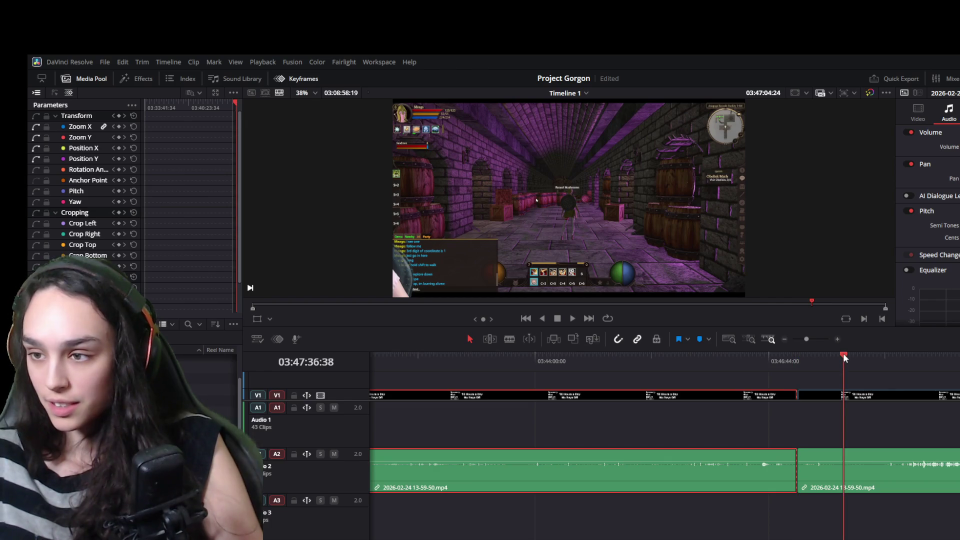
left_click(854, 395)
key("ctrl+b")
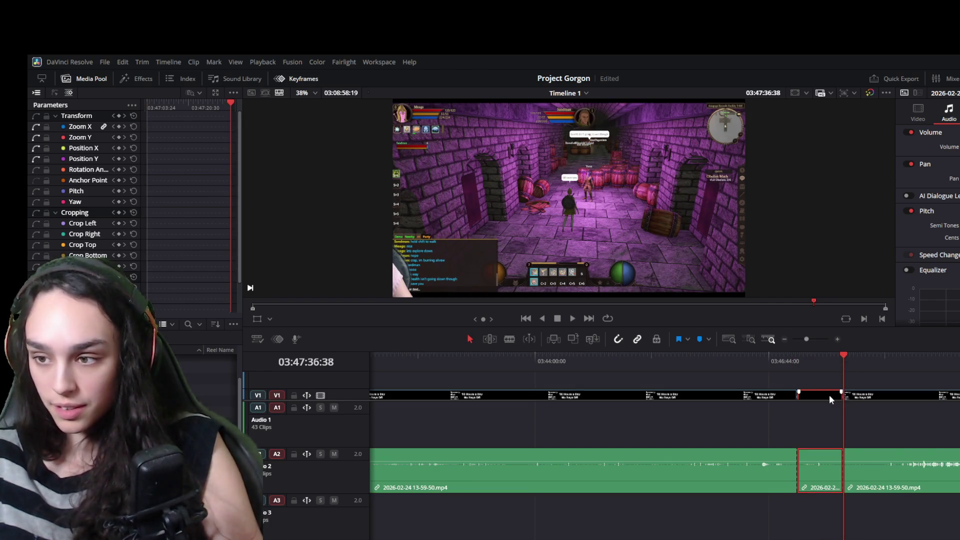
key("BackSpace")
scroll(723, 494, "down", 5)
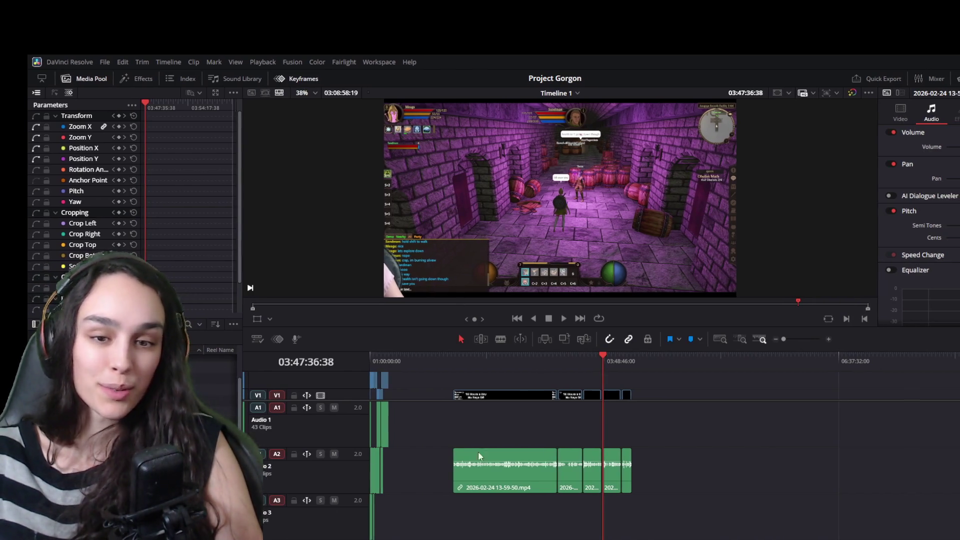
left_click(388, 366)
scroll(643, 472, "up", 3)
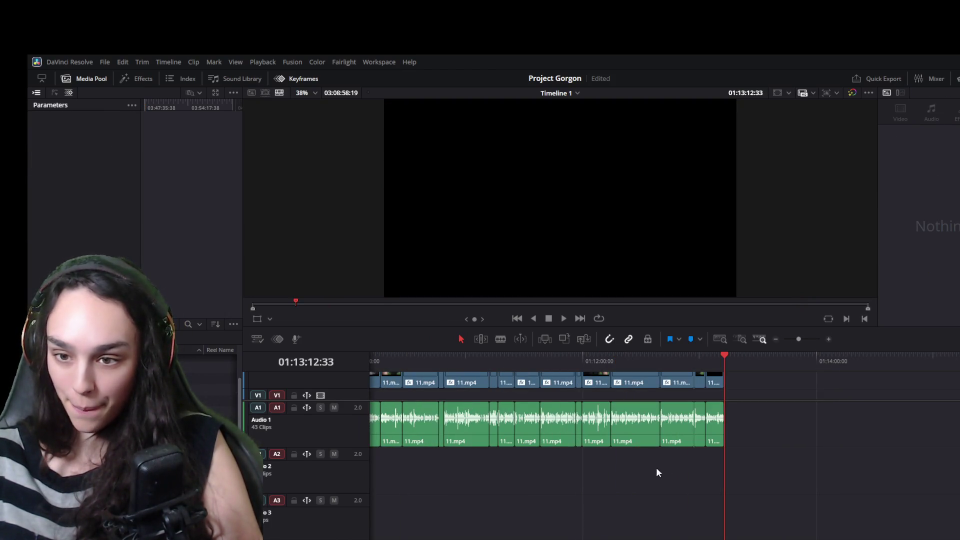
- Paste the copied clip pair and move it left to butt against the earlier webcam clips
left_click(791, 357)
key("ctrl+v")
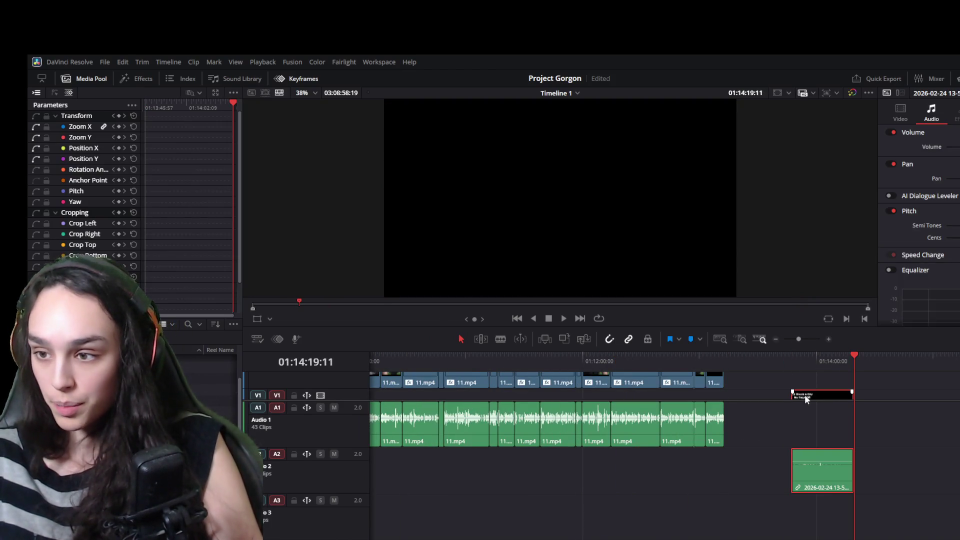
left_click_drag(805, 394, 492, 395)
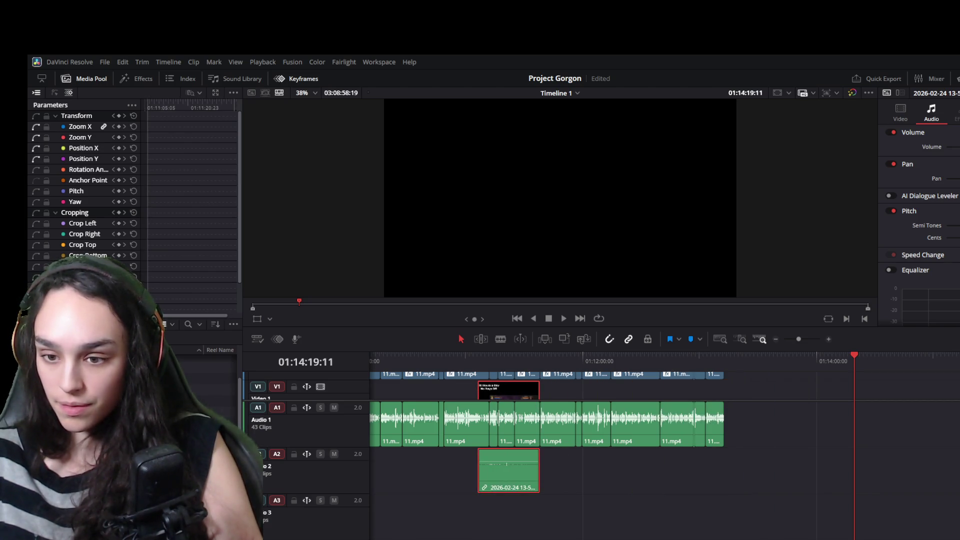
scroll(645, 431, "left", 2)
scroll(645, 431, "left", 4)
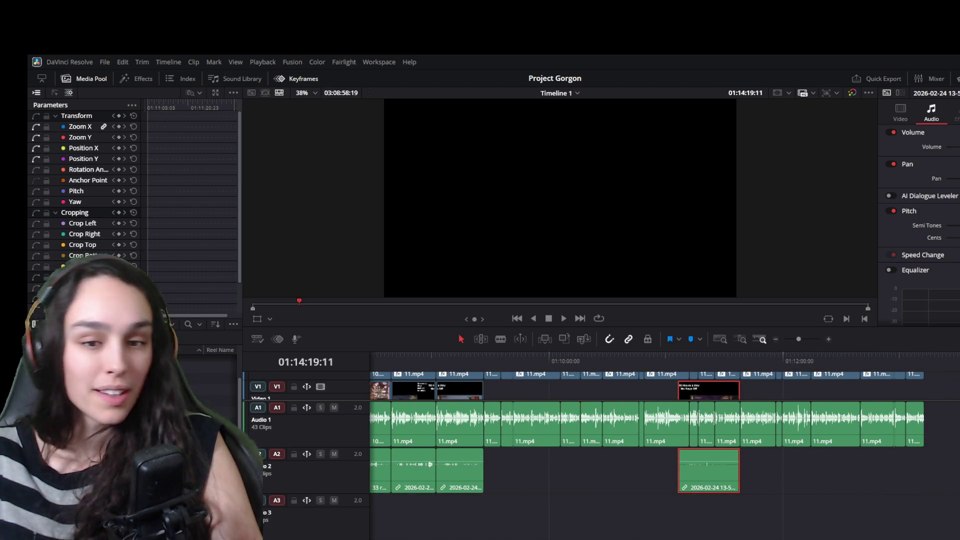
left_click_drag(693, 394, 526, 397)
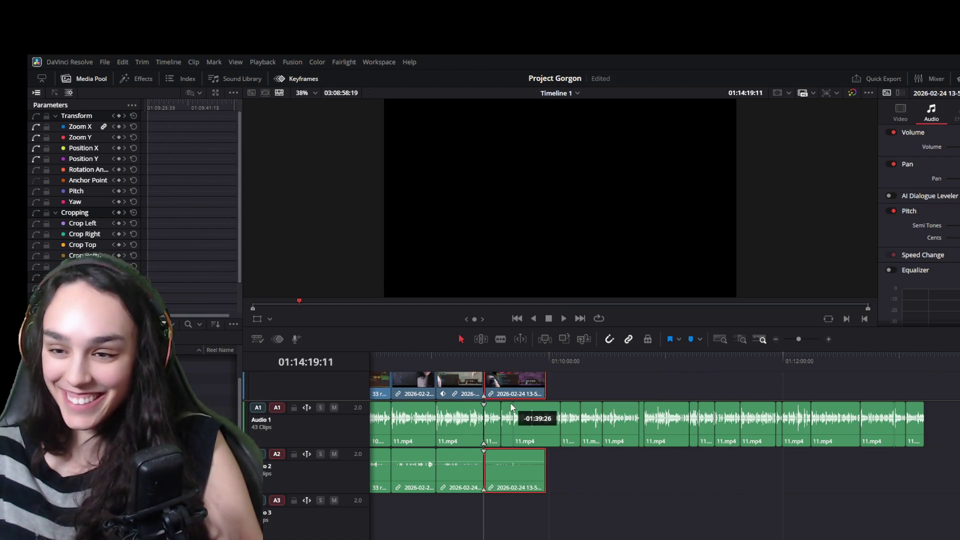
left_click_drag(526, 398, 509, 396)
- Trim the new clip's end shorter, save the project and play back the section
left_click(486, 358)
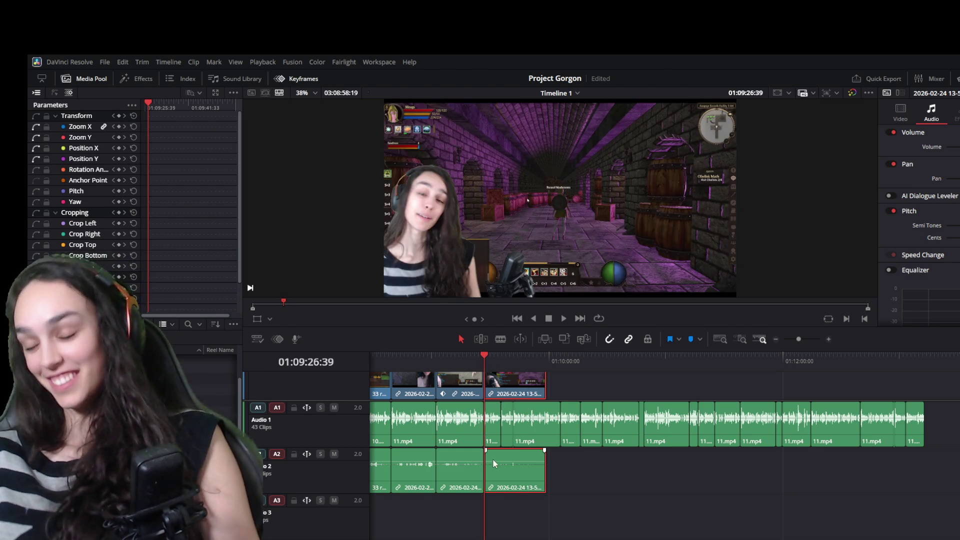
left_click_drag(544, 382, 499, 383)
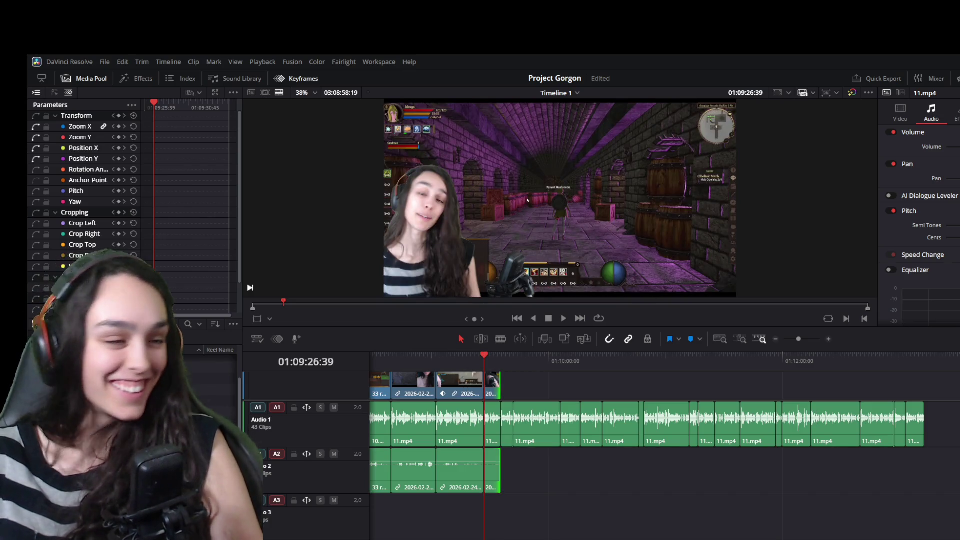
key("ctrl+s")
scroll(667, 445, "up", 5)
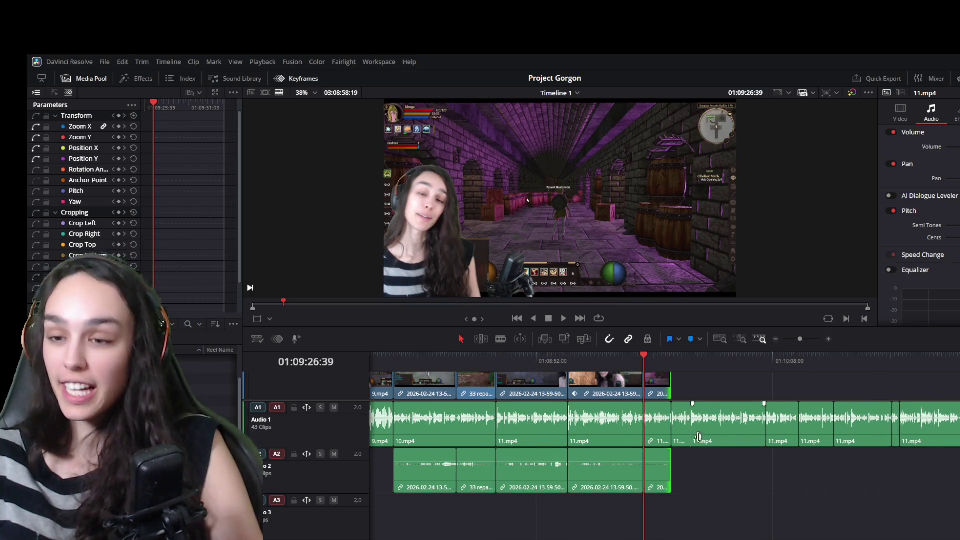
key("space")
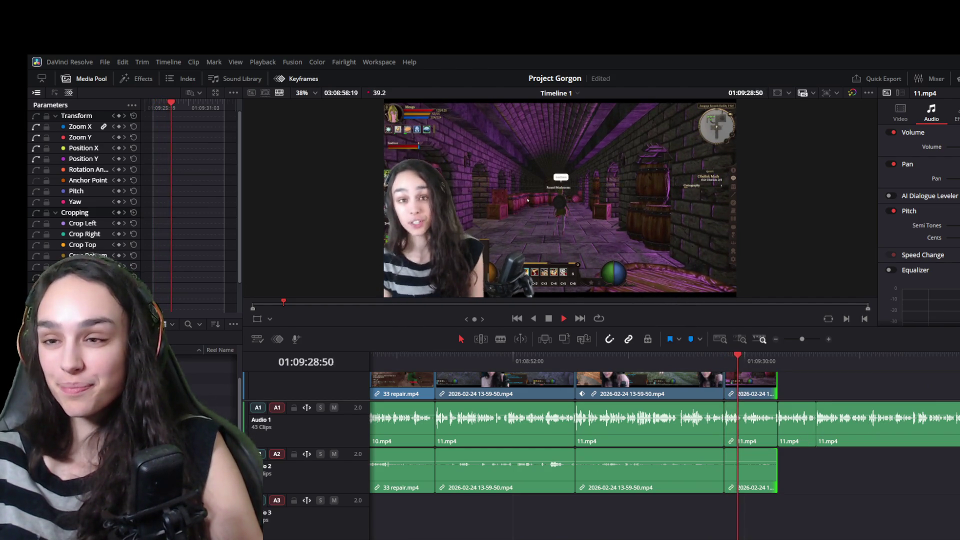
key("space")
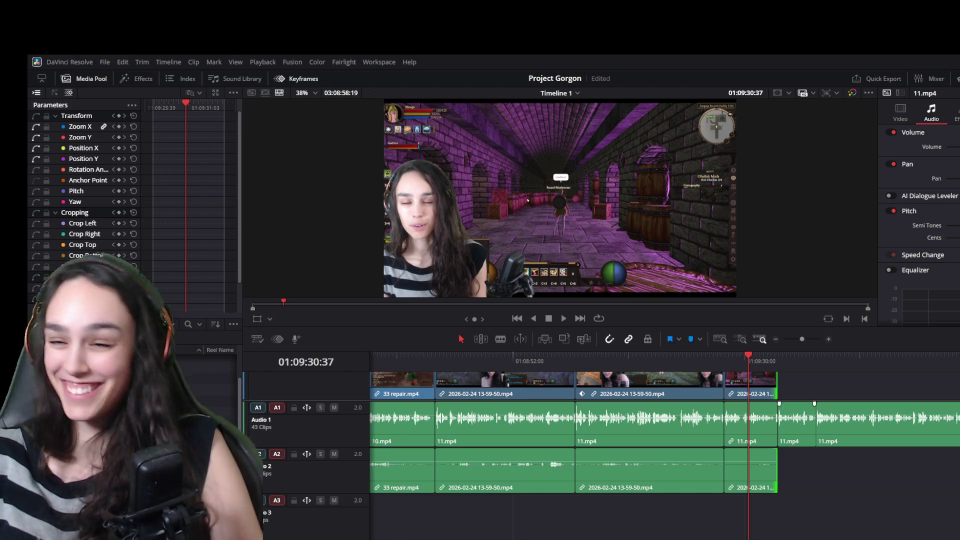
key("space")
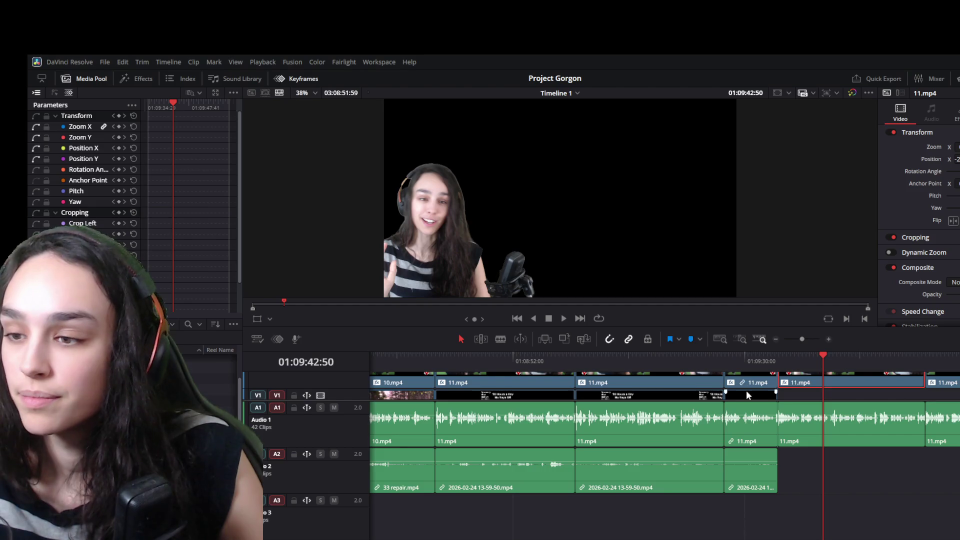
scroll(847, 446, "down", 5)
scroll(864, 451, "down", 5)
- Scrub far ahead in the long recording to about 03:45:00 and zoom in there
left_click(554, 357)
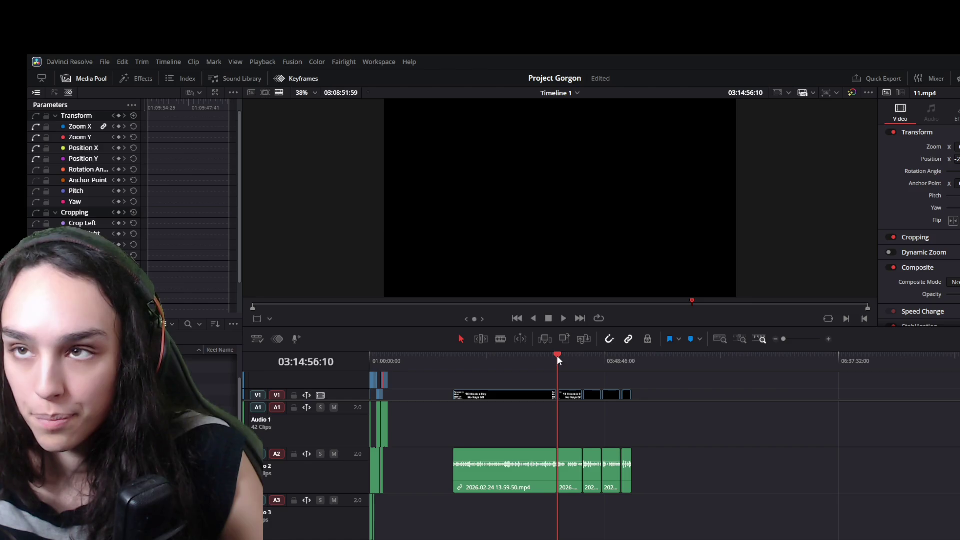
left_click_drag(556, 356, 584, 367)
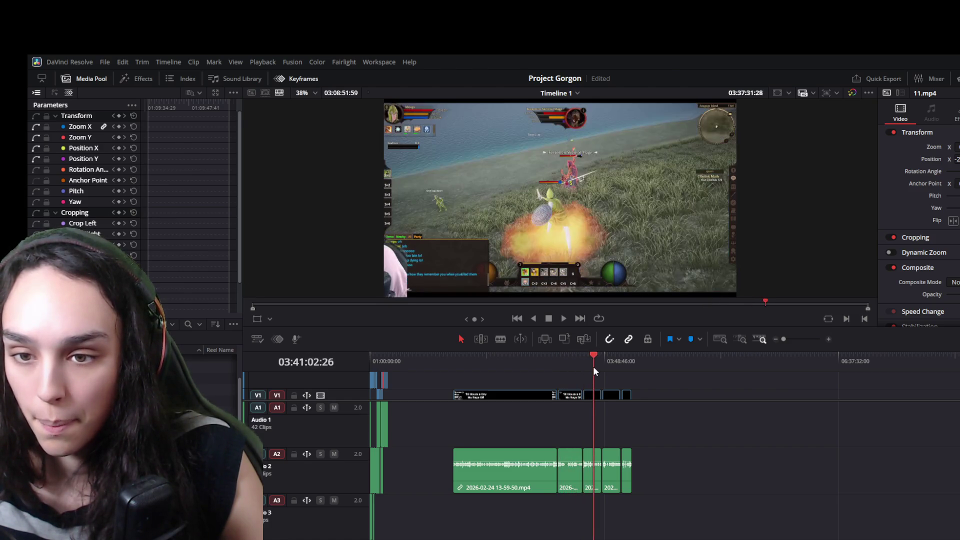
mouse_move(584, 366)
left_mouse_down()
mouse_move(601, 368)
mouse_move(508, 353)
mouse_move(596, 363)
mouse_move(398, 365)
left_mouse_up()
key("shift+z")
scroll(453, 376, "down", 1)
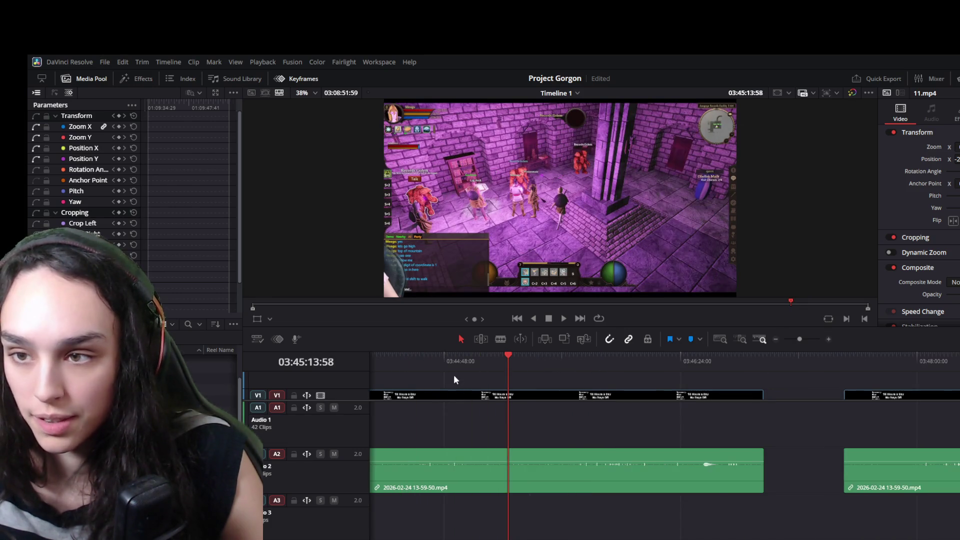
mouse_move(493, 353)
left_mouse_down()
mouse_move(475, 358)
mouse_move(509, 357)
left_mouse_up()
- Blade-cut at 03:45:00 and 03:45:14, delete the piece between, then jump back earlier
key("ctrl+b")
left_click(515, 391)
key("ctrl+b")
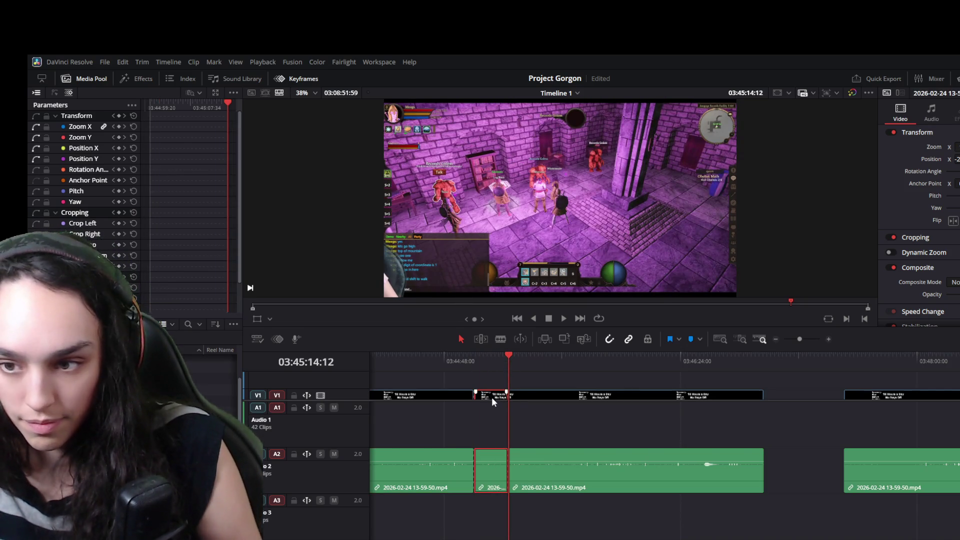
key("Delete")
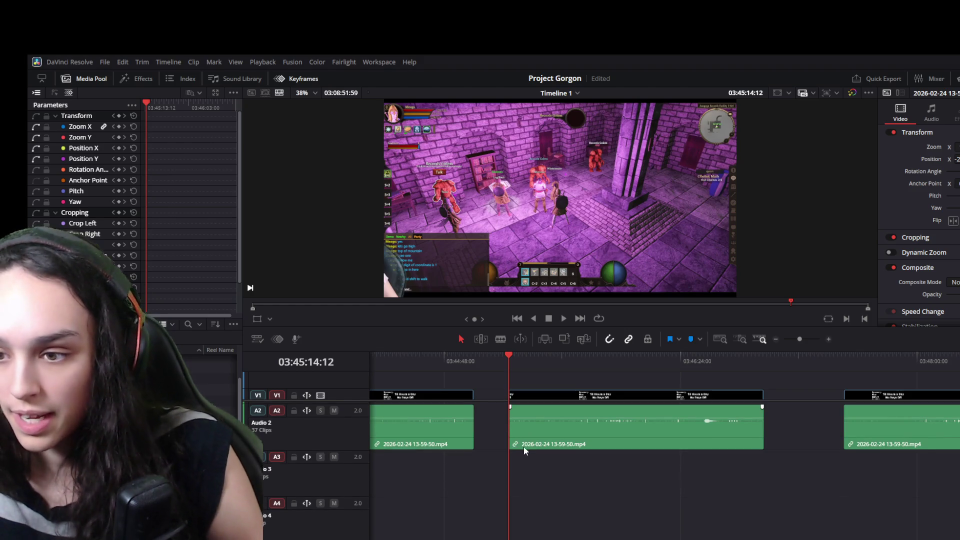
scroll(595, 432, "left", 3)
scroll(593, 431, "left", 3)
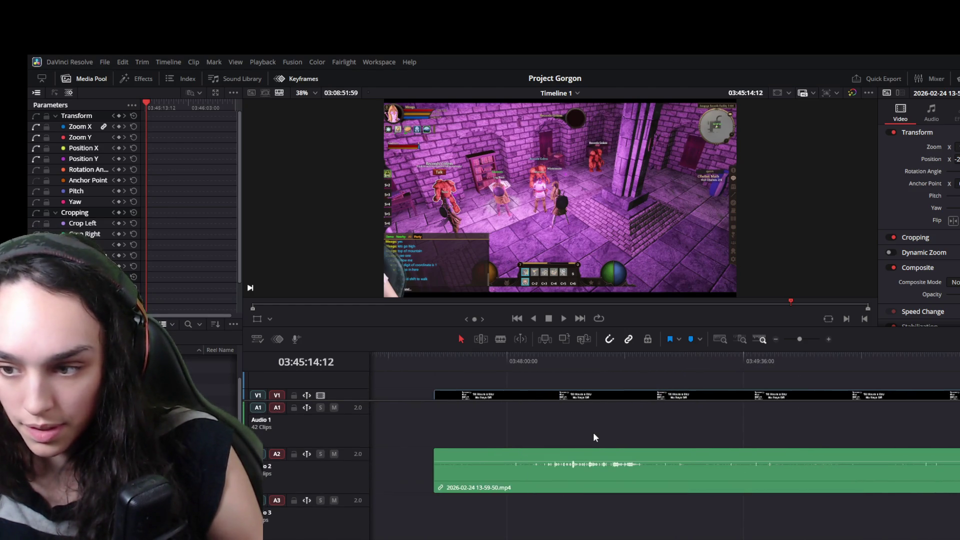
scroll(593, 433, "left", 3)
scroll(593, 434, "down", 10)
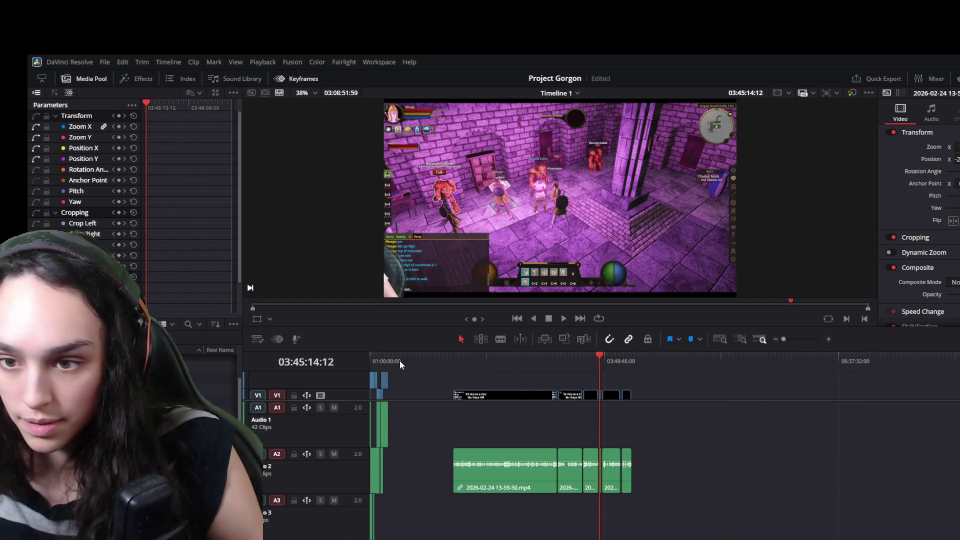
left_click(388, 358)
scroll(509, 453, "up", 10)
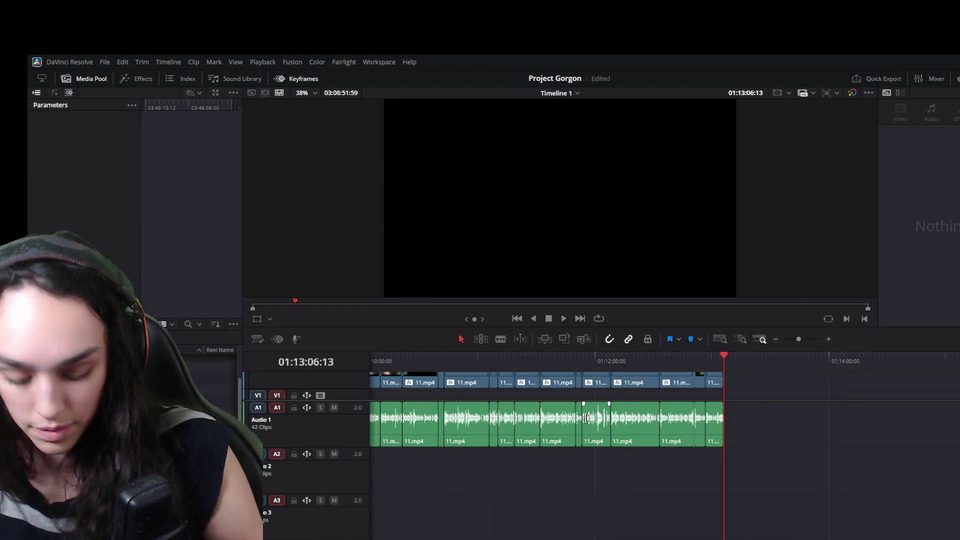
- Move the small leftover webcam clip to the end of the A2 webcam clips and play it
left_click(736, 395)
left_click_drag(738, 396, 954, 407)
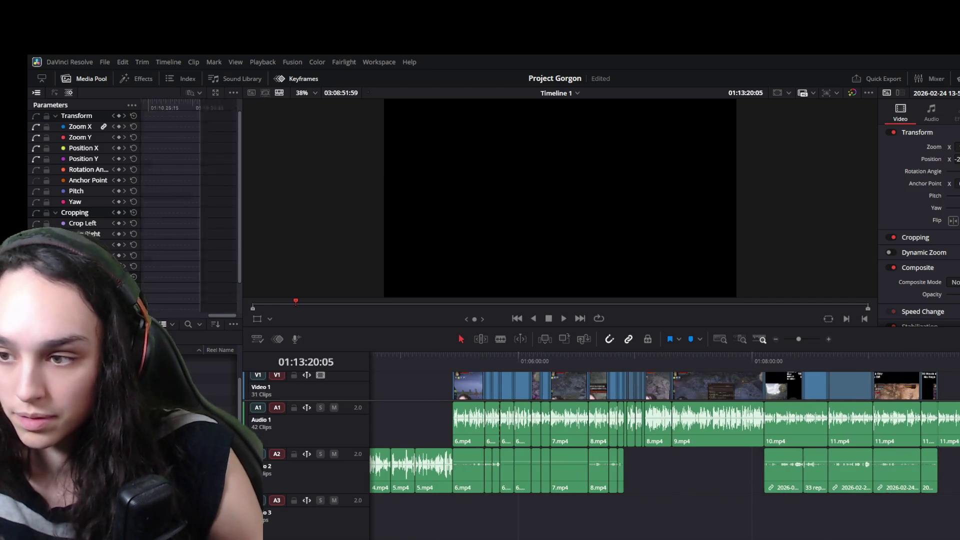
left_click(939, 361)
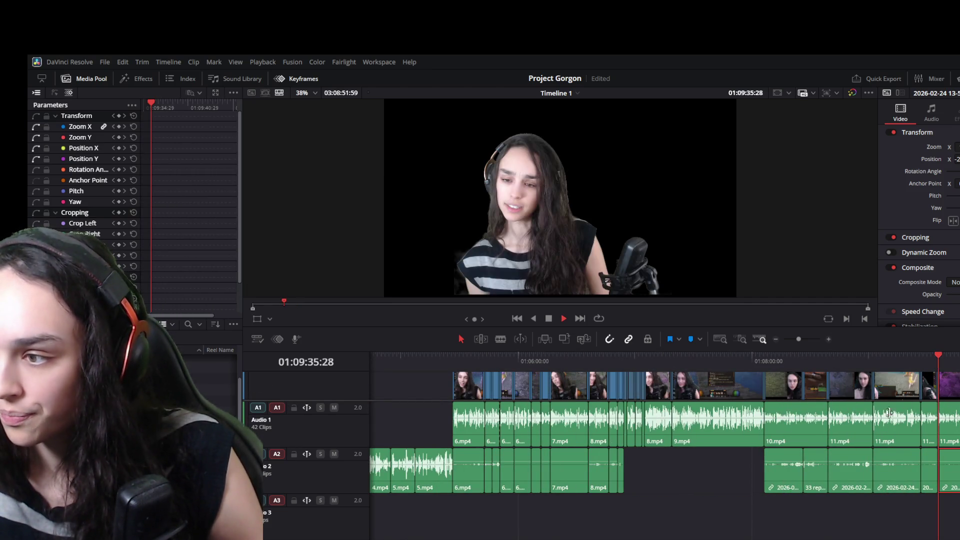
key("space")
key("space")
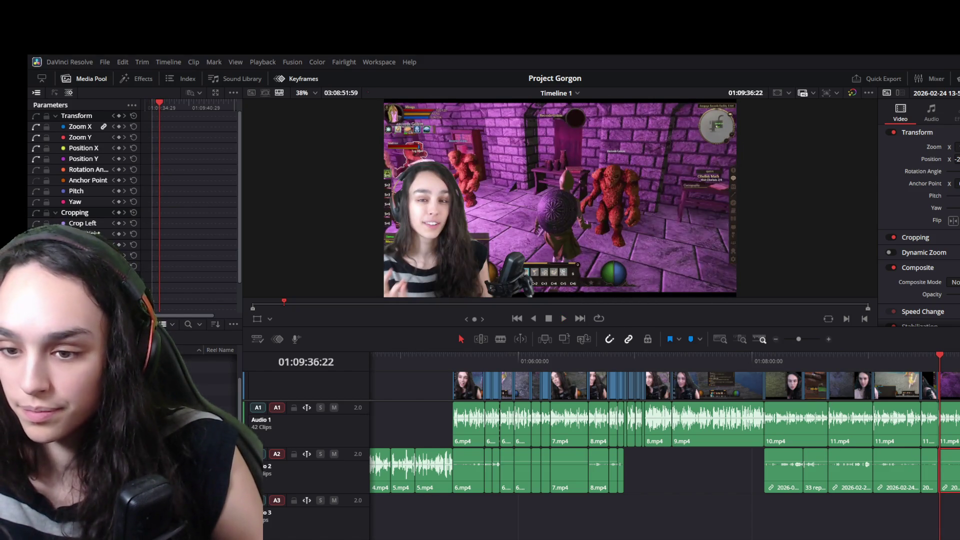
scroll(837, 439, "right", 5)
key("space")
key("space")
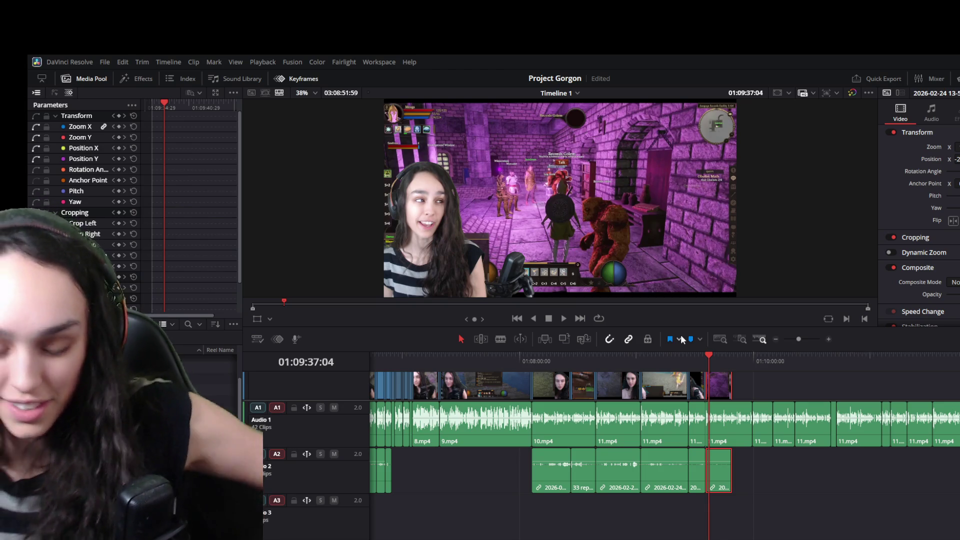
- Replay the newly placed clip a couple of times to check it reaches about 01:09:45
key("space")
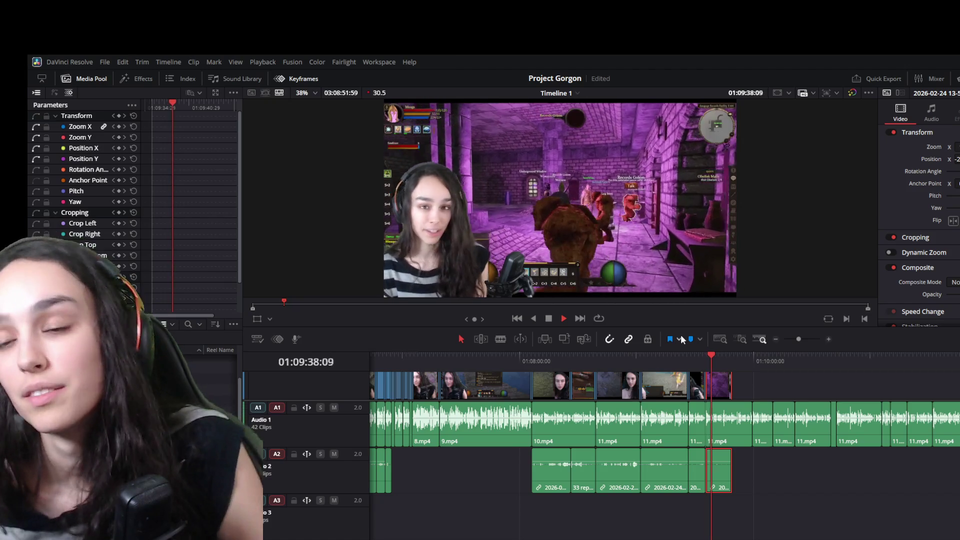
key("space")
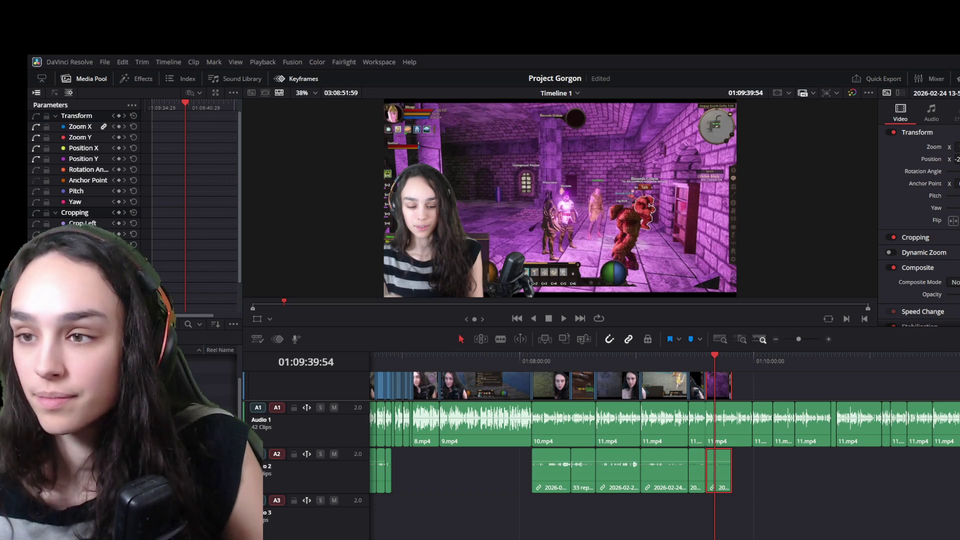
left_click(791, 469)
key("space")
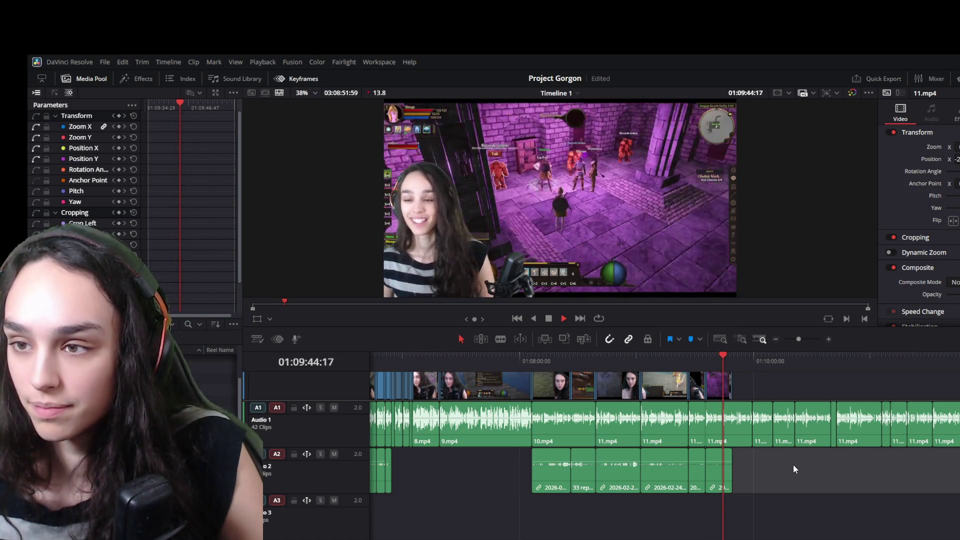
key("space")
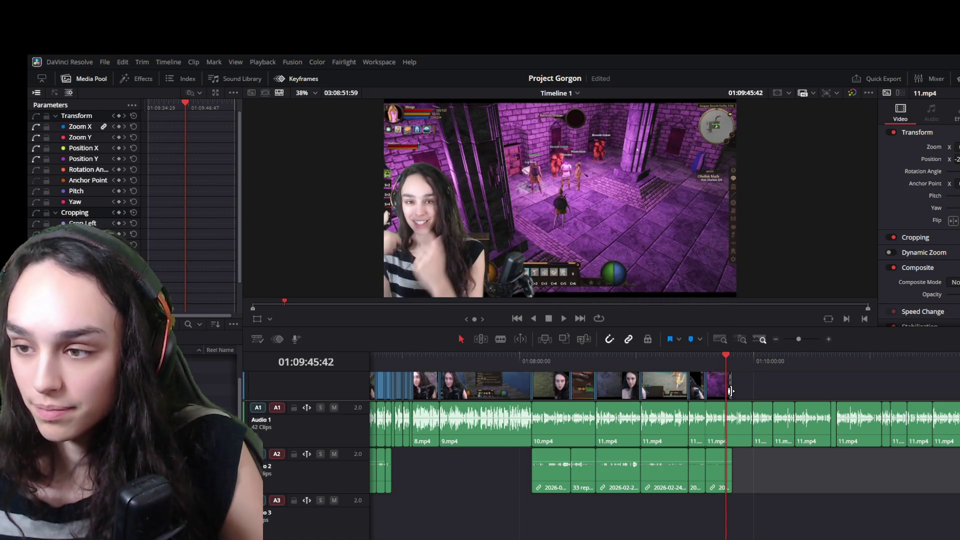
- Extend the clip end slightly, play it back and save the project
left_click_drag(729, 390, 751, 391)
key("space")
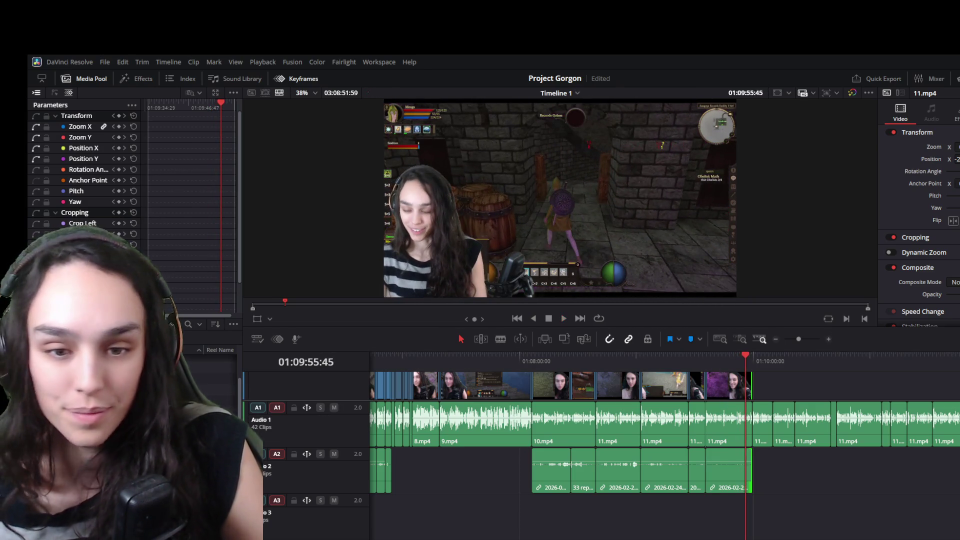
key("ctrl+s")
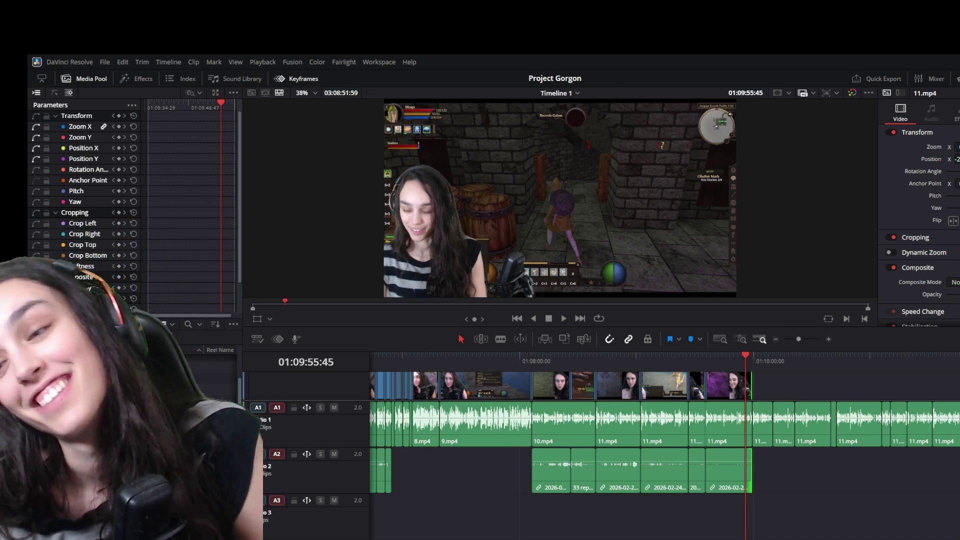
key("space")
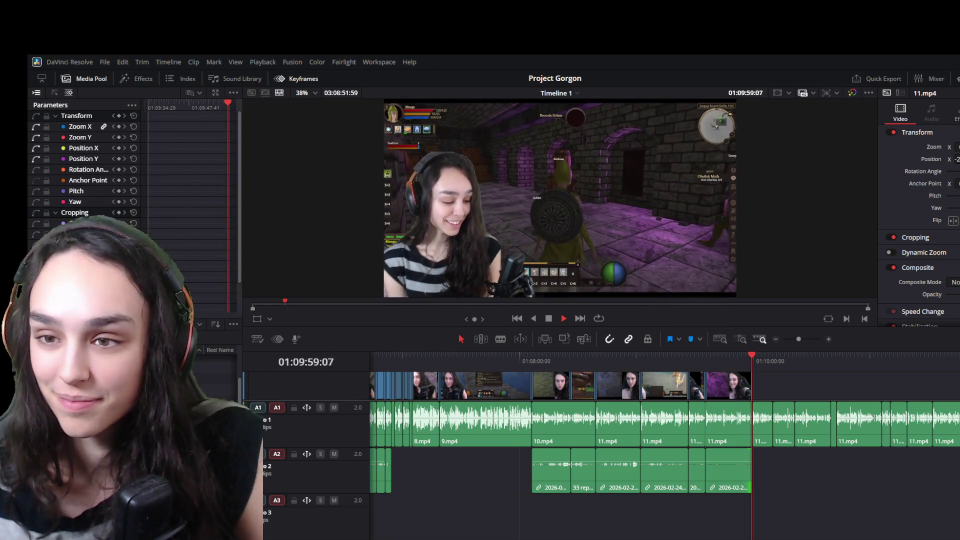
- Replay the ending zoomed in, stop at 01:09:51:06 and trim the gameplay clip back to it
left_click(730, 357)
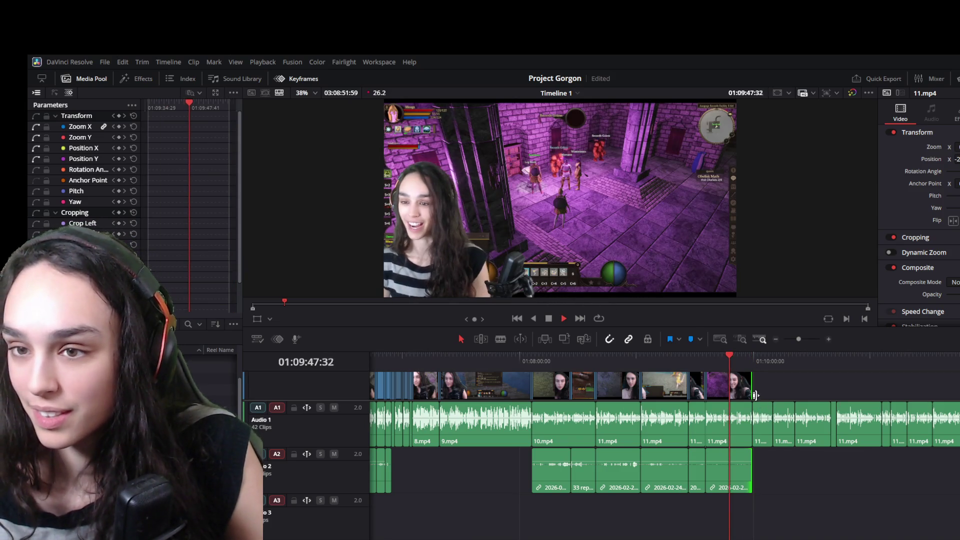
key("ctrl+equal")
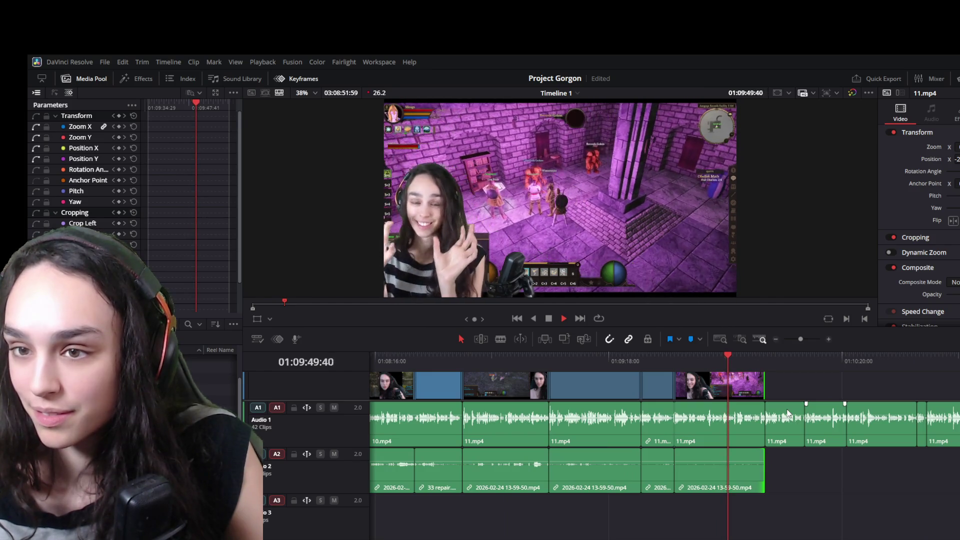
key("space")
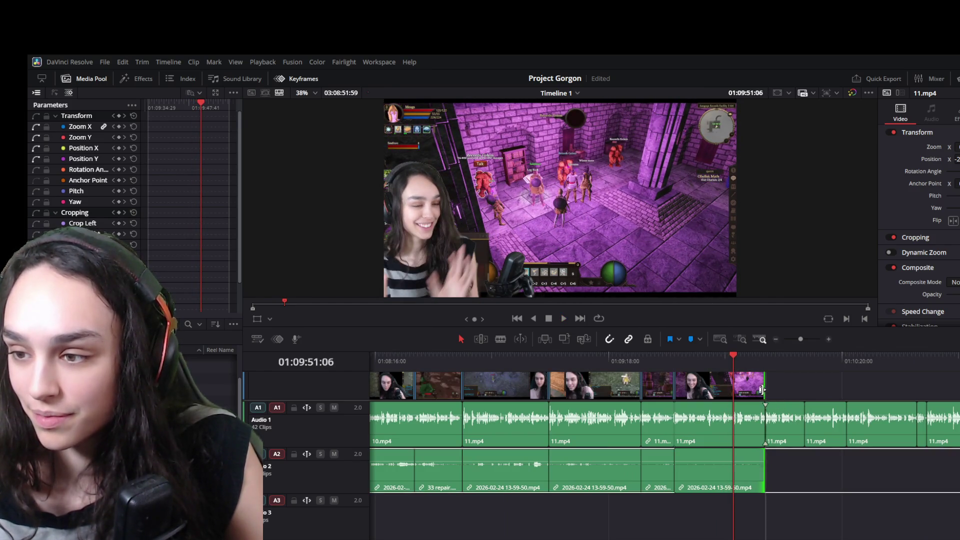
left_click_drag(760, 389, 732, 389)
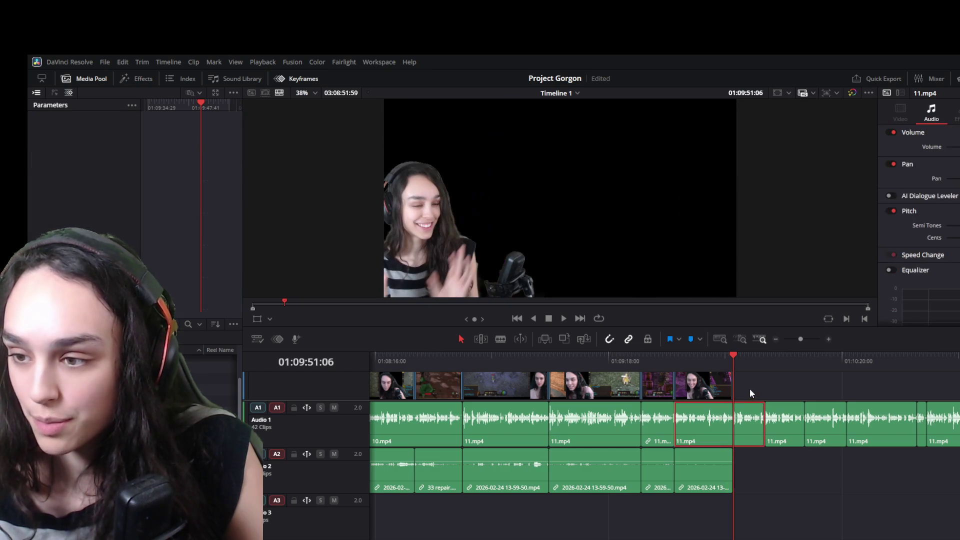
scroll(749, 389, "up", 2)
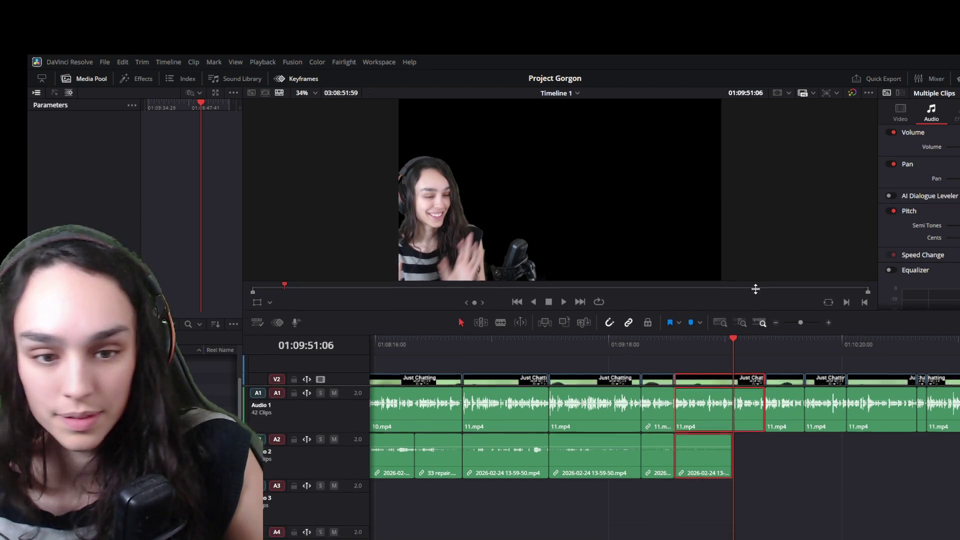
- Trim the Just Chatting and 11.mp4 audio tails to the playhead and ripple-delete the following gap
left_click_drag(759, 349, 759, 226)
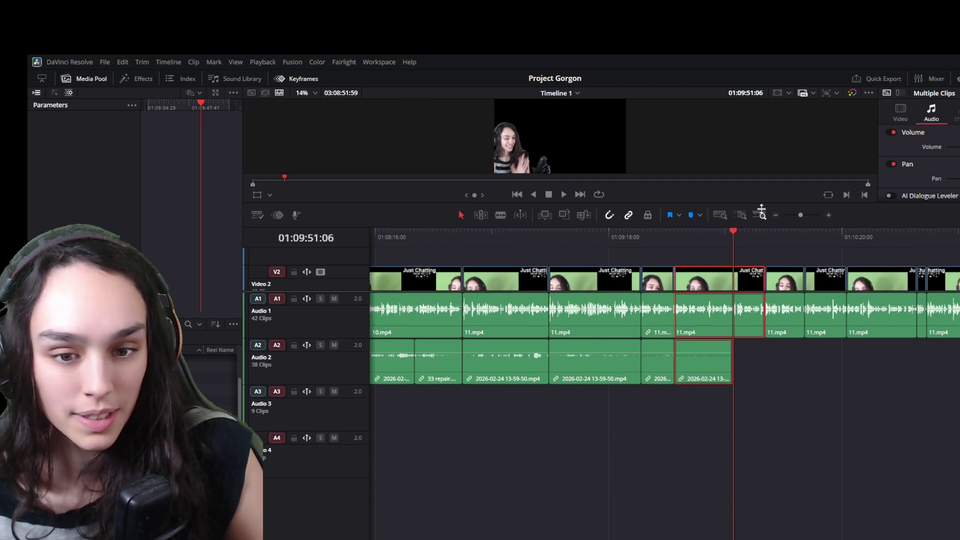
scroll(751, 292, "down", 2)
left_click(753, 283)
left_click(747, 318)
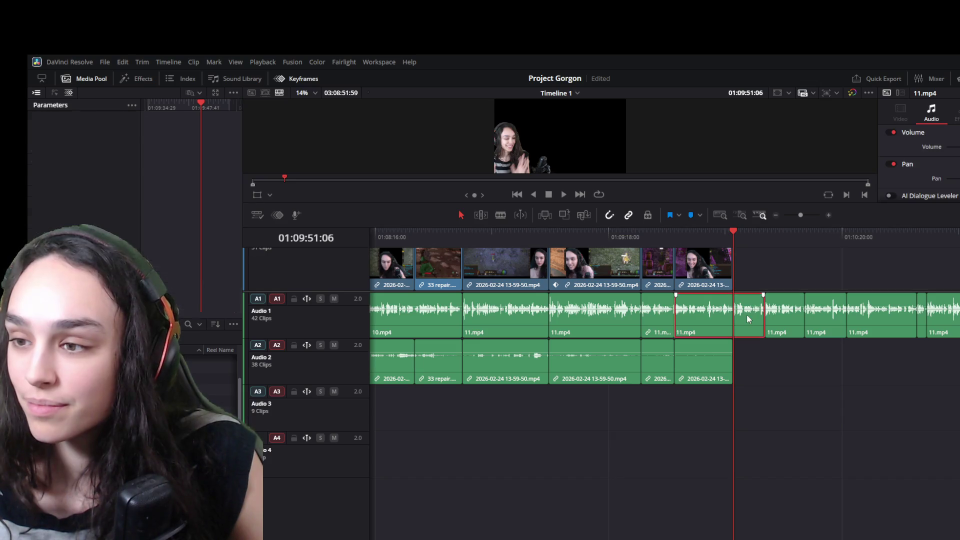
left_click_drag(762, 319, 733, 318)
scroll(750, 278, "up", 2)
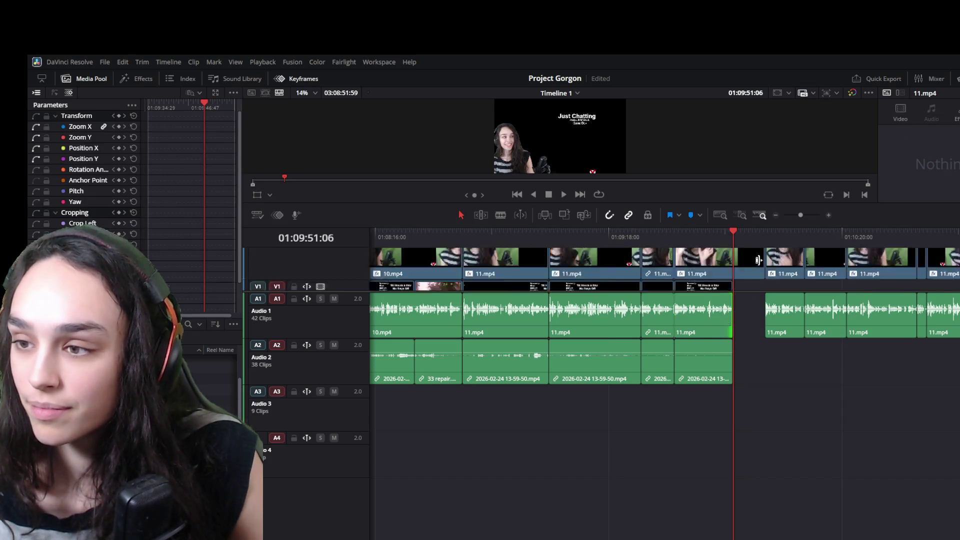
left_click_drag(760, 278, 741, 281)
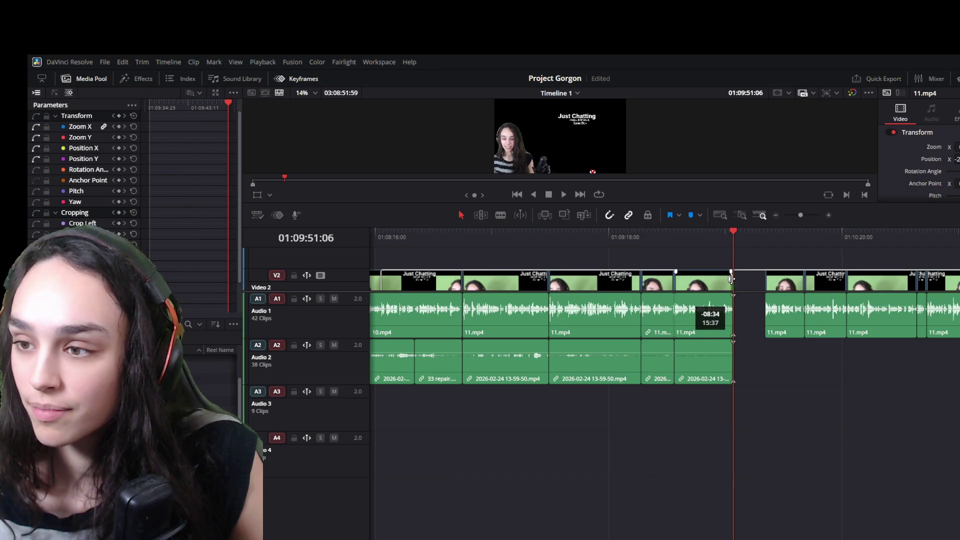
left_click(760, 320)
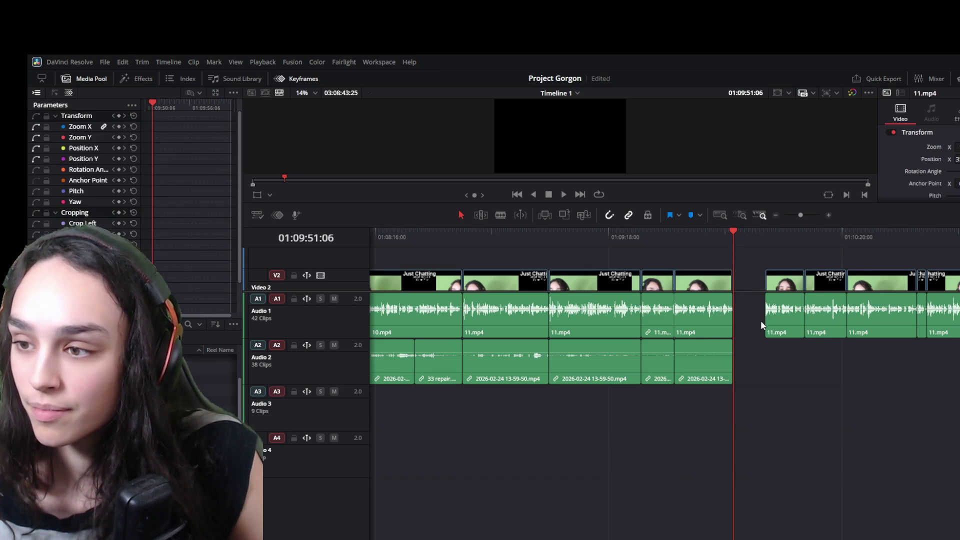
key("Delete")
scroll(750, 277, "down", 2)
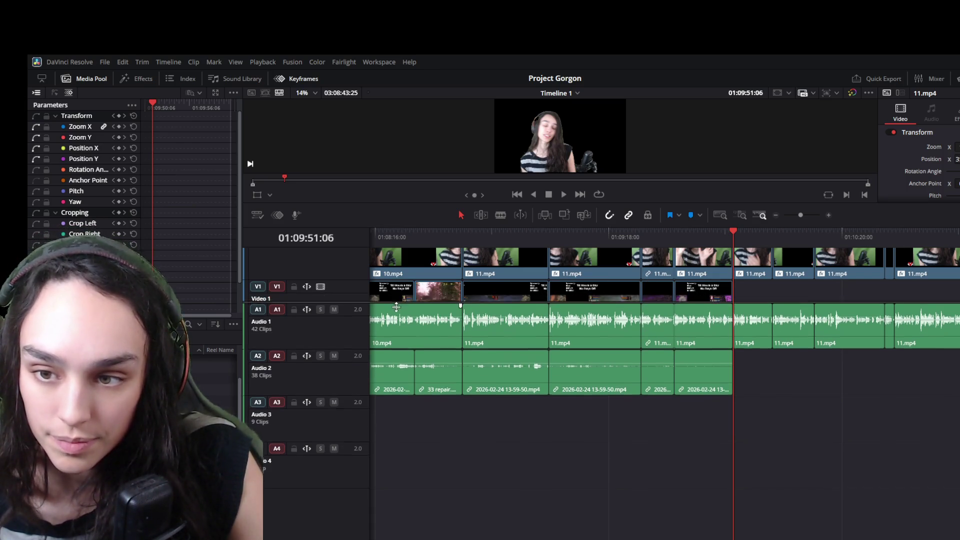
- Make the video tracks taller for bigger thumbnails and enlarge the preview area
left_click_drag(397, 295, 394, 440)
key("space")
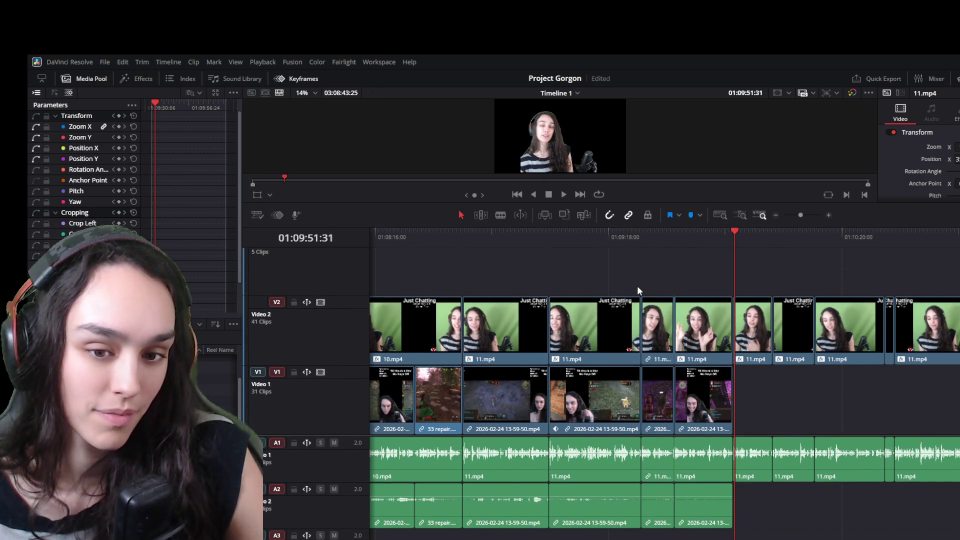
left_click_drag(641, 207, 640, 314)
- Play past the gameplay cut into the webcam-only section, selecting the empty V1 stretch midway
key("space")
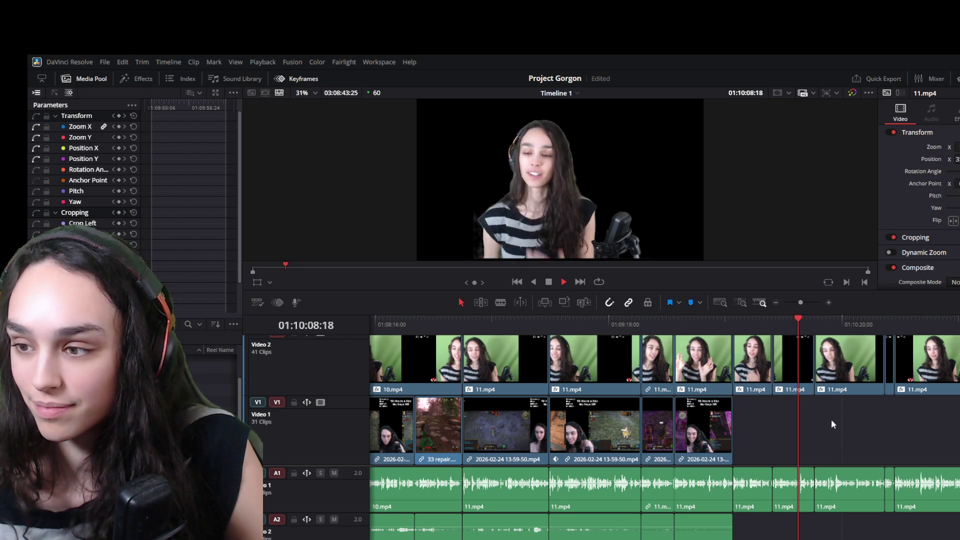
key("space")
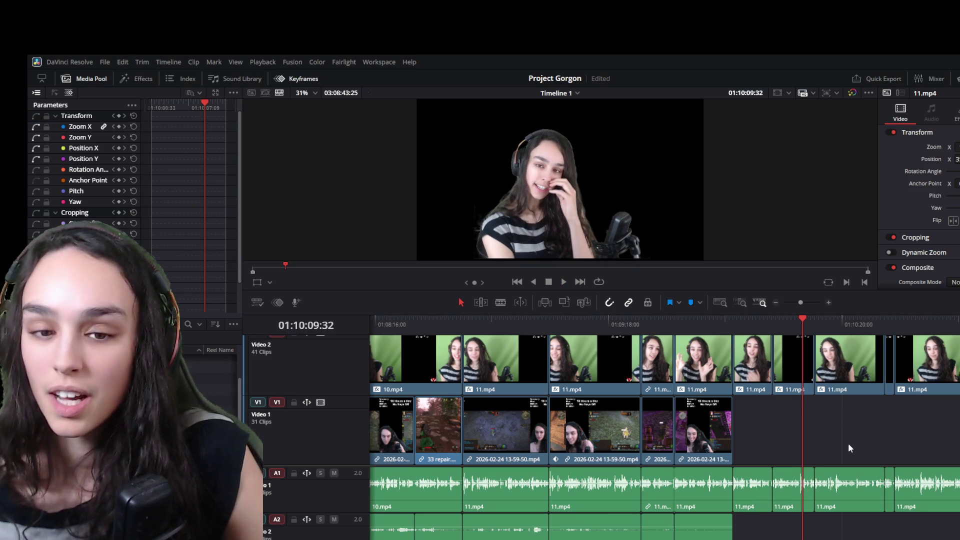
left_click(848, 443)
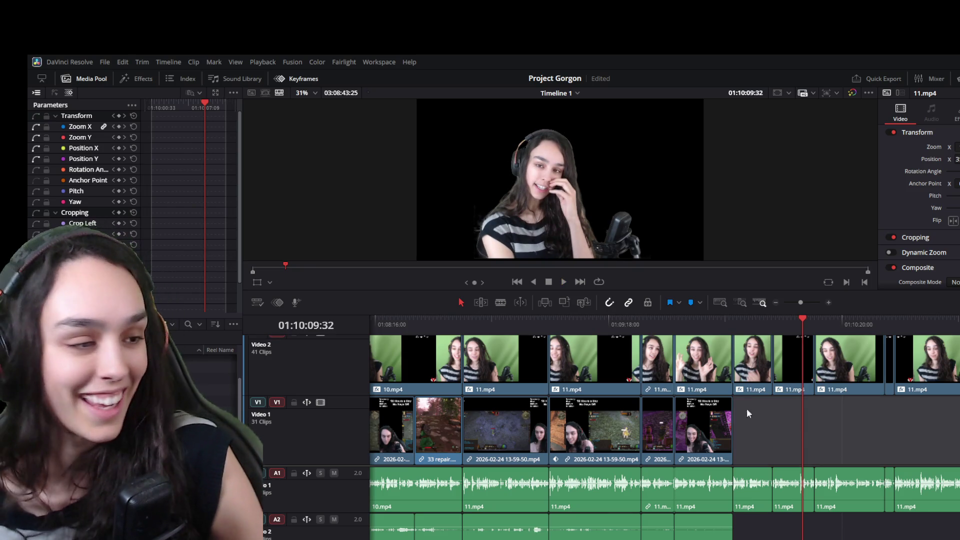
key("space")
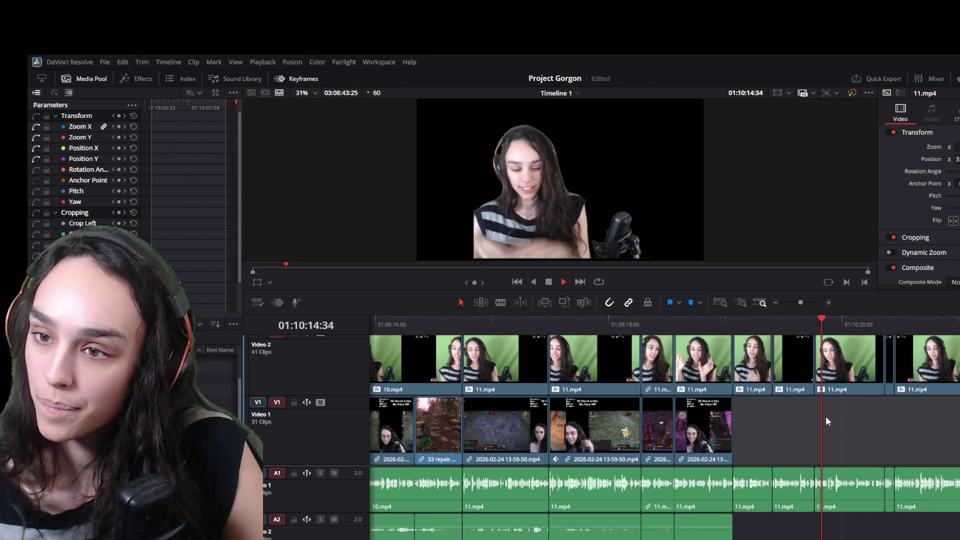
key("space")
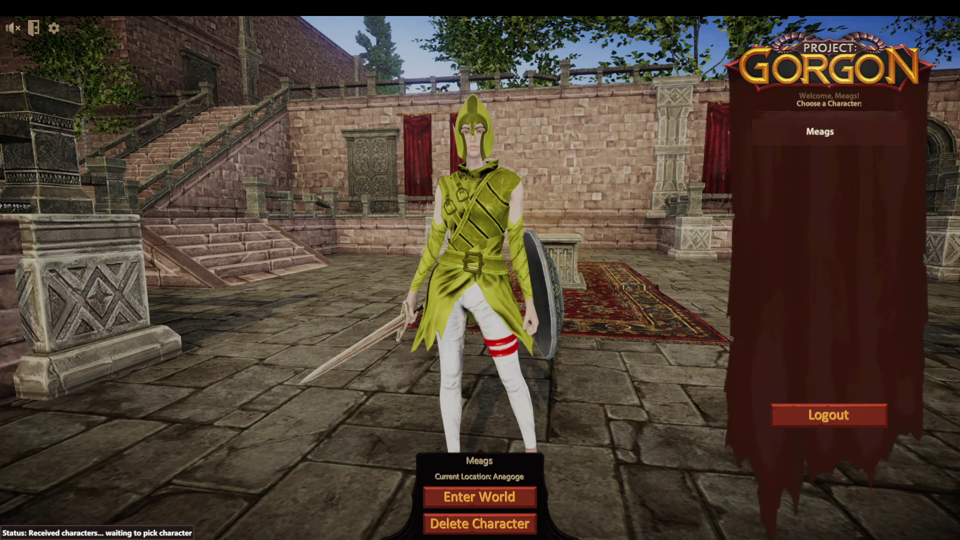
- Enter the world with the chosen character, arriving on the Anagoge Island dock
left_click(509, 491)
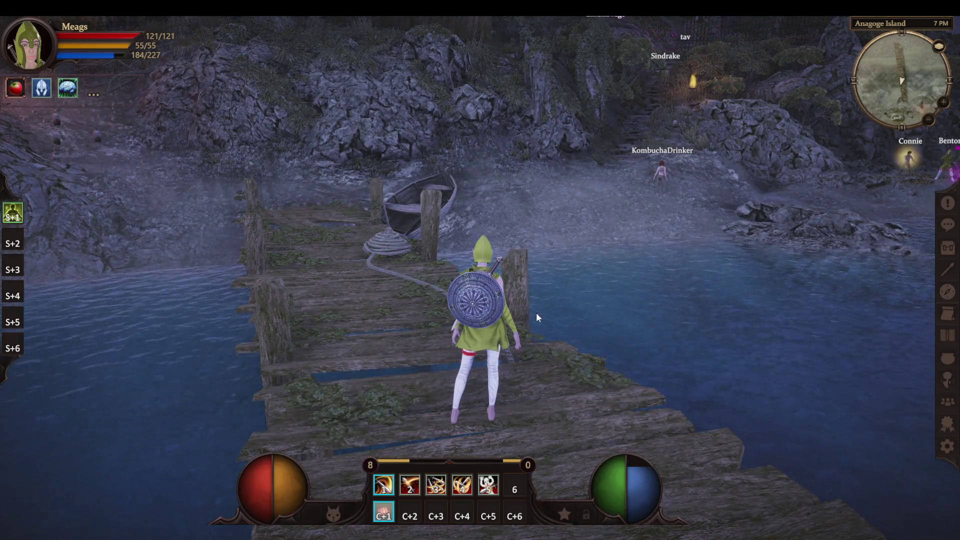
- Turn the game sound back on and run from the dock along the rocky shore toward the cliff
key("Escape")
left_click(450, 266)
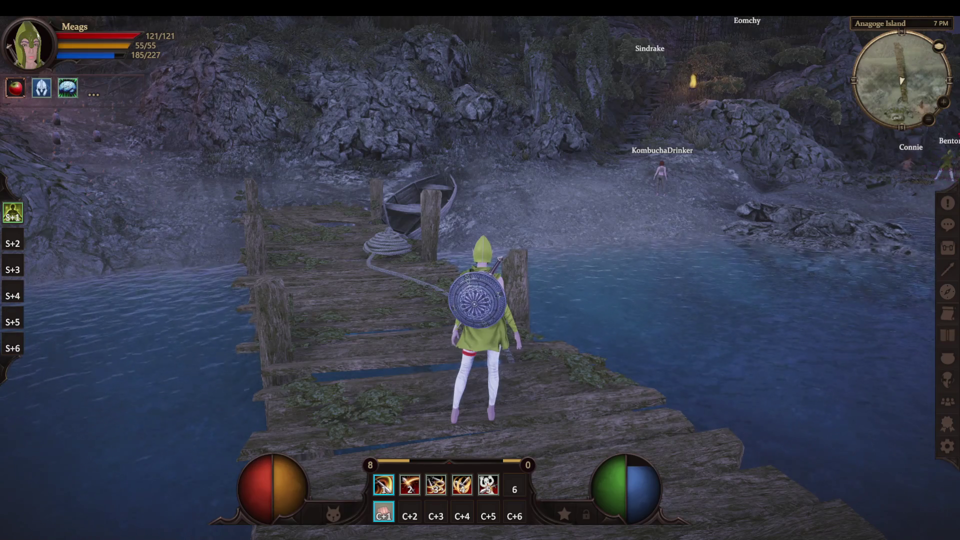
key("a")
key("w")
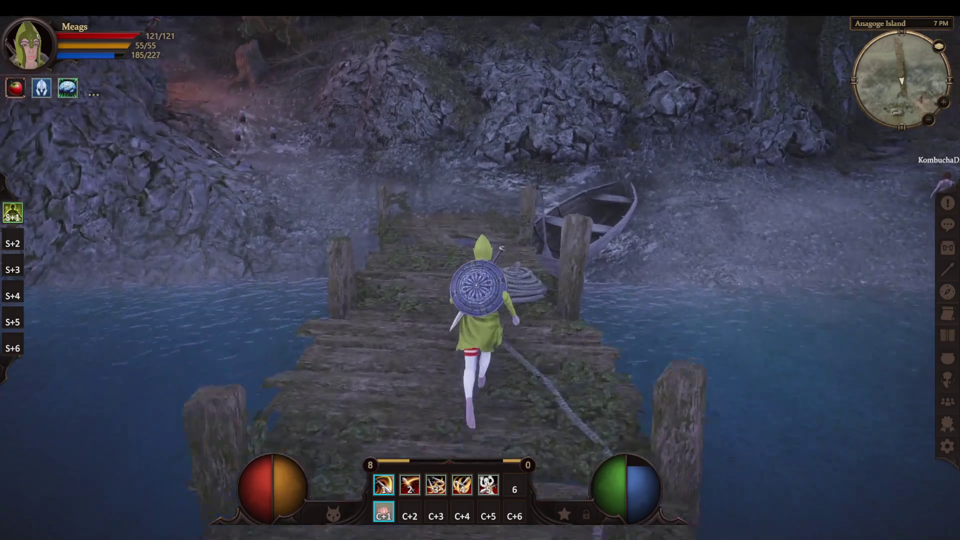
key("d")
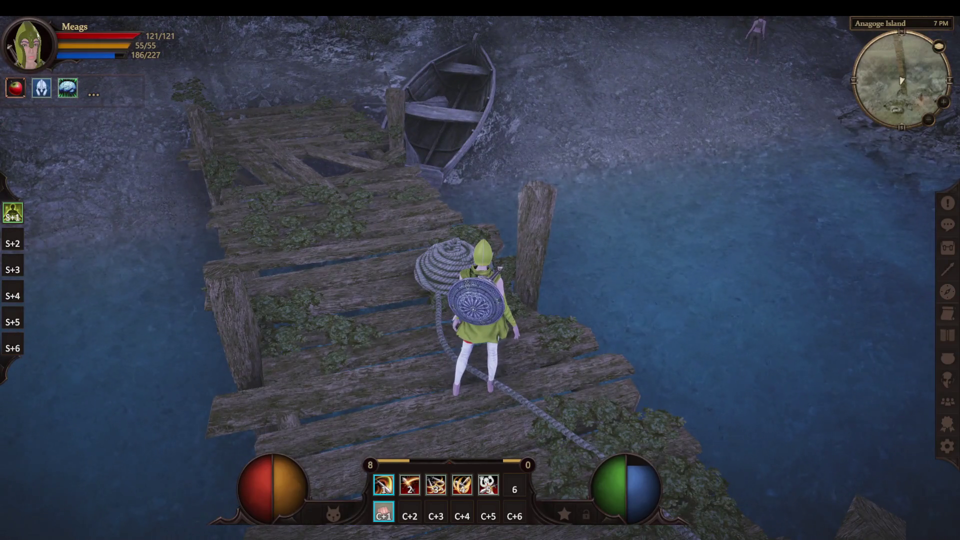
scroll(557, 356, "down", 3)
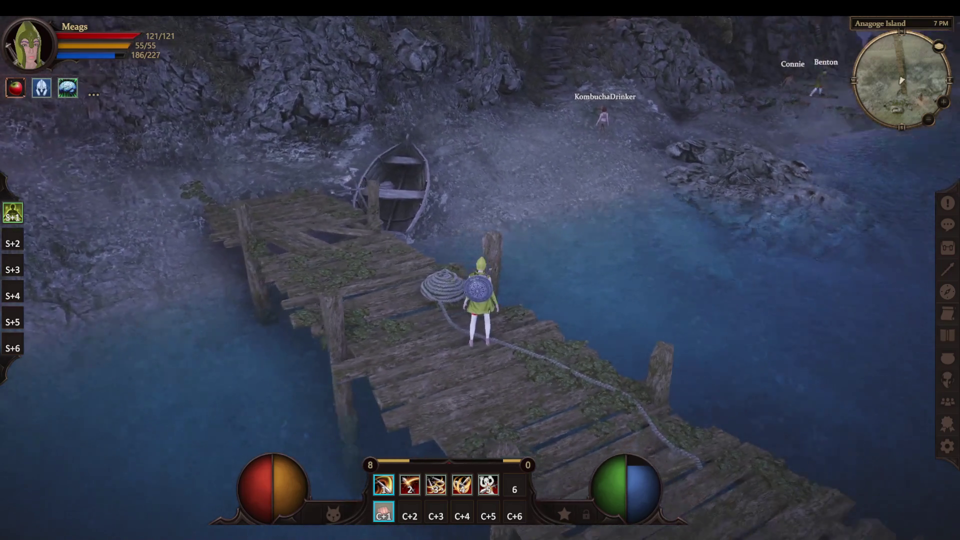
key("d")
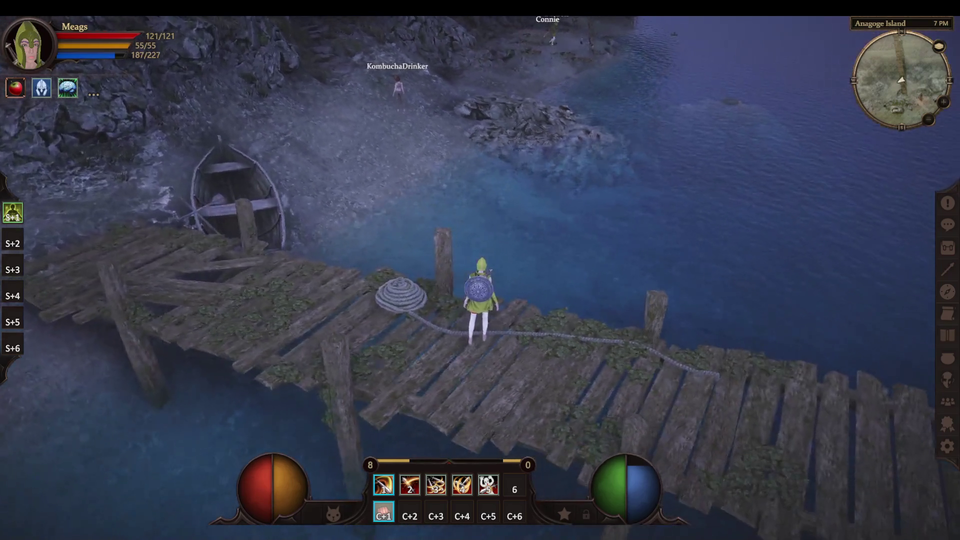
key("d")
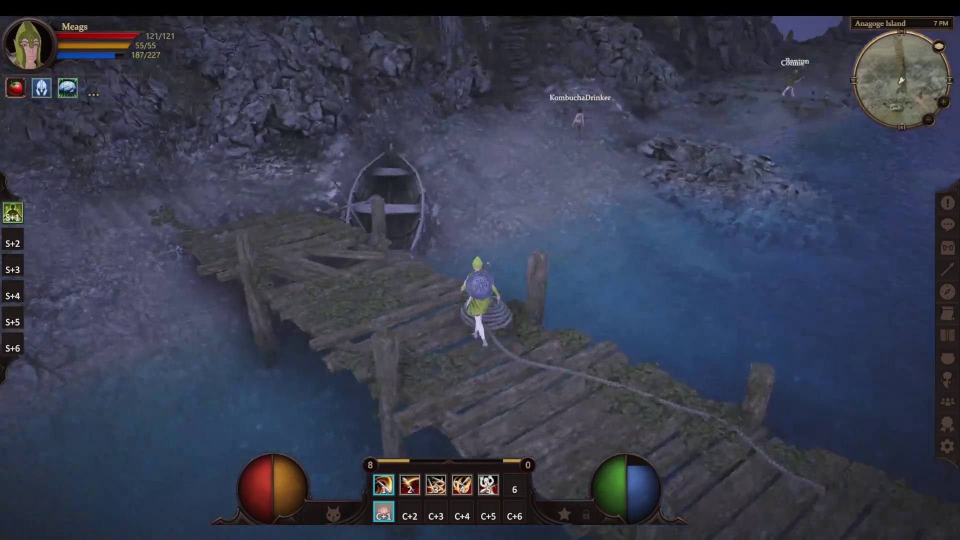
scroll(479, 270, "up", 3)
key("w")
scroll(480, 270, "down", 2)
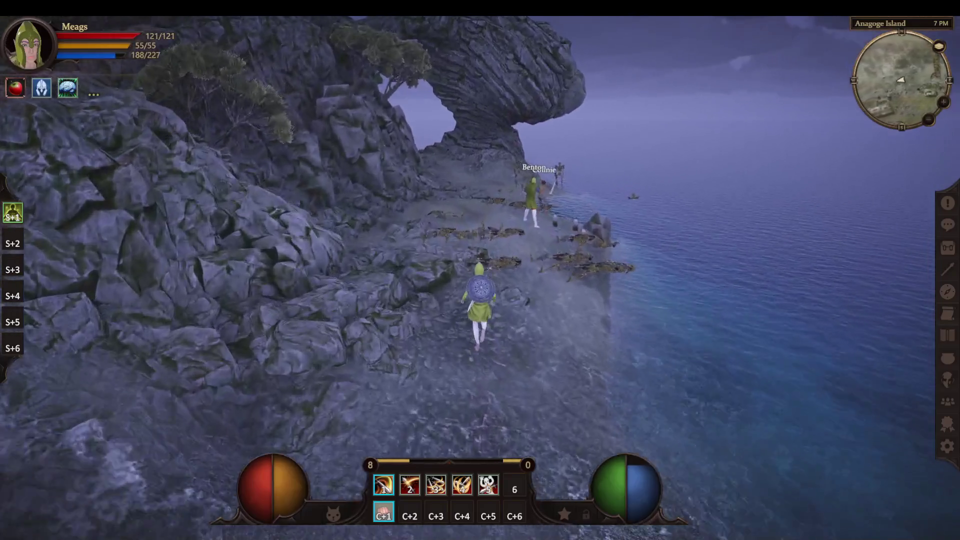
key("a")
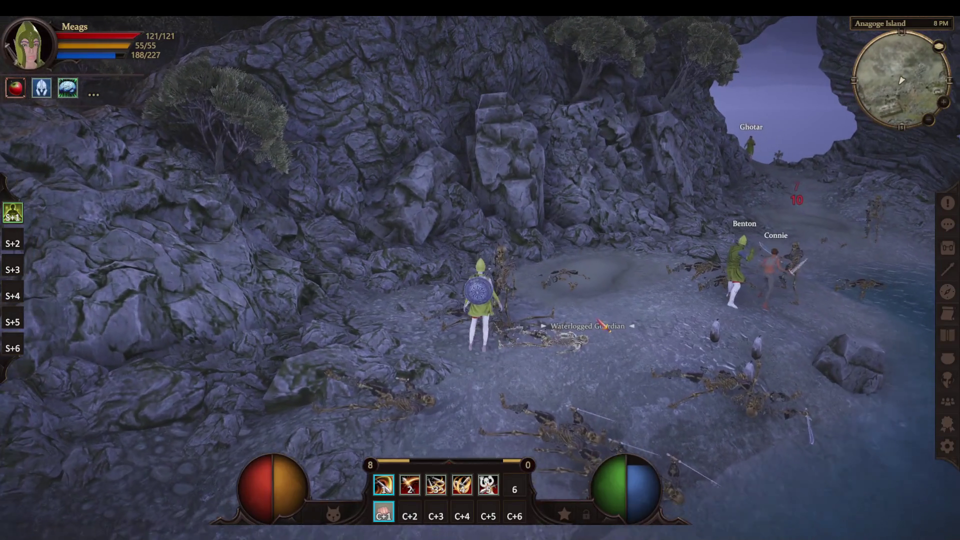
- Fight the Waterlogged Guardian, then attack the Dilapidated Guardian through the arch with skills 1 and 5
left_click(600, 324)
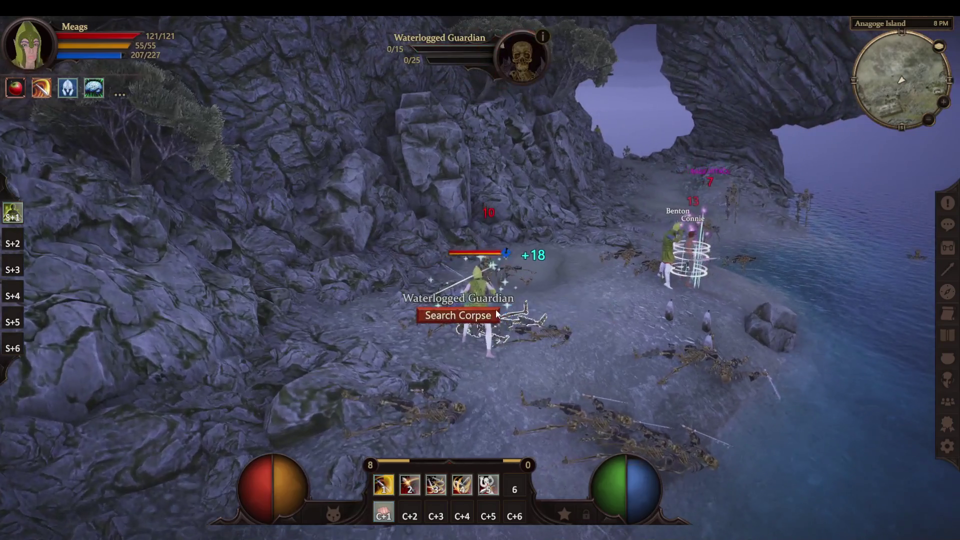
key("a")
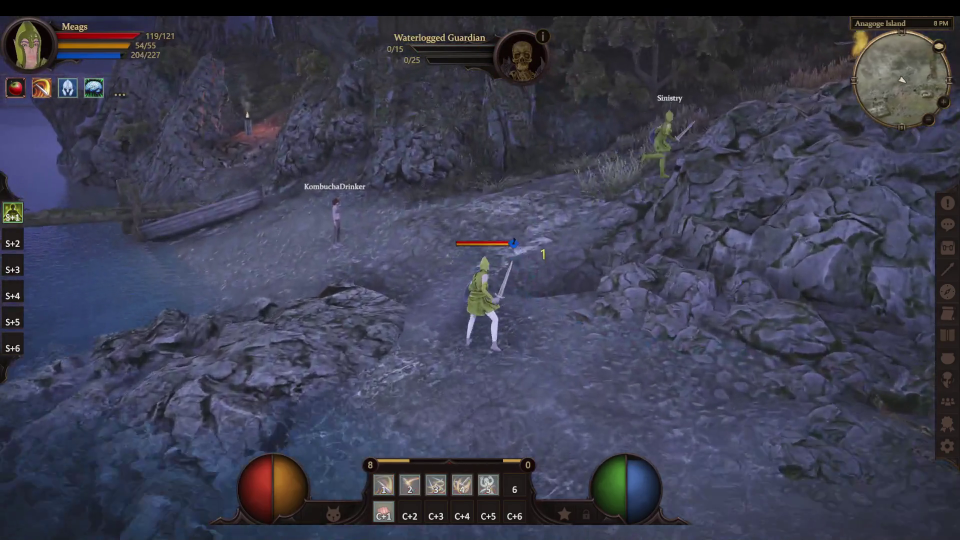
key("d")
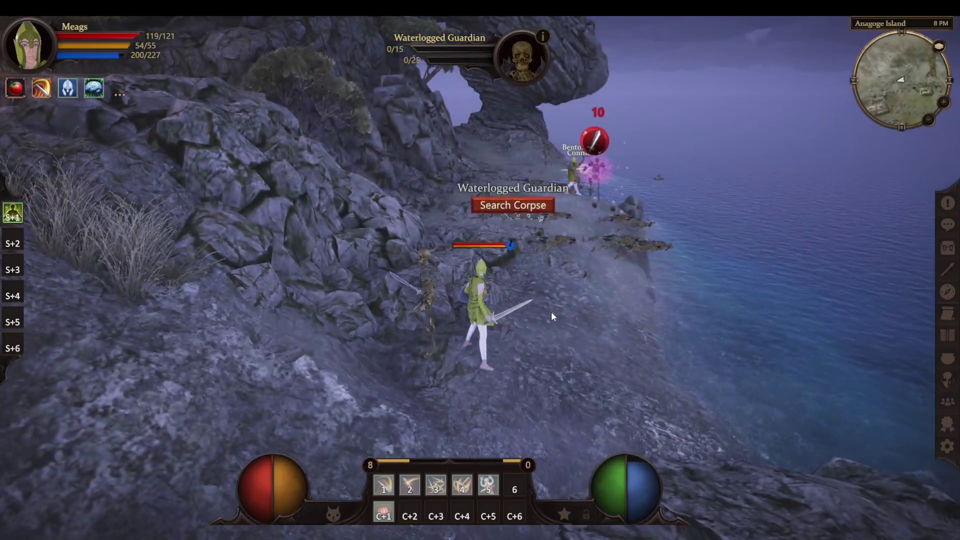
key("a")
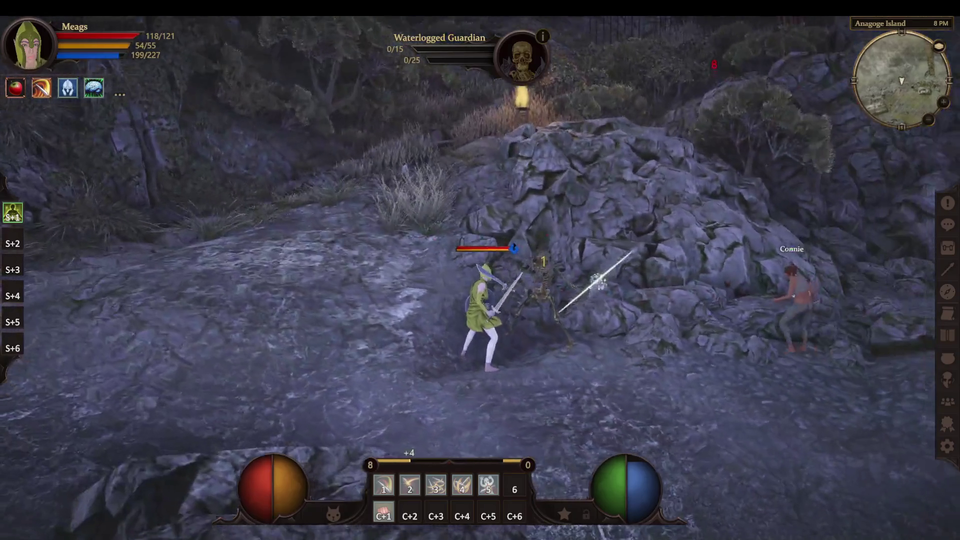
key("d")
key("w")
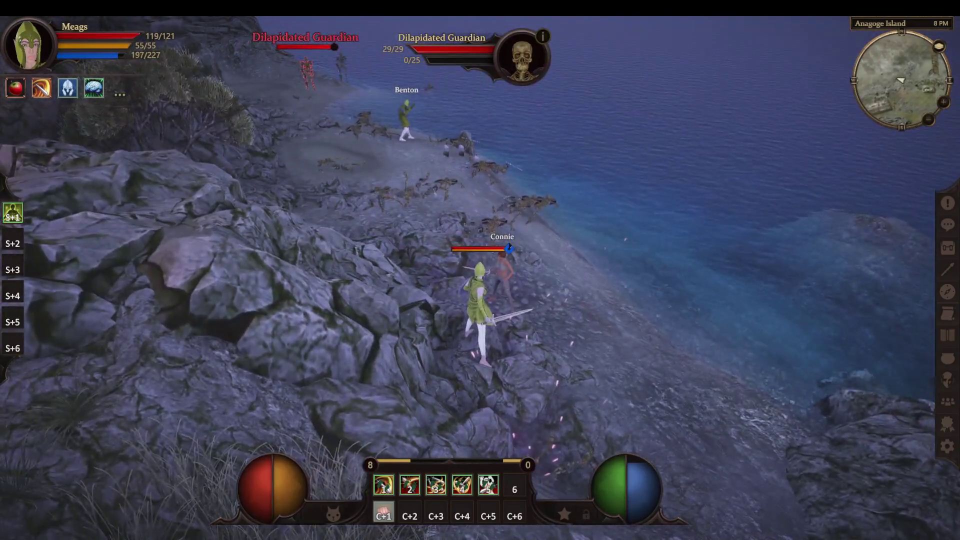
key("w")
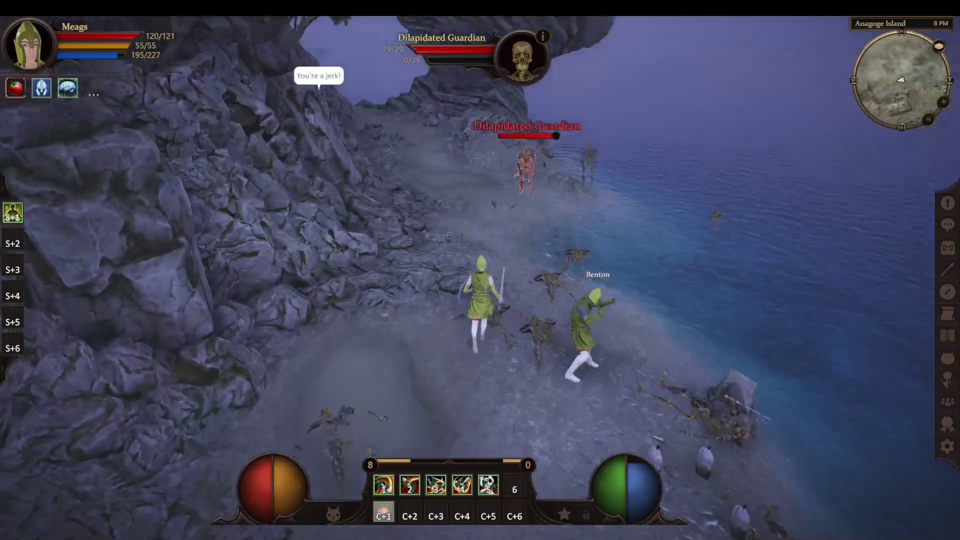
key("1")
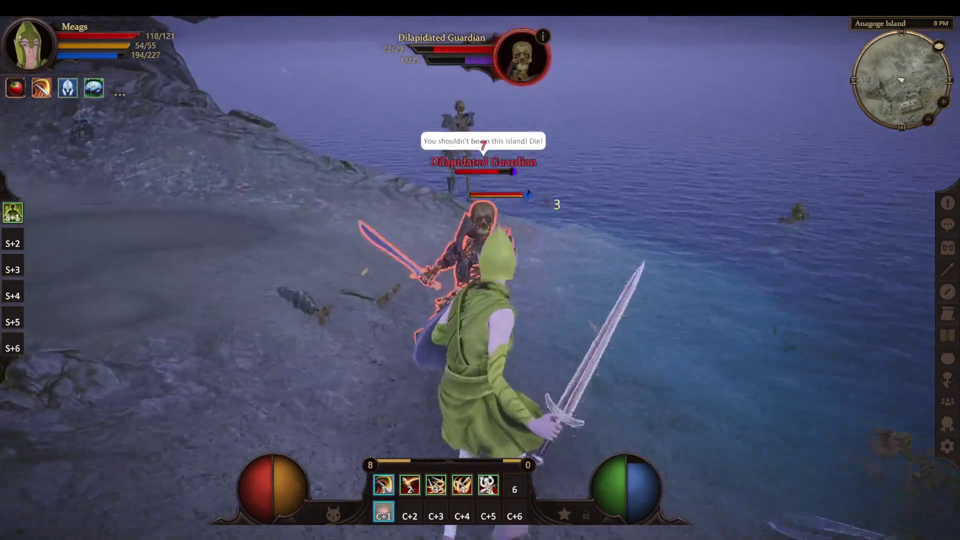
key("5")
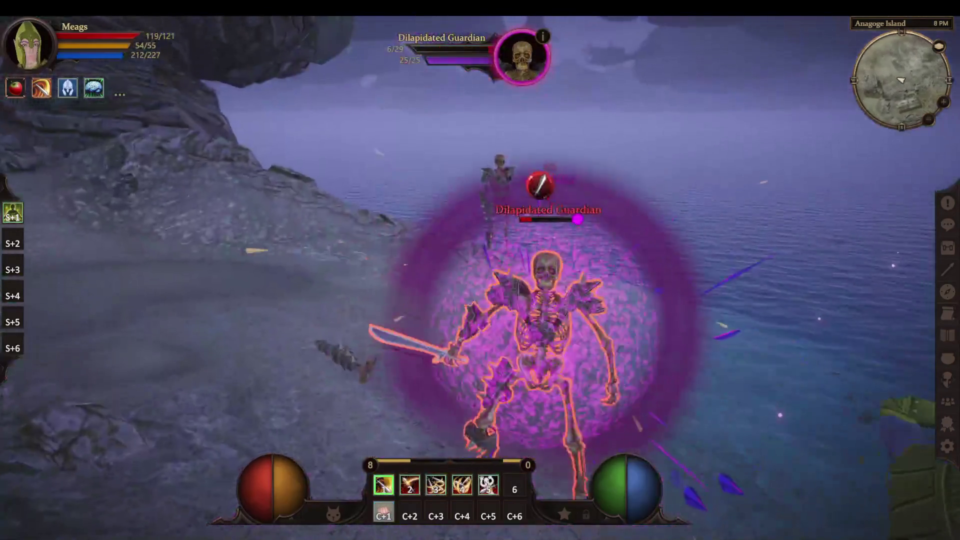
- Back on the dock, quit the game from the Escape menu
key("e")
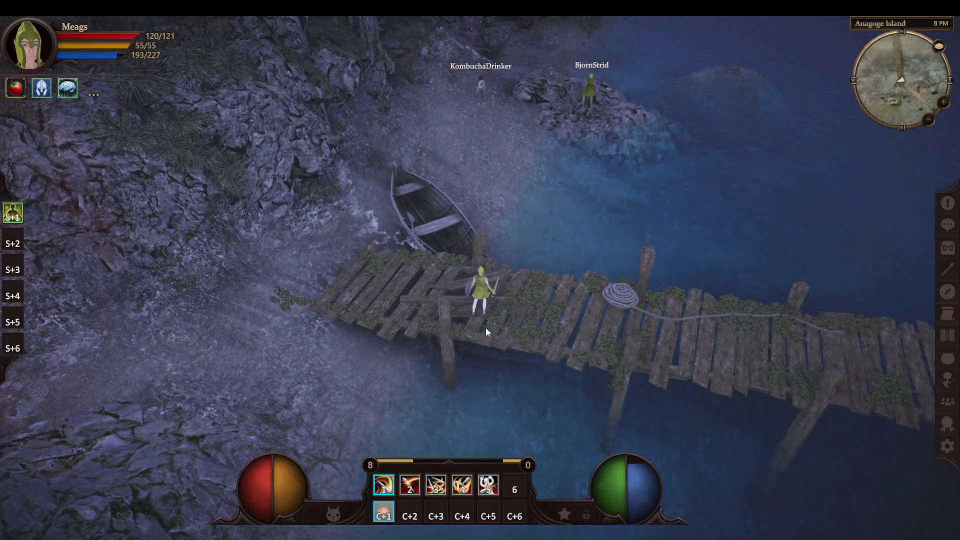
key("Escape")
left_click(465, 357)
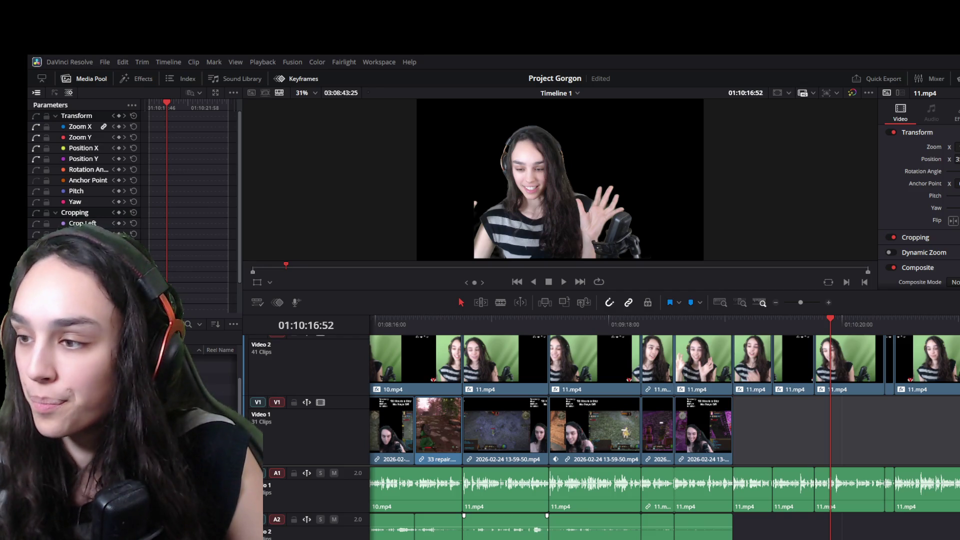
scroll(756, 433, "down", 5)
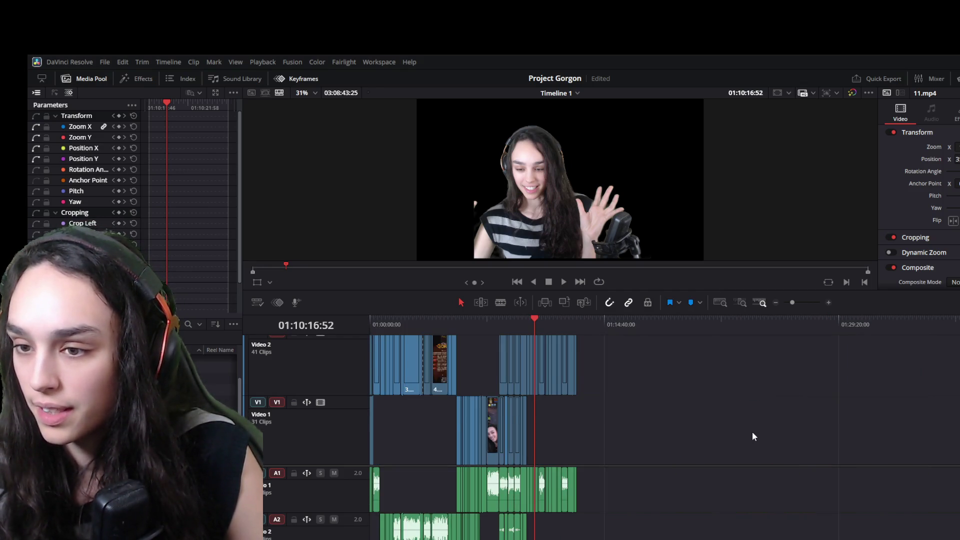
scroll(752, 433, "up", 3)
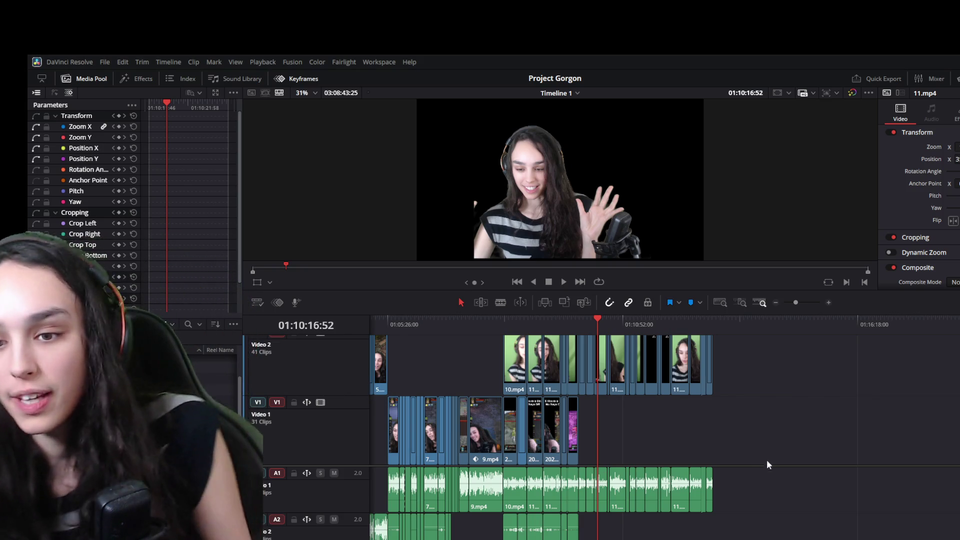
scroll(757, 445, "down", 5)
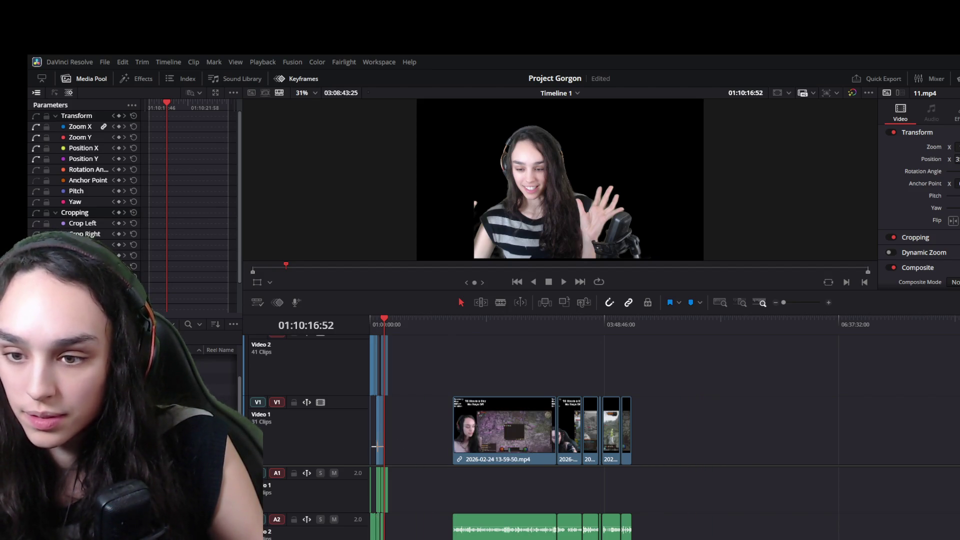
- Find the new February 27 clip at the timeline end, delete it and immediately undo
left_click(412, 324)
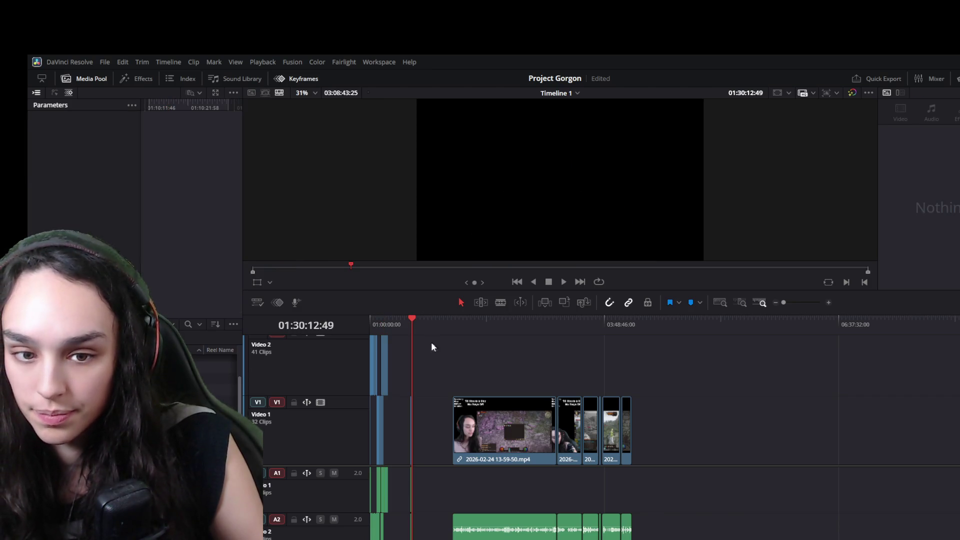
scroll(458, 437, "up", 5)
scroll(599, 497, "down", 2)
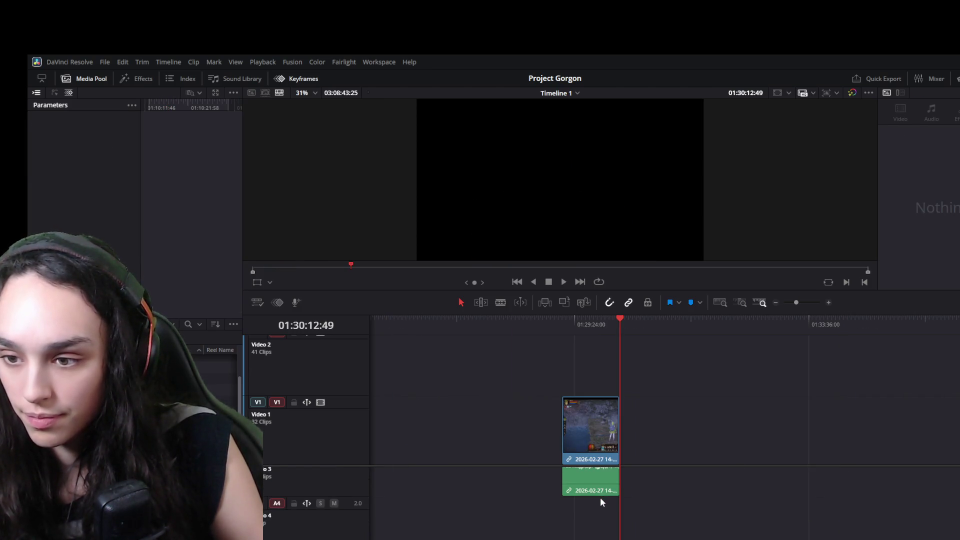
left_click(594, 496)
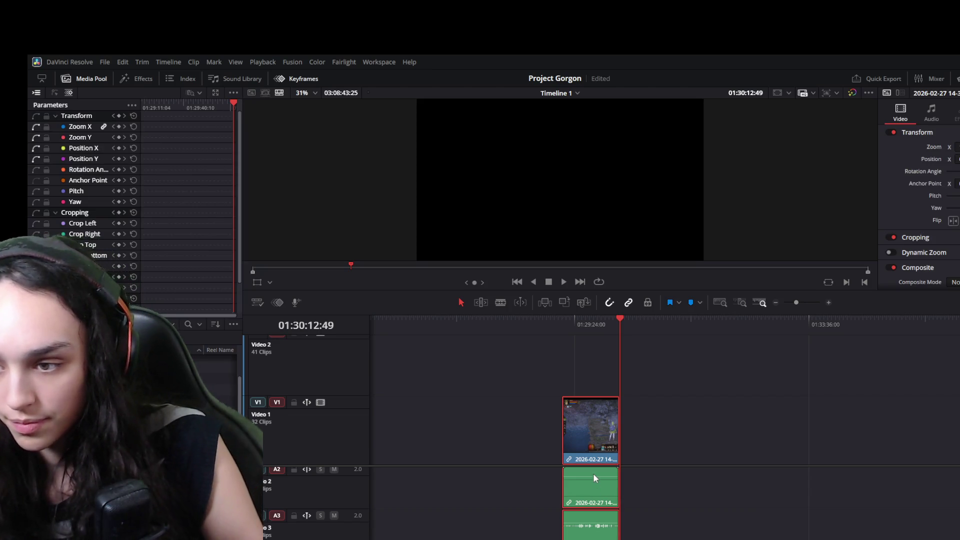
left_click(681, 492)
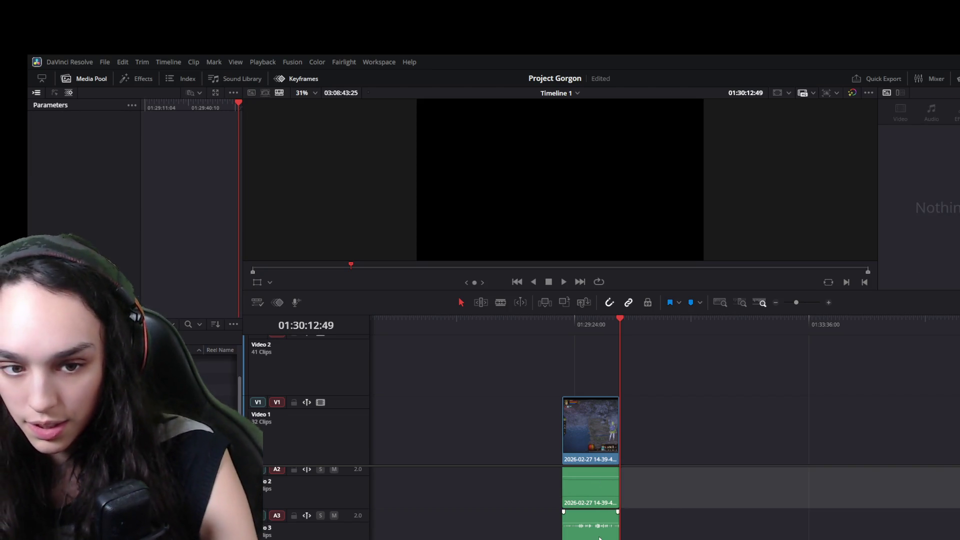
left_click(599, 534)
key("Delete")
key("ctrl+z")
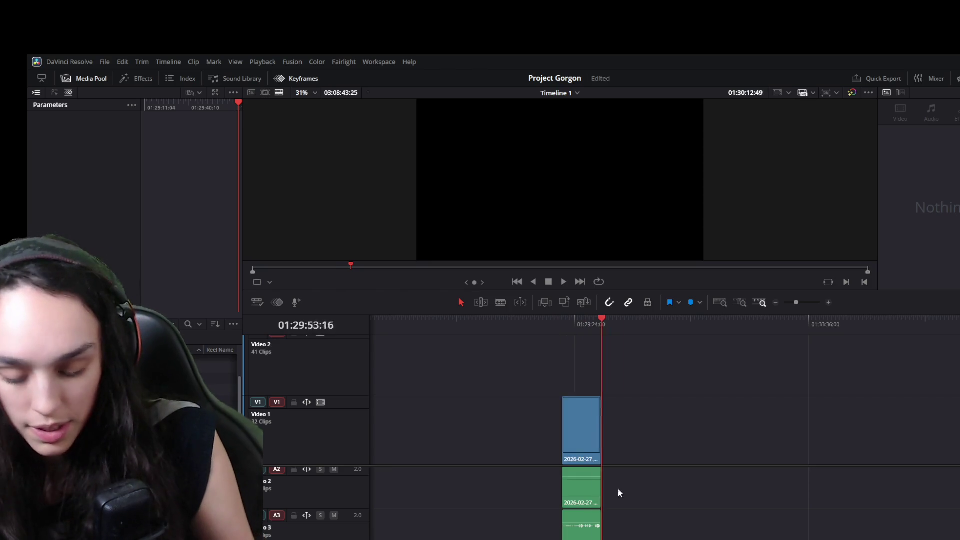
mouse_move(616, 513)
left_mouse_down()
mouse_move(770, 490)
mouse_move(620, 469)
left_mouse_up()
- Shorten the clip end slightly, drag it left to follow the V1 gameplay clips with no gap, and play it
left_click(594, 325)
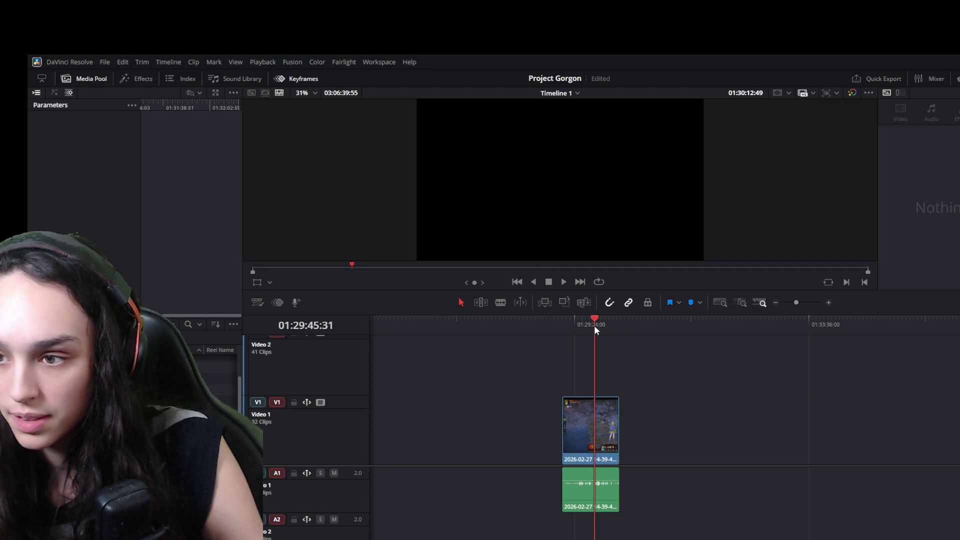
left_click(600, 436)
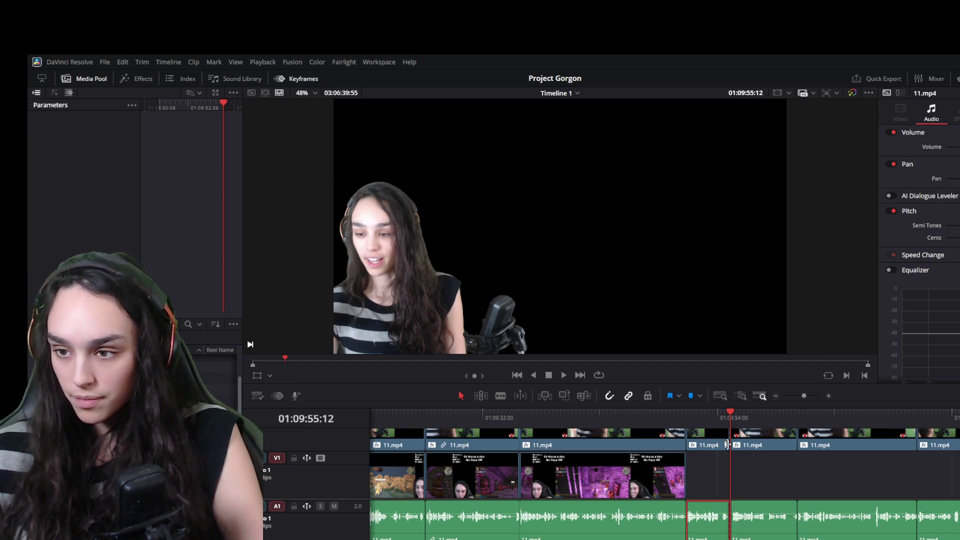
left_click(722, 446)
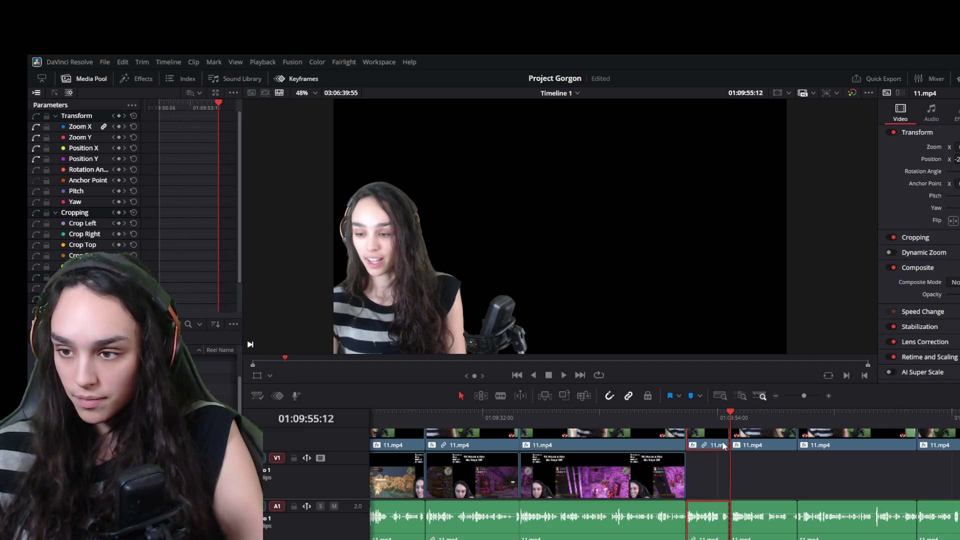
left_click_drag(724, 443, 715, 444)
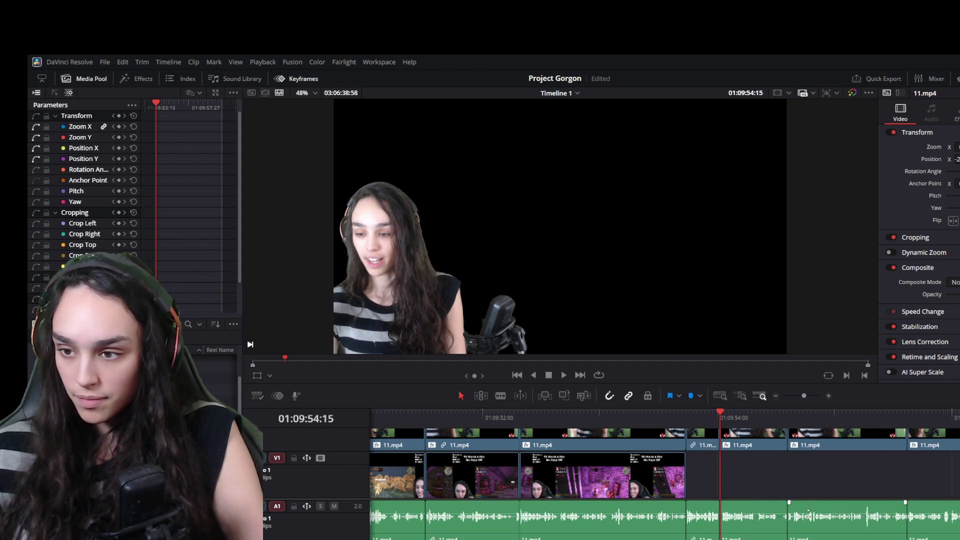
scroll(826, 483, "down", 5)
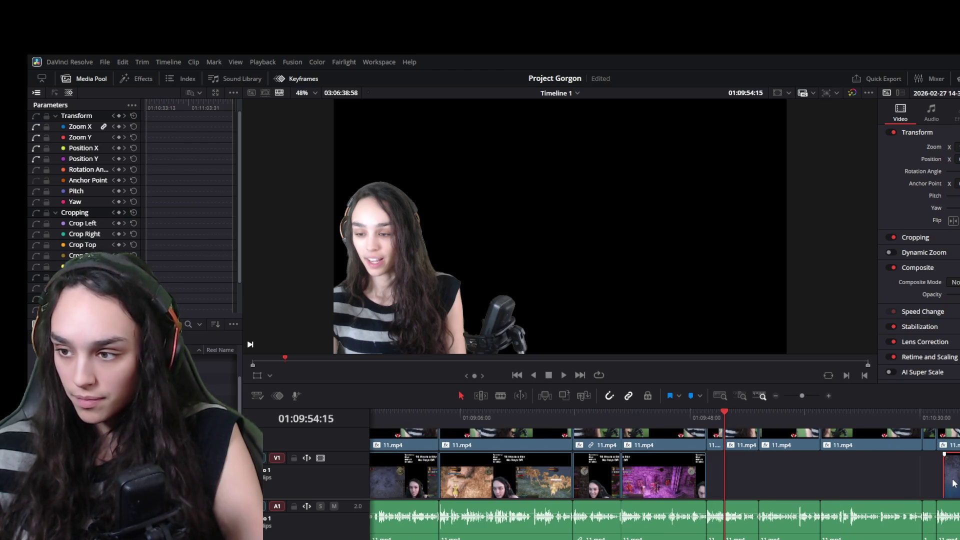
left_click_drag(927, 497, 693, 495)
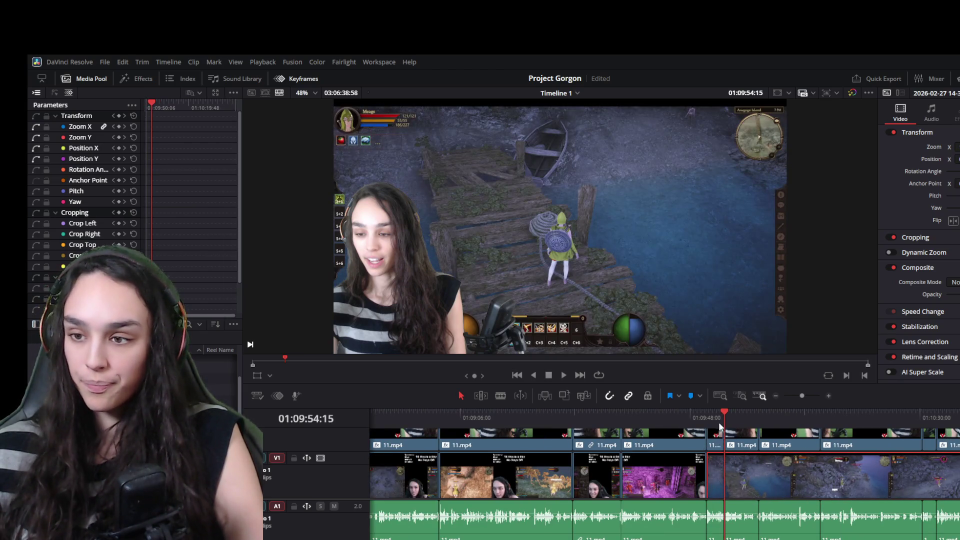
key("Up")
key("space")
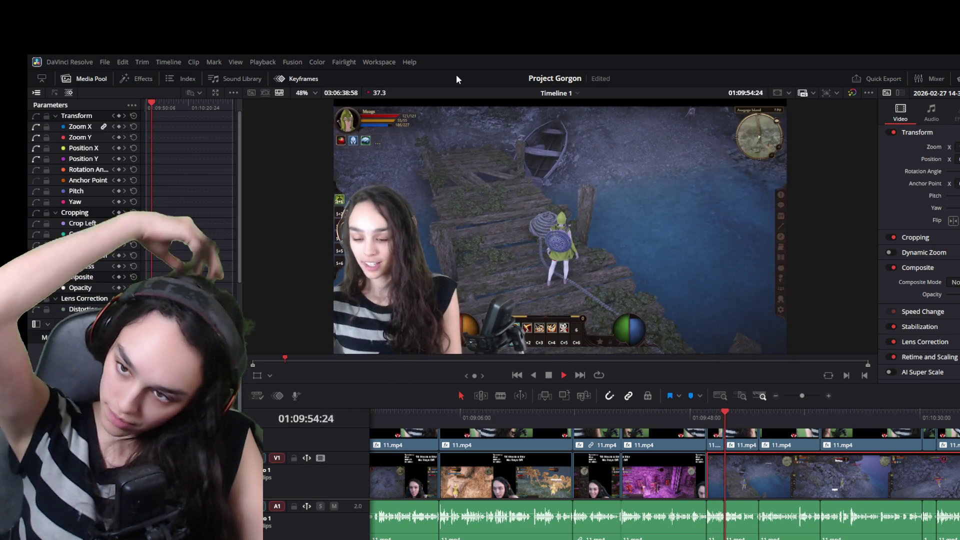
key("space")
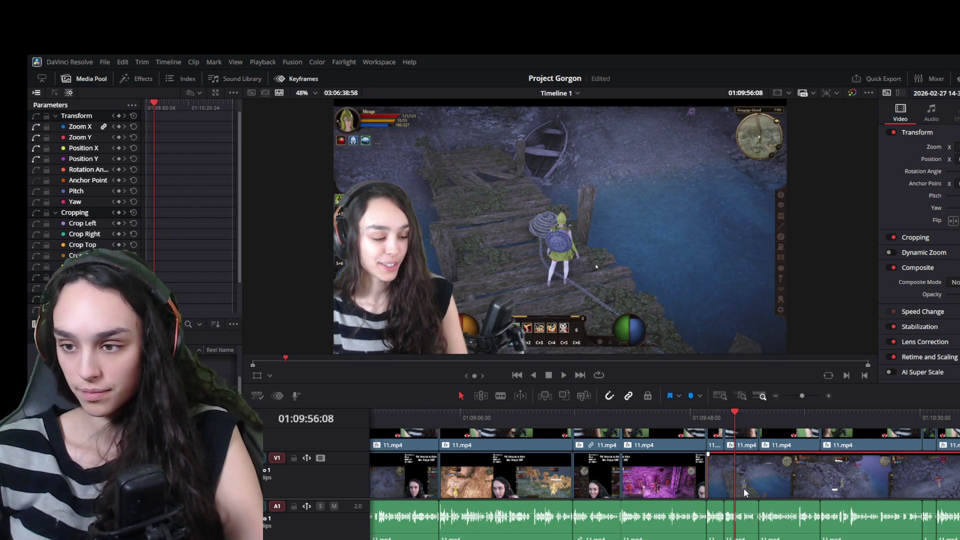
scroll(743, 488, "up", 2)
- Trim about three seconds off the new clip's start, review the cut, save and play back
left_click_drag(698, 482, 722, 474)
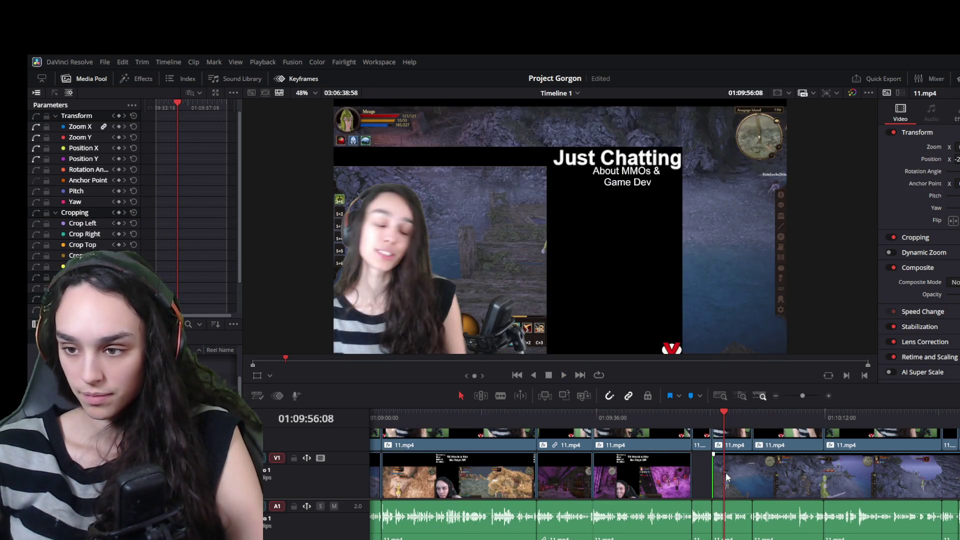
left_click(709, 416)
key("space")
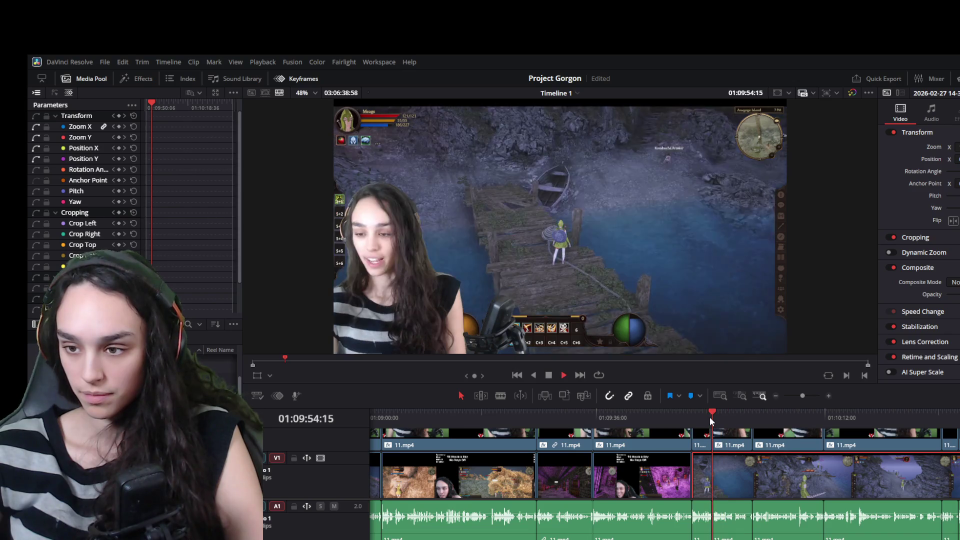
left_click(698, 416)
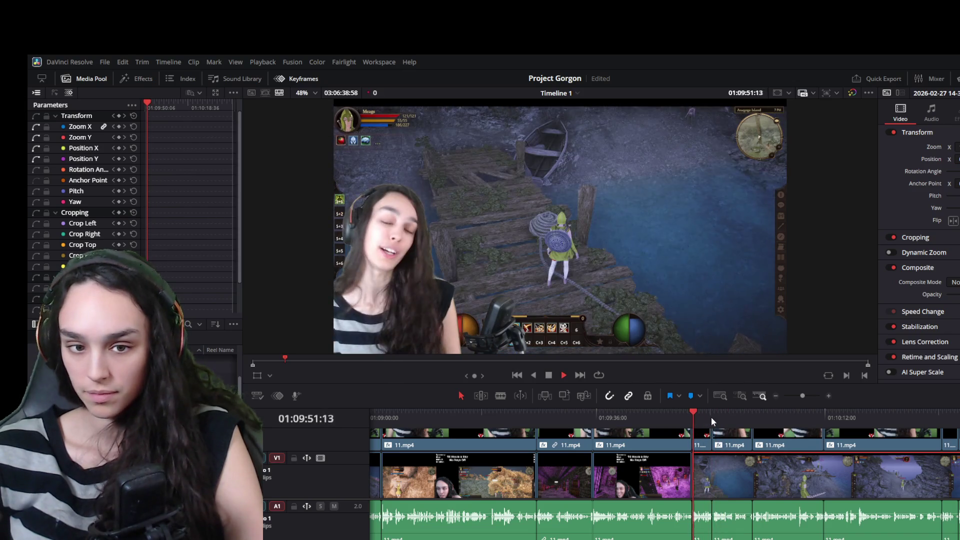
key("ctrl+s")
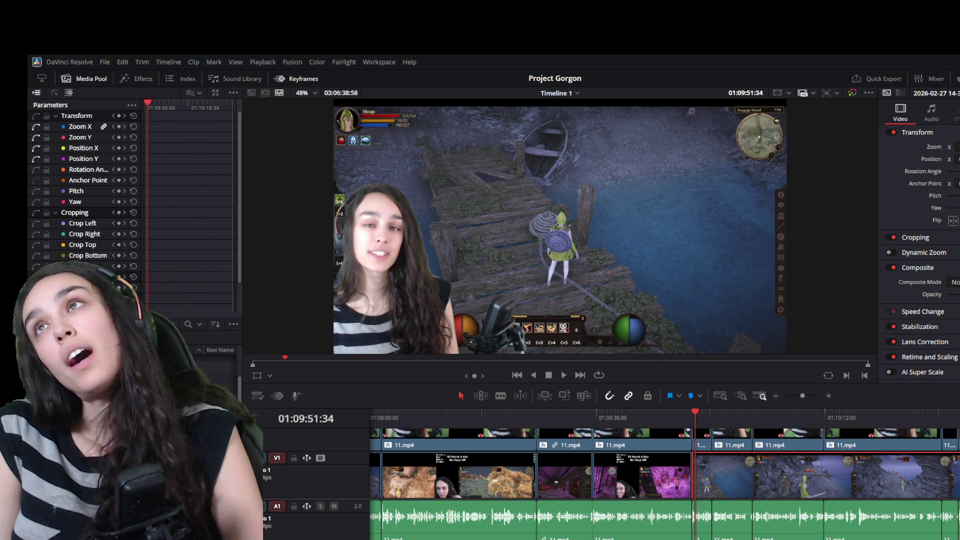
key("space")
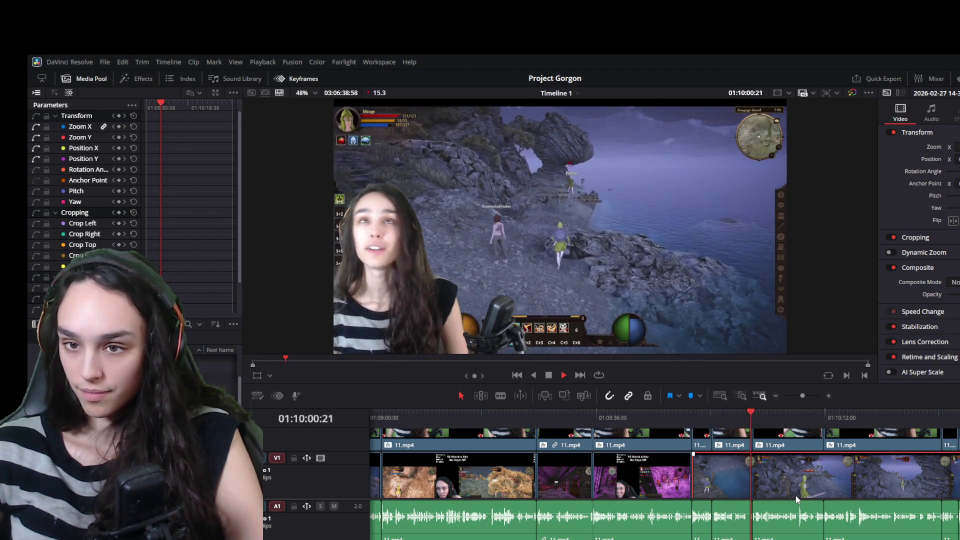
scroll(782, 497, "up", 1)
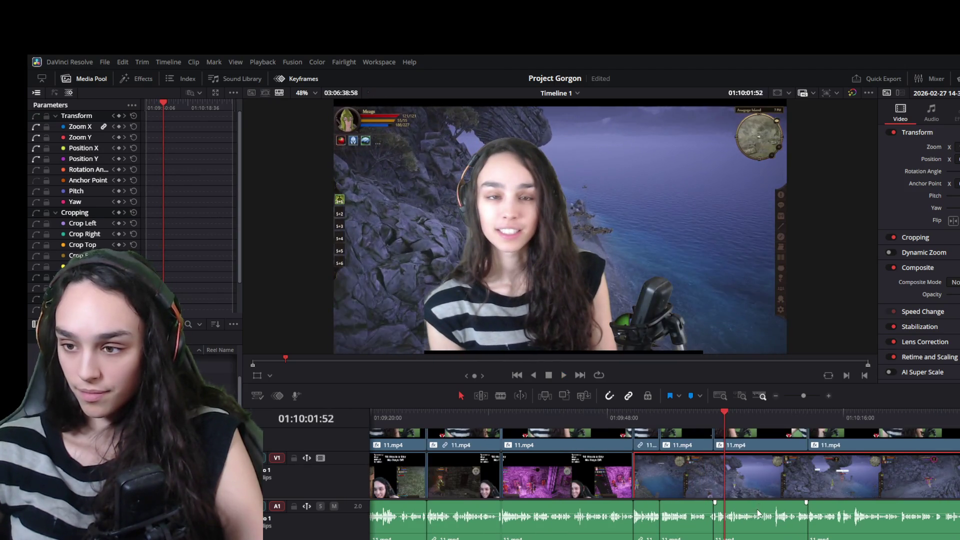
- Push the gameplay clip later in the timeline and select the small 11.mp4 webcam clip
left_click(700, 448)
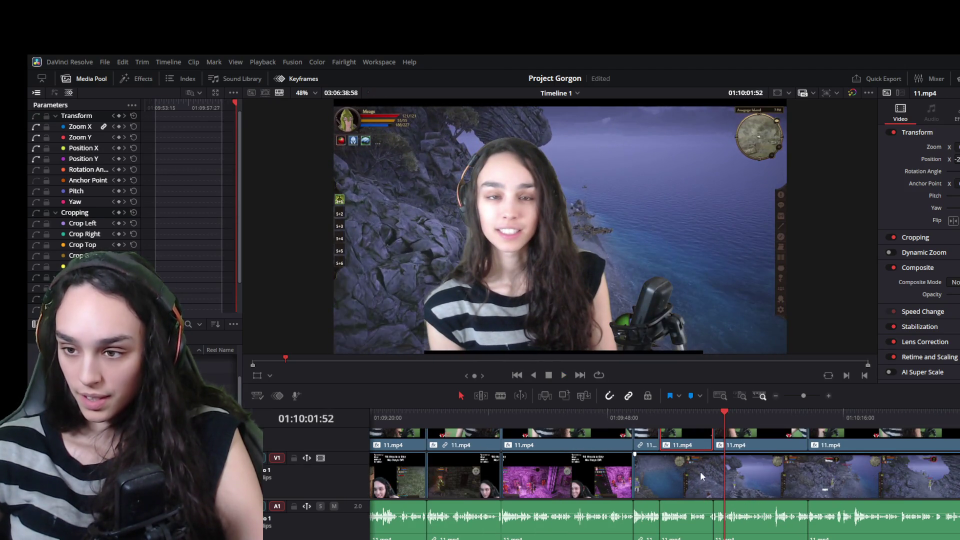
left_click(693, 529, "ctrl")
left_click(743, 508)
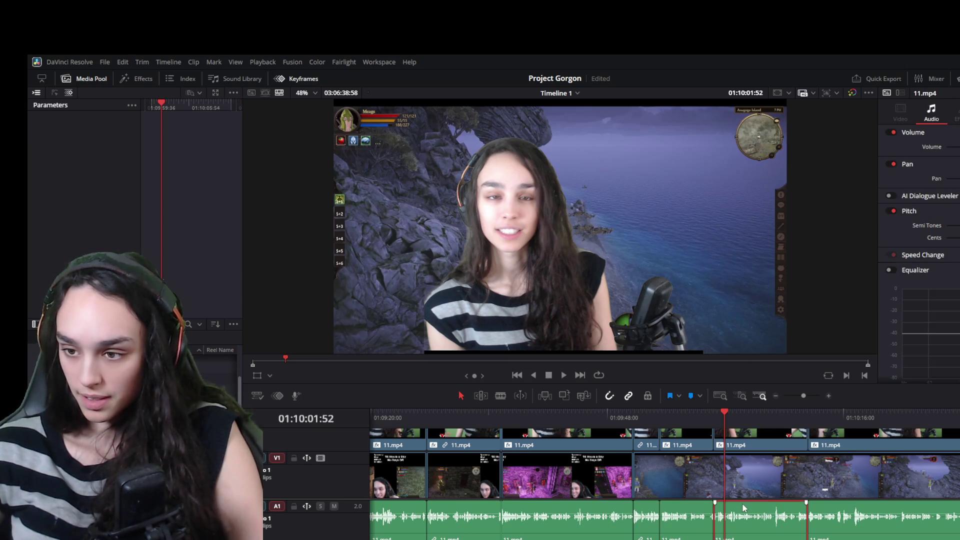
left_click_drag(708, 480, 798, 478)
left_click(691, 444)
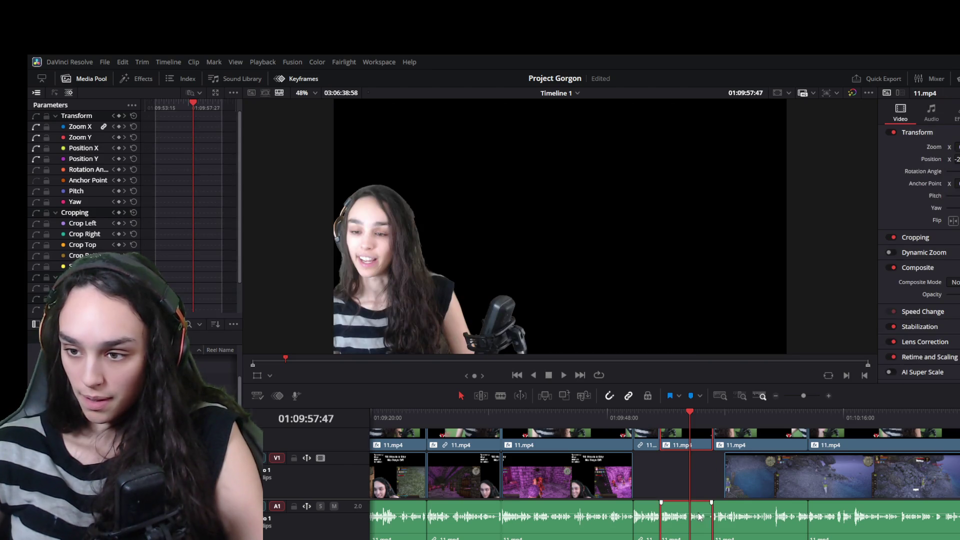
scroll(768, 489, "up", 1)
- Play the section, stop at 01:09:57:41 and trim the 11.mp4 webcam clip's end back to the playhead
key("space")
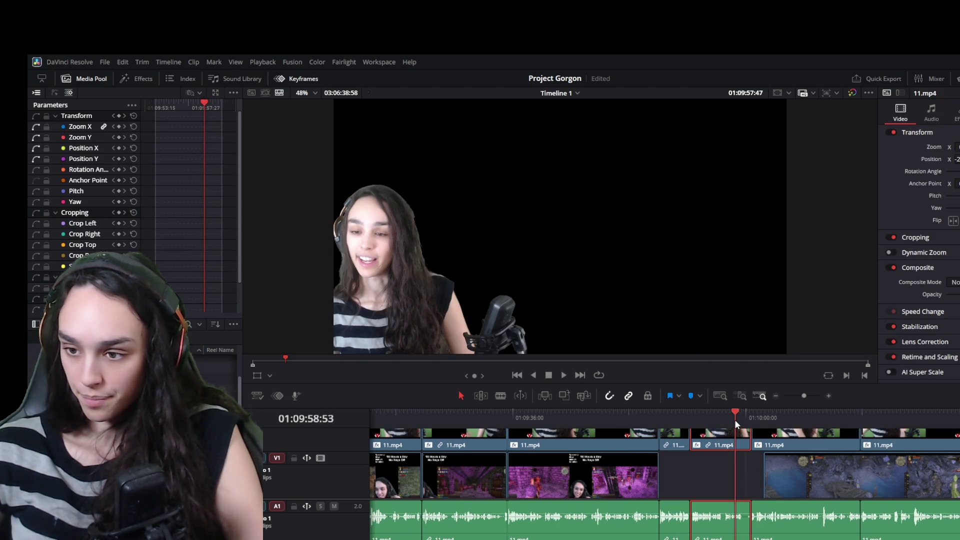
key("space")
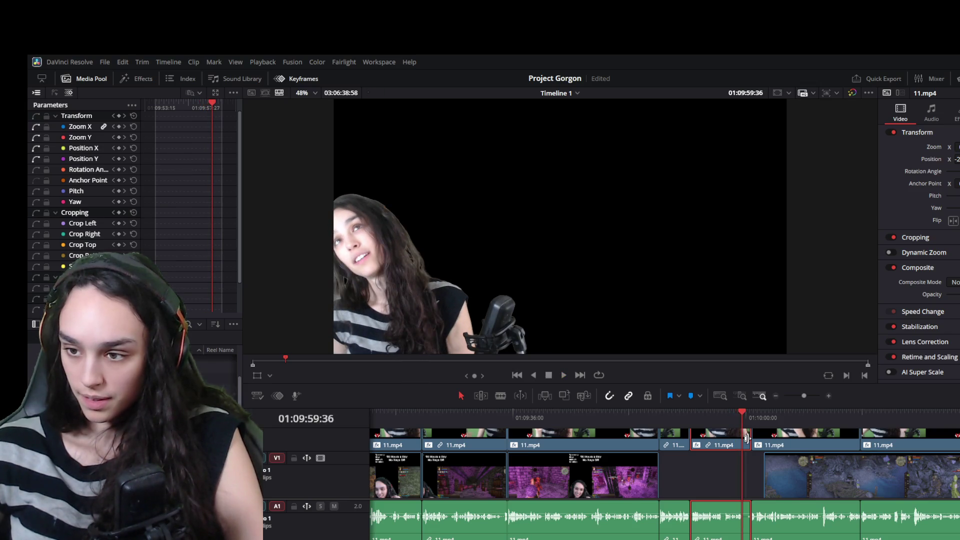
left_click(722, 418)
key("space")
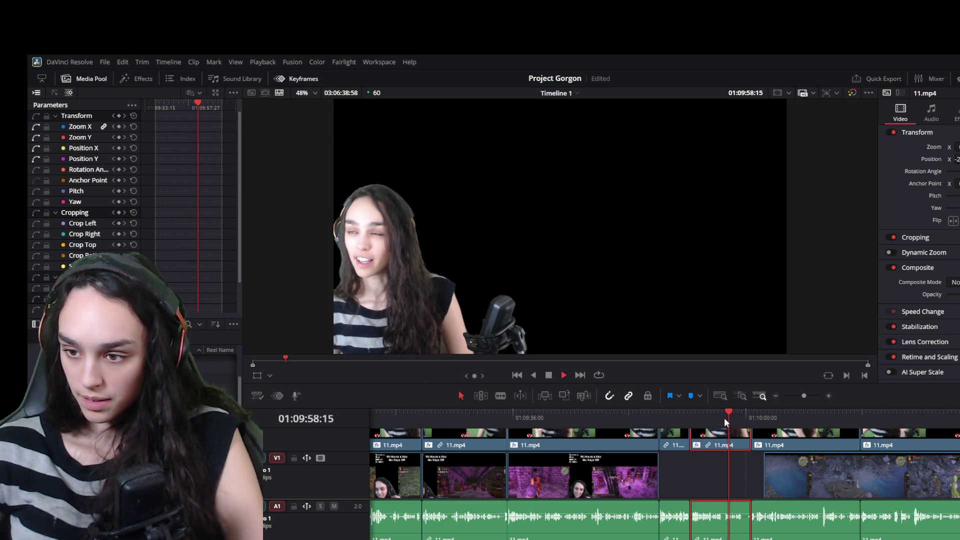
key("space")
left_click(724, 419)
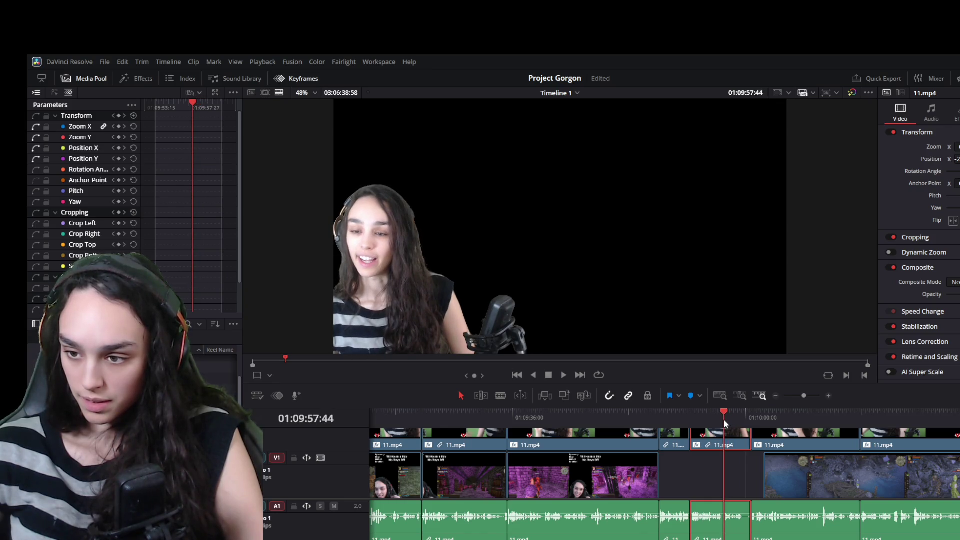
left_click_drag(750, 446, 725, 445)
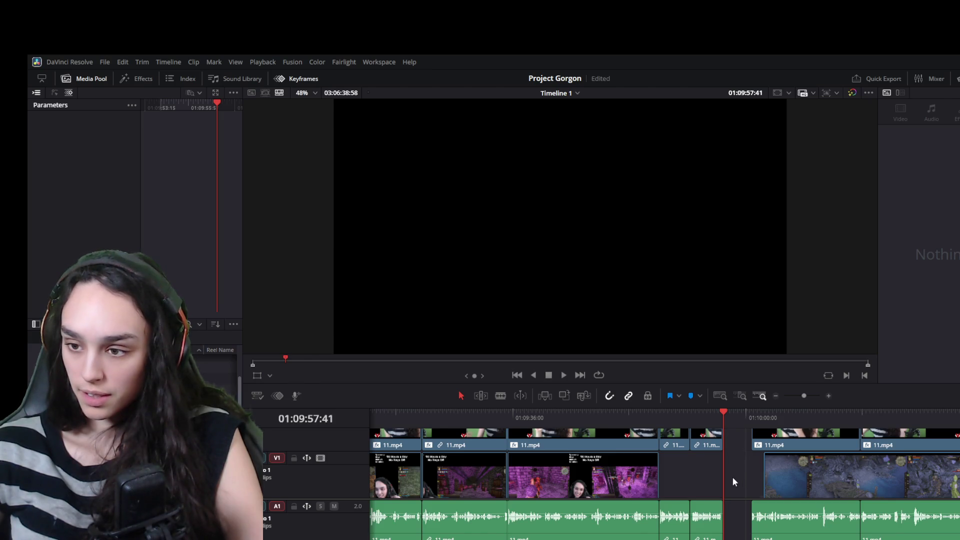
- Ripple-delete the gap and drag the V1 gameplay clip left so footage runs continuously
left_click(814, 472)
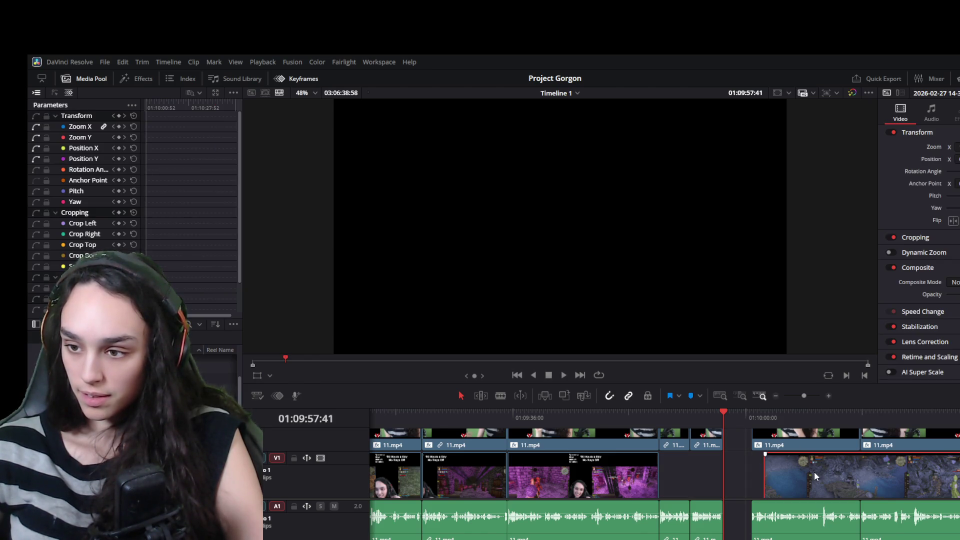
left_click(733, 435)
key("Delete")
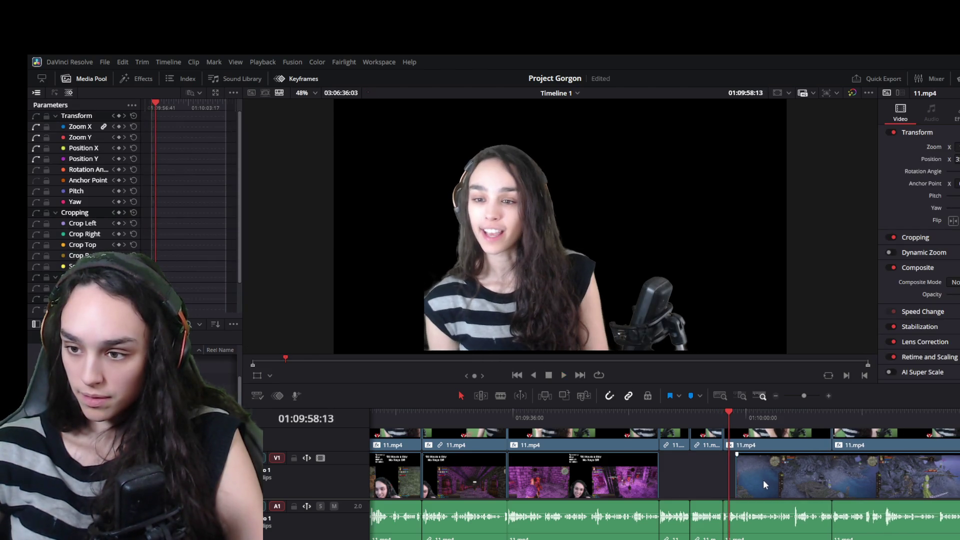
left_click_drag(762, 479, 690, 474)
- Play back the join around 01:09:59 and select the short webcam clip for adjustment
left_click(713, 413)
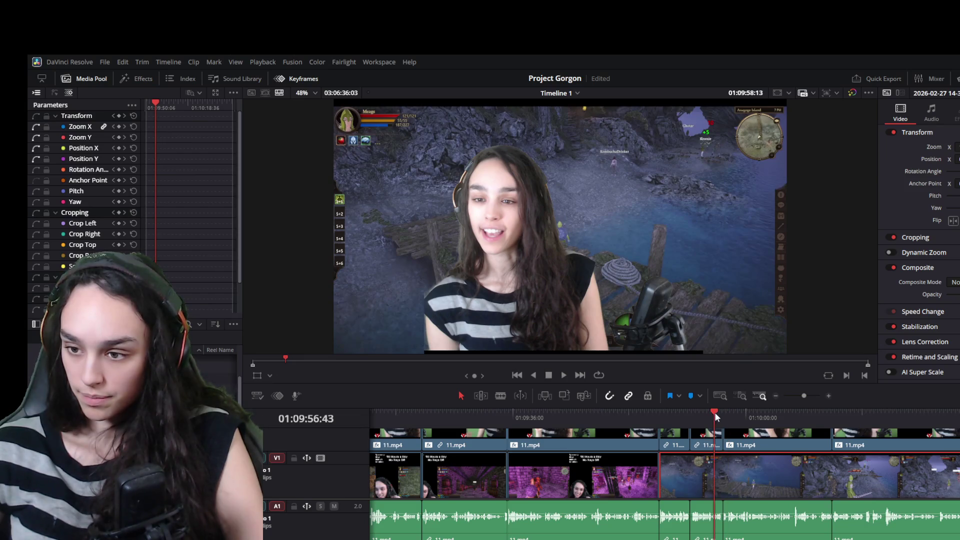
key("space")
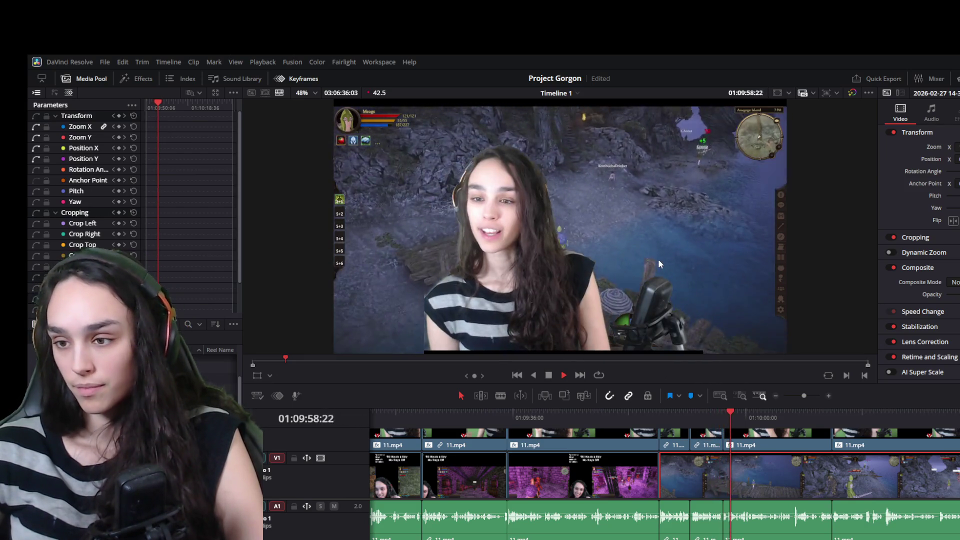
key("space")
left_click(707, 446)
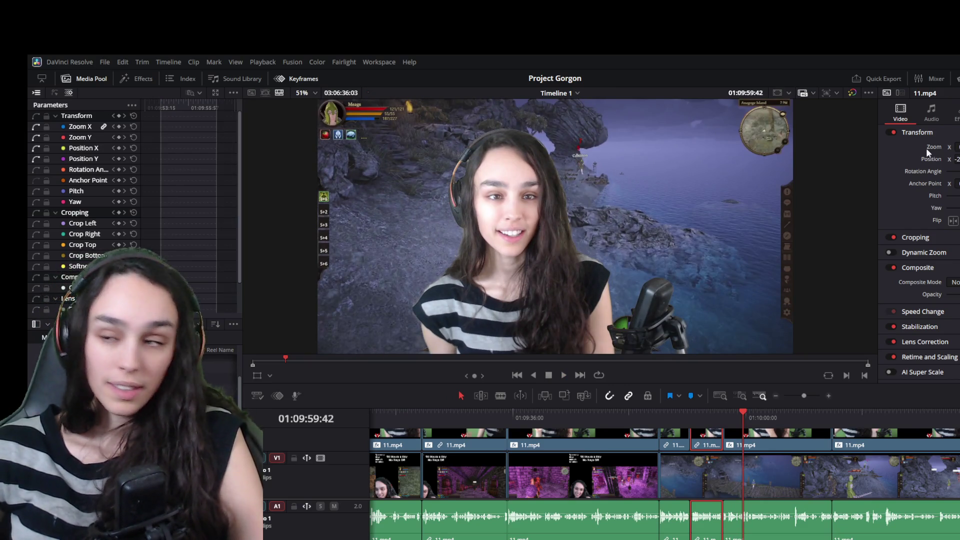
left_click(762, 447)
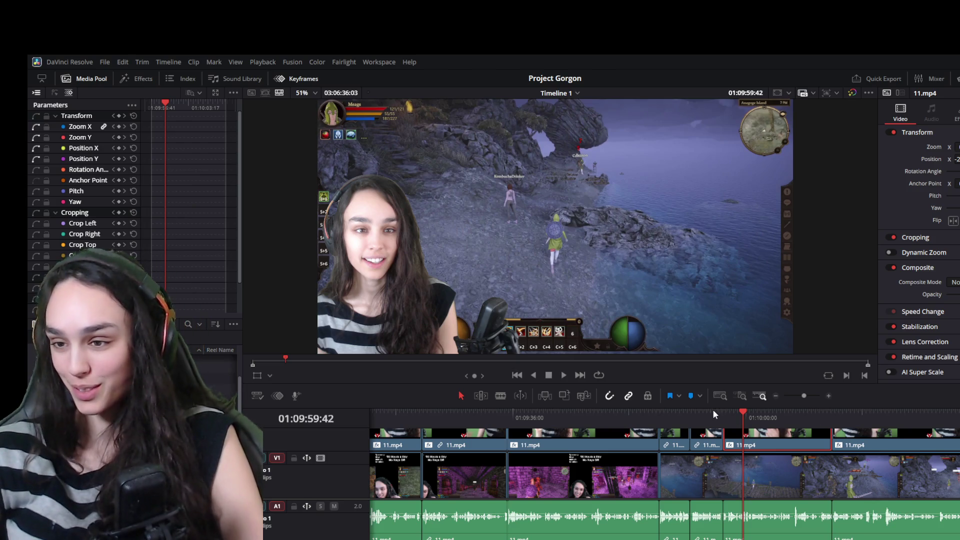
key("space")
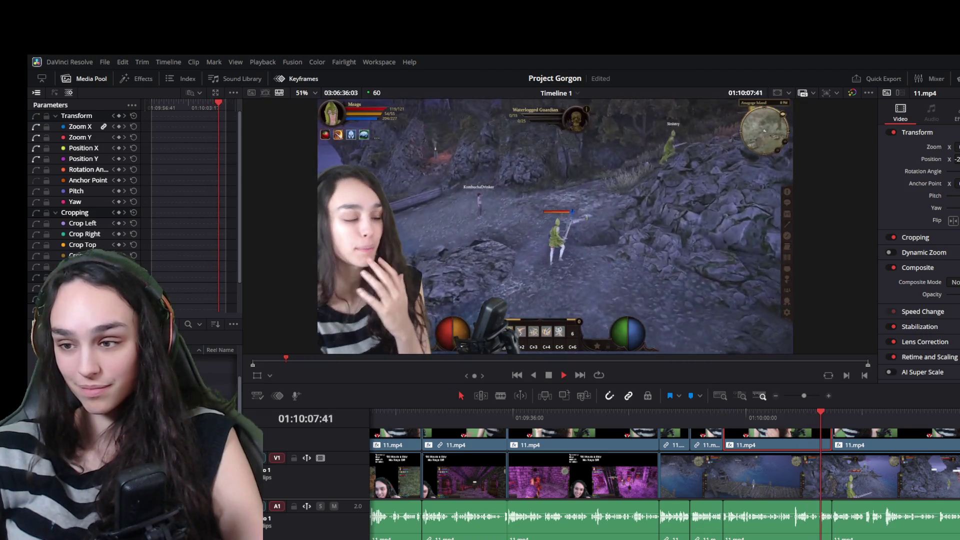
key("space")
scroll(756, 490, "up", 2)
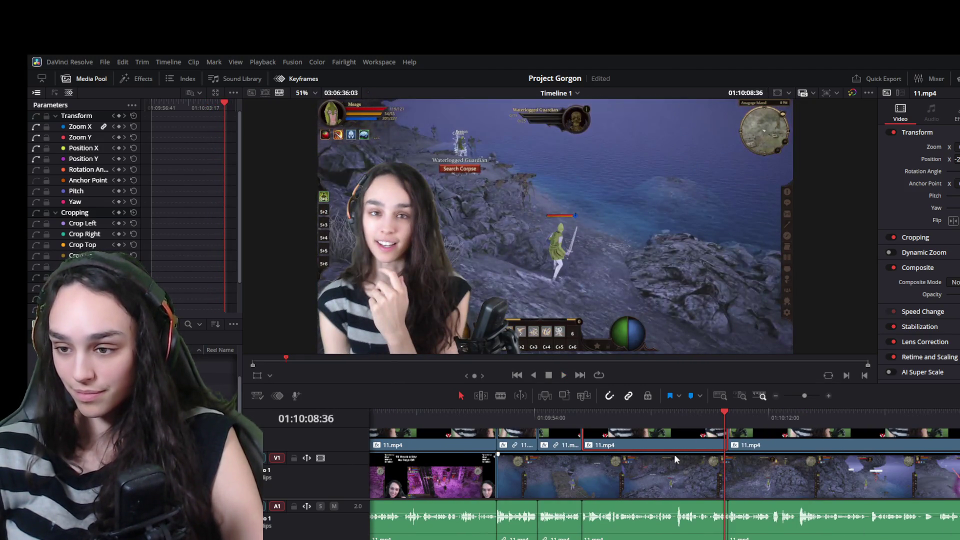
left_click_drag(683, 421, 714, 419)
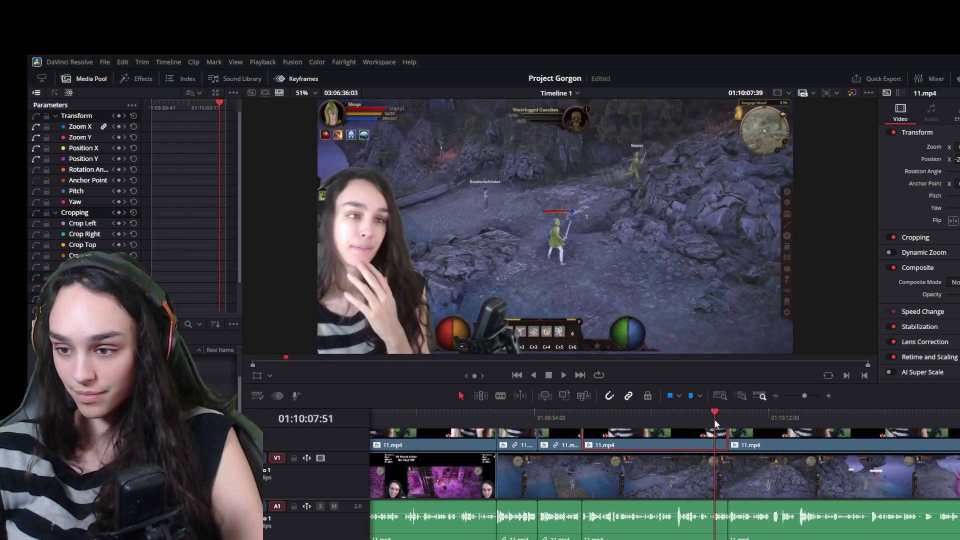
key("space")
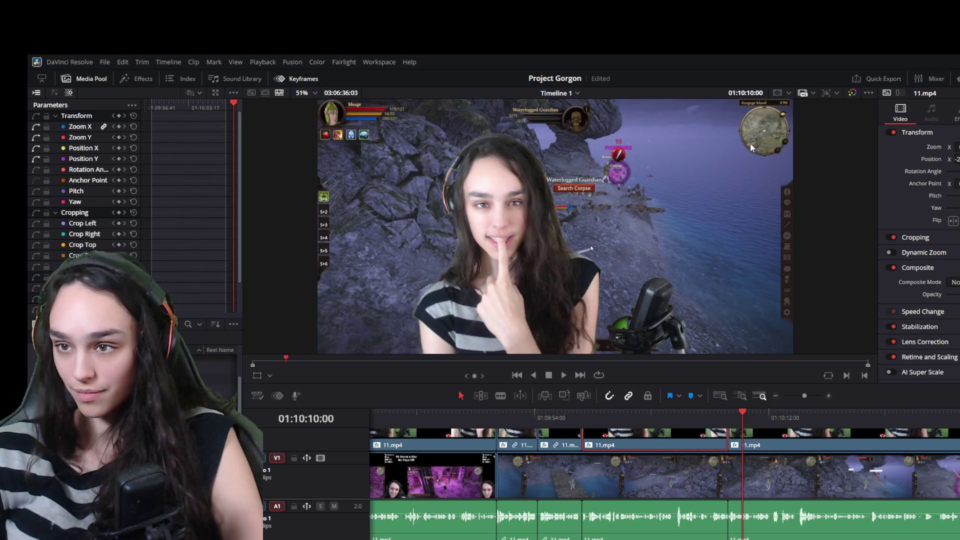
left_click(775, 448)
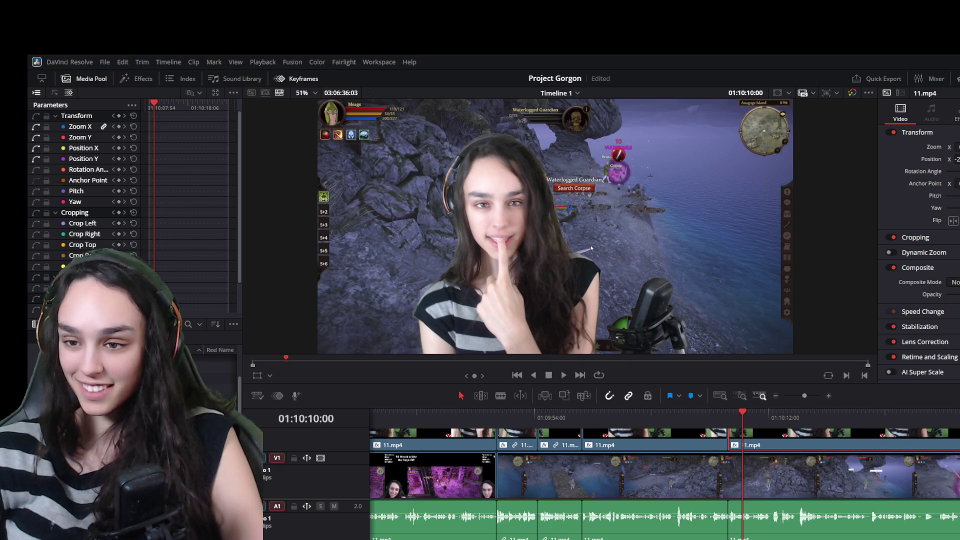
key("space")
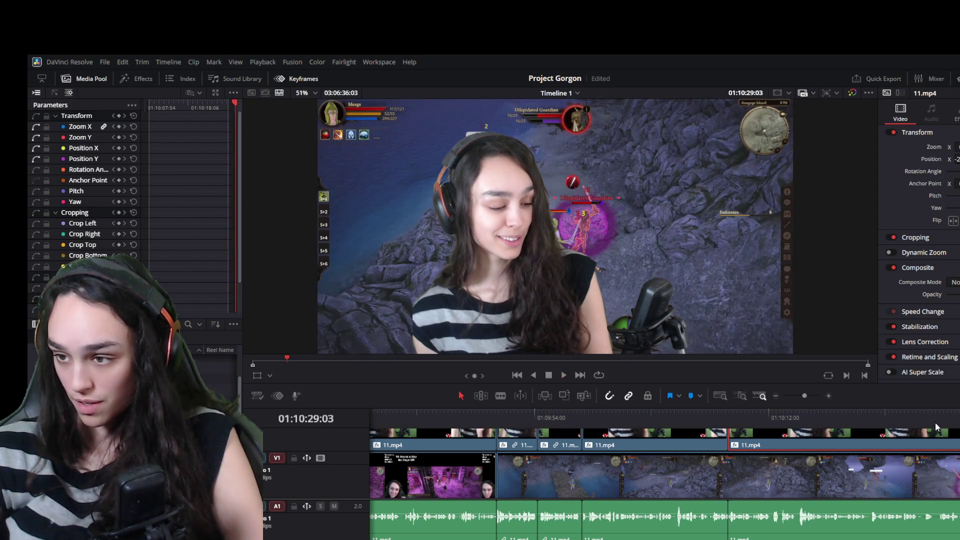
- Park the playhead at the cut point 01:10:23:37 with the gameplay clip selected
left_click(908, 420)
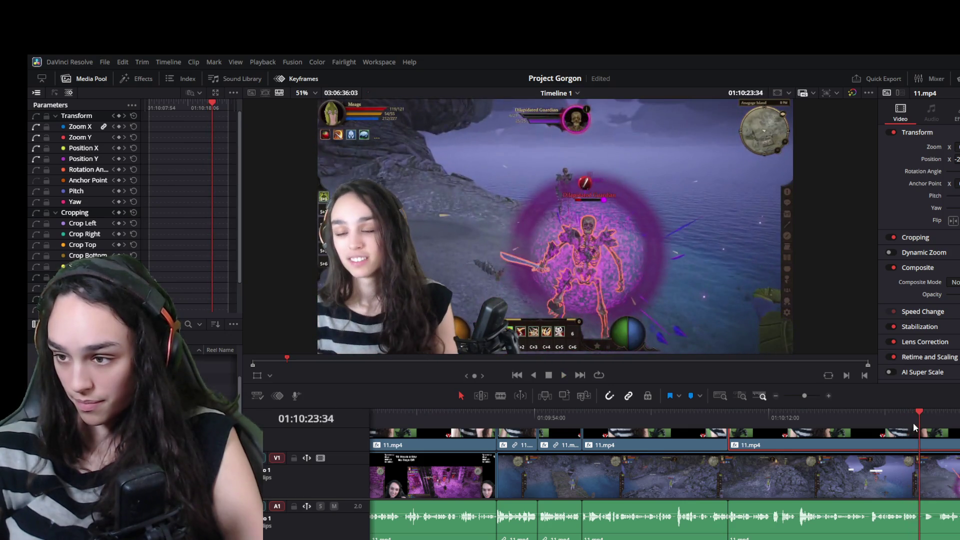
left_click(887, 416)
left_click(918, 412)
key("space")
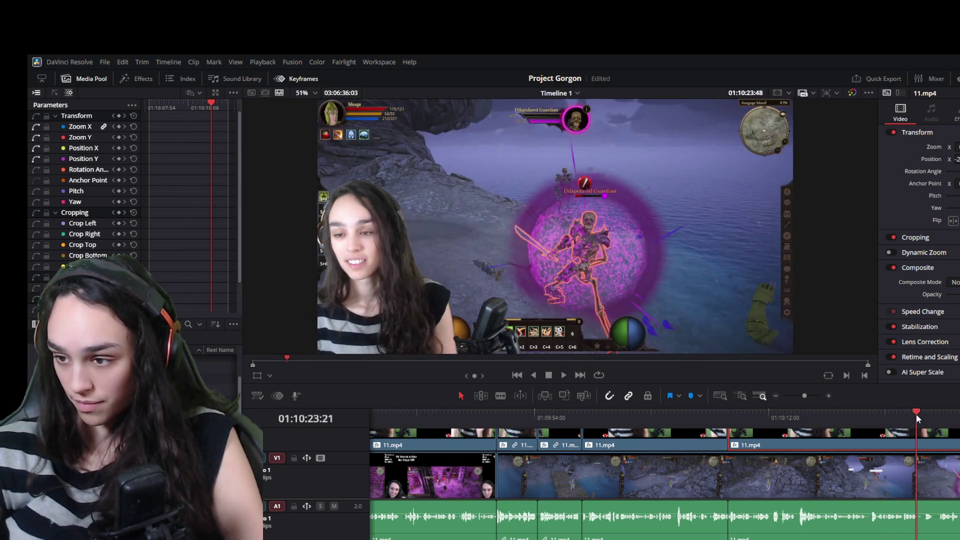
key("space")
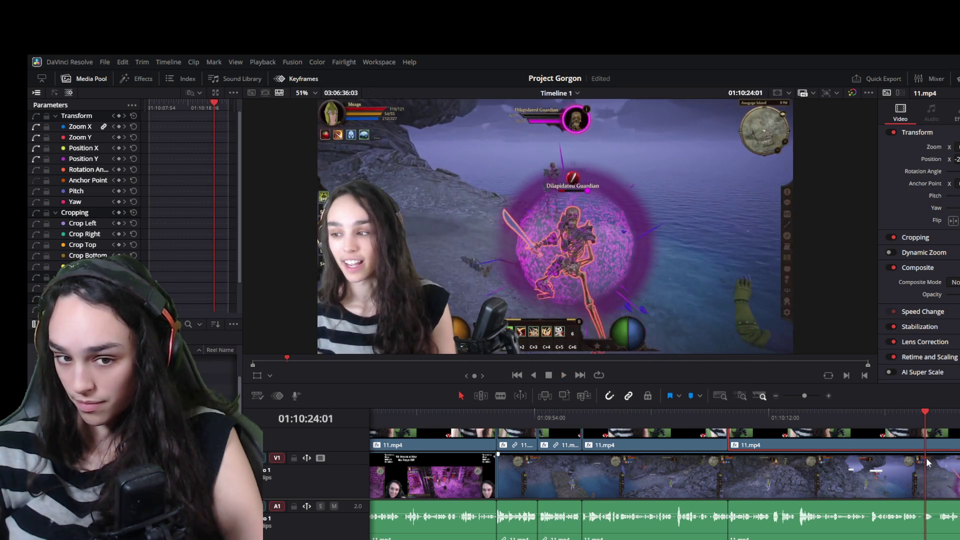
left_click_drag(925, 428, 920, 431)
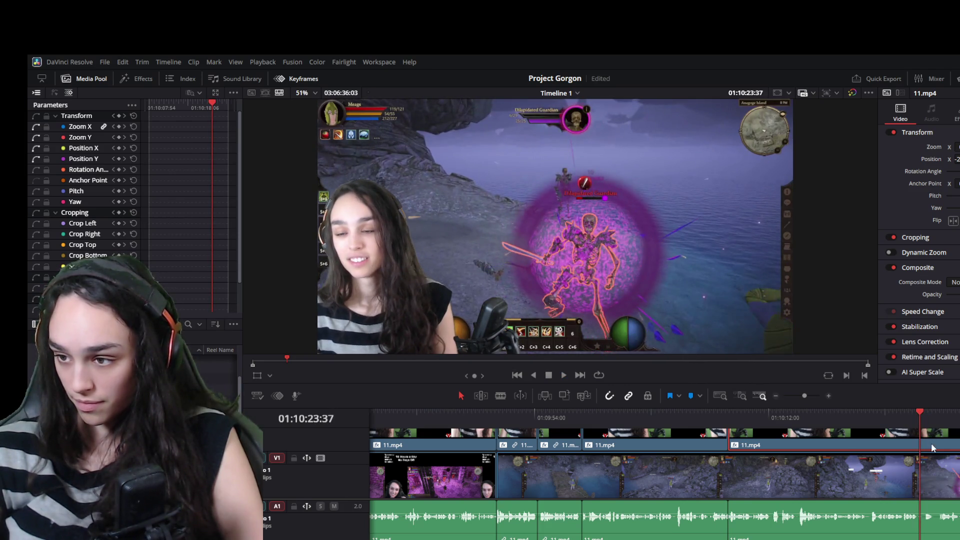
left_click_drag(955, 454, 943, 459)
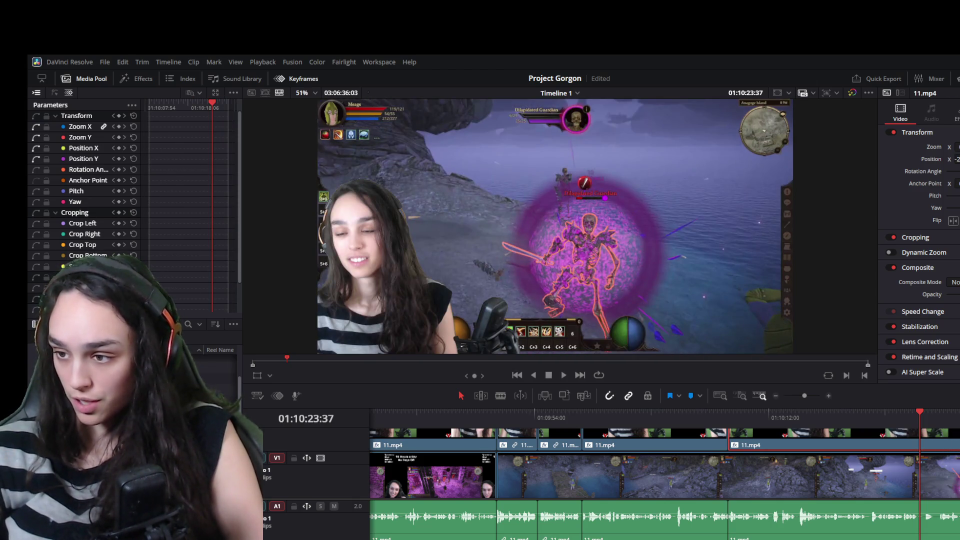
left_click(953, 518)
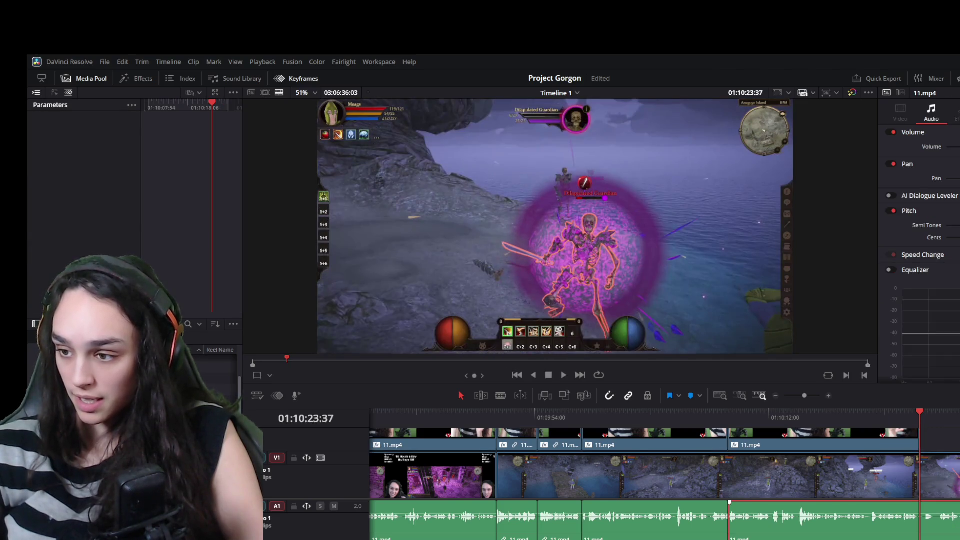
left_click(941, 488)
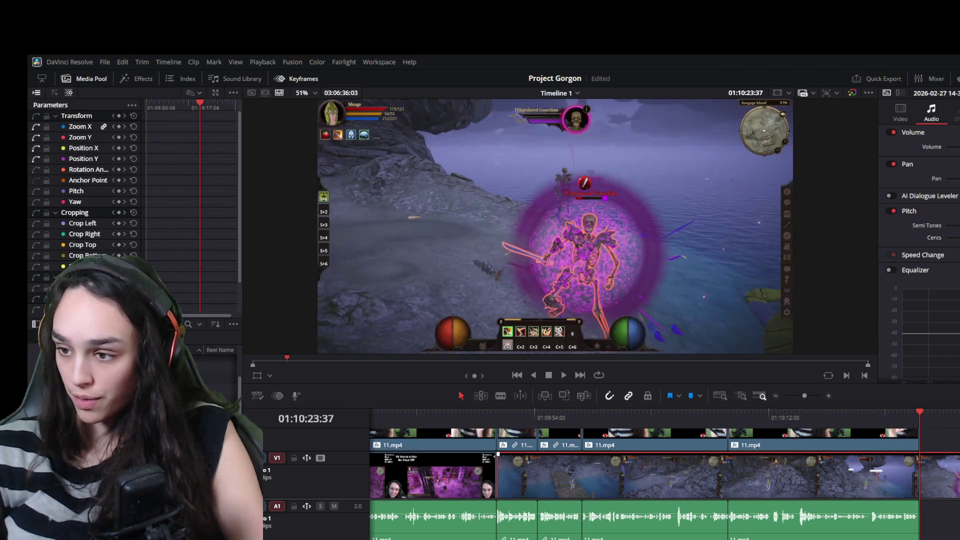
key("ctrl+minus")
key("ctrl+minus")
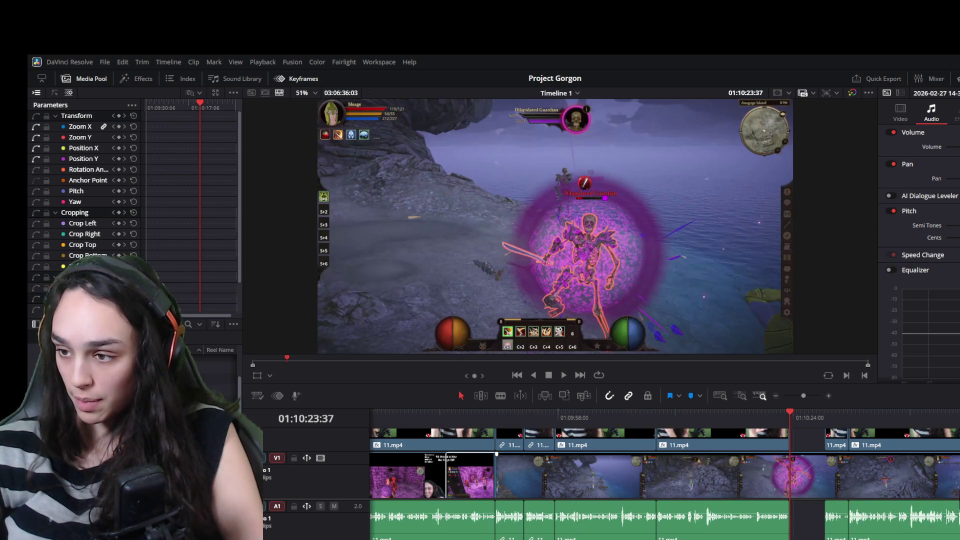
- Trim the gameplay clip's end to the playhead, delete the short webcam clip and ripple the gap closed
left_click_drag(956, 480, 789, 480)
left_click(838, 443)
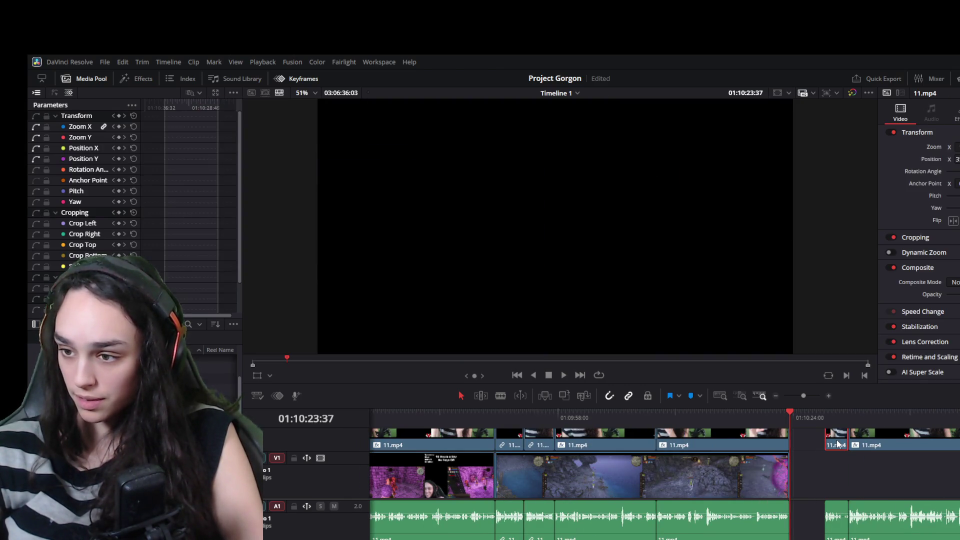
key("Delete")
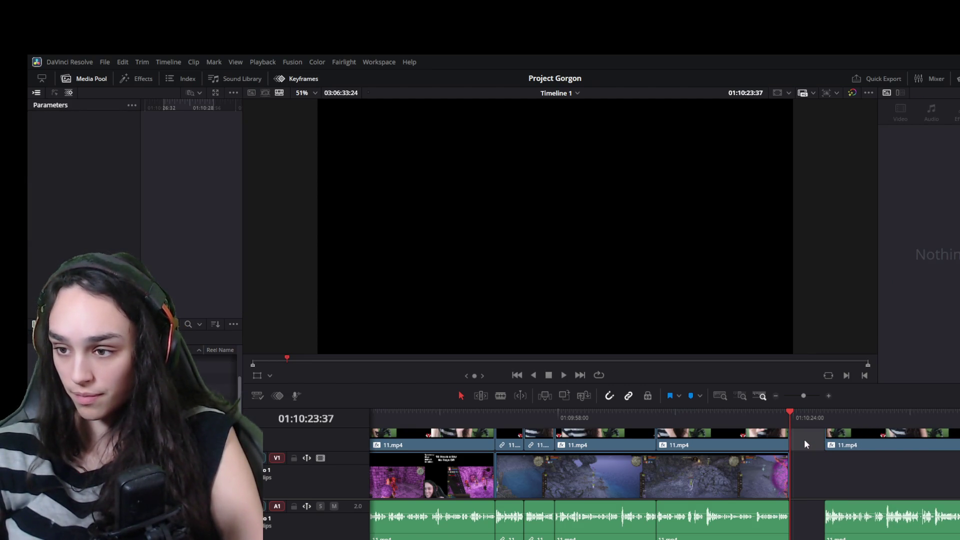
left_click(836, 480)
key("Delete")
left_click(784, 420)
key("space")
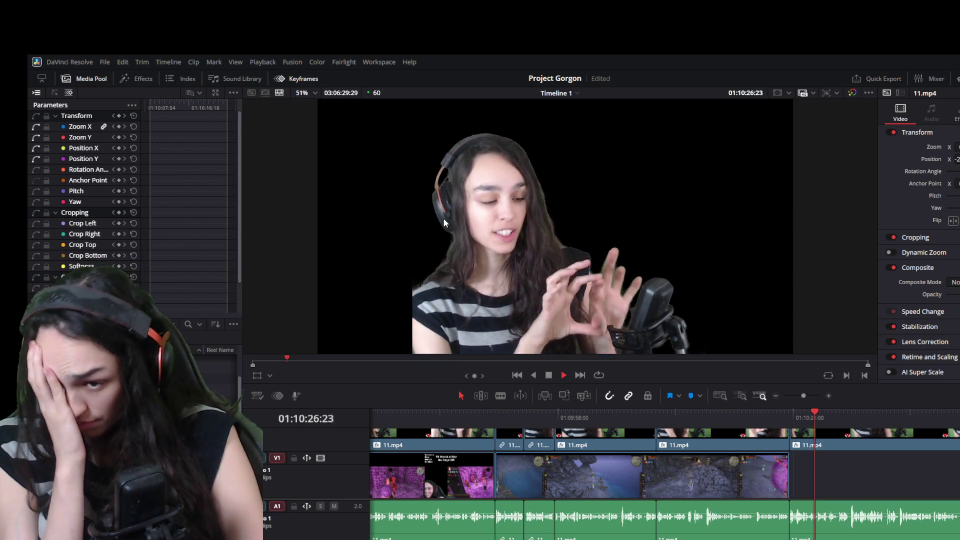
key("space")
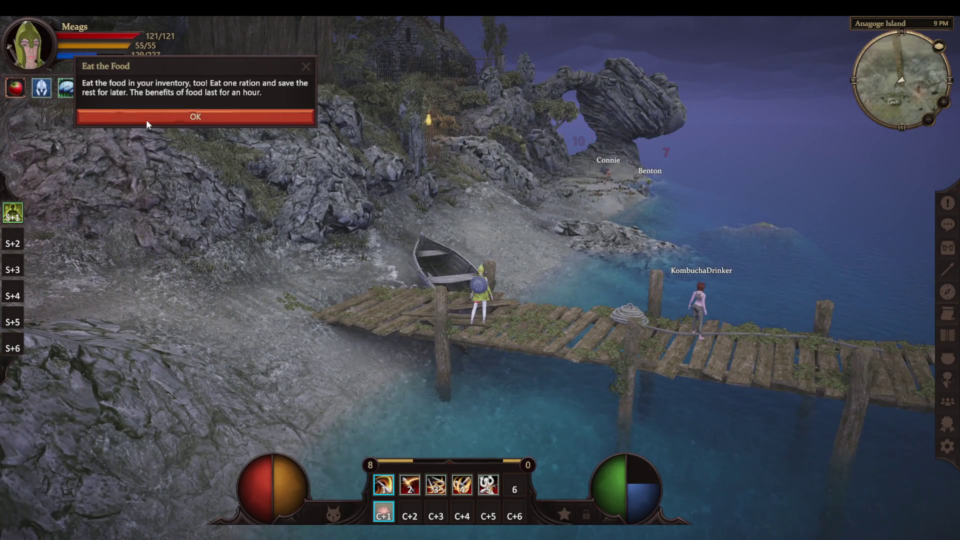
left_click(148, 118)
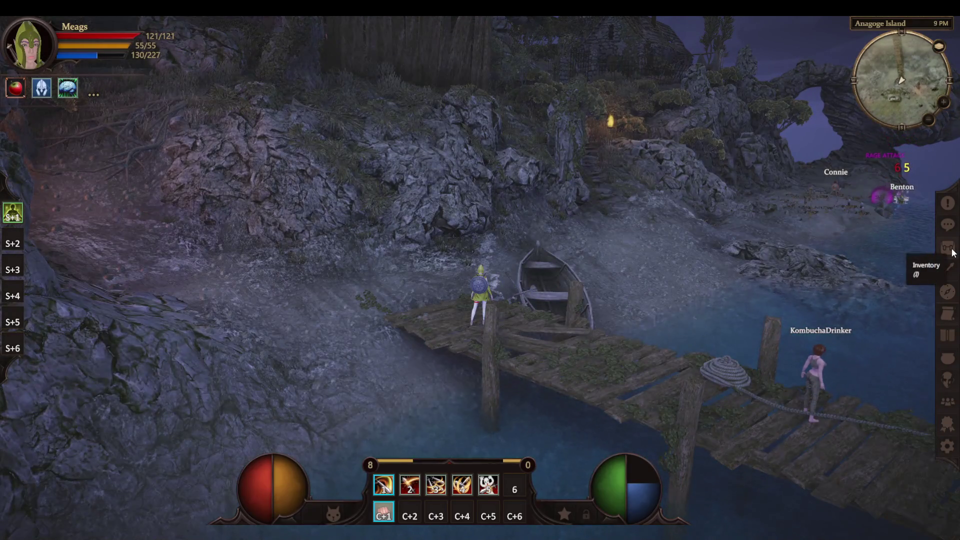
left_click(949, 251)
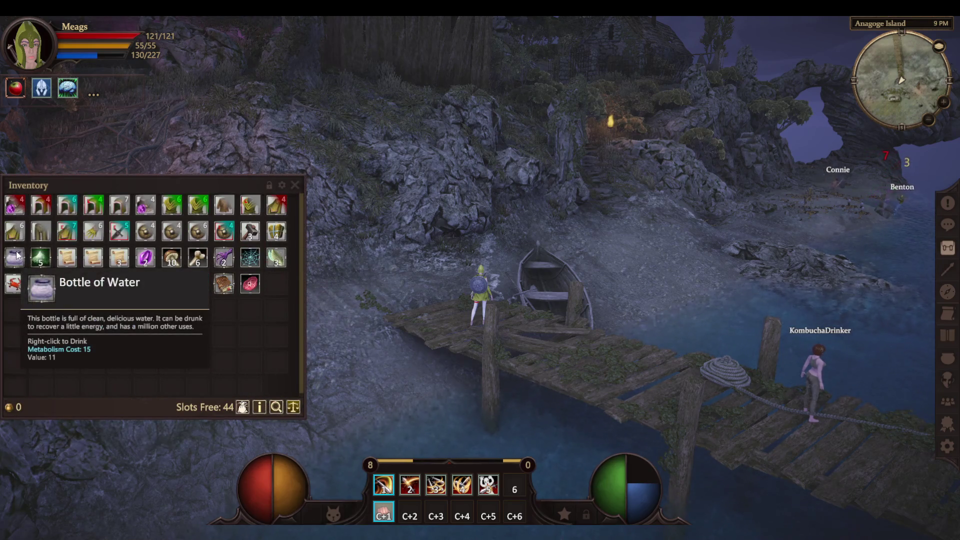
right_click(21, 277)
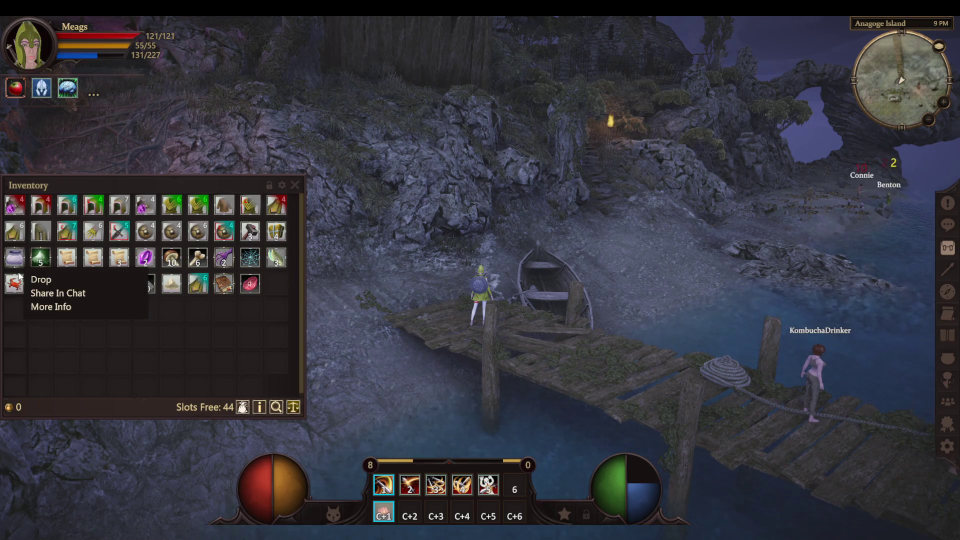
left_click(19, 278)
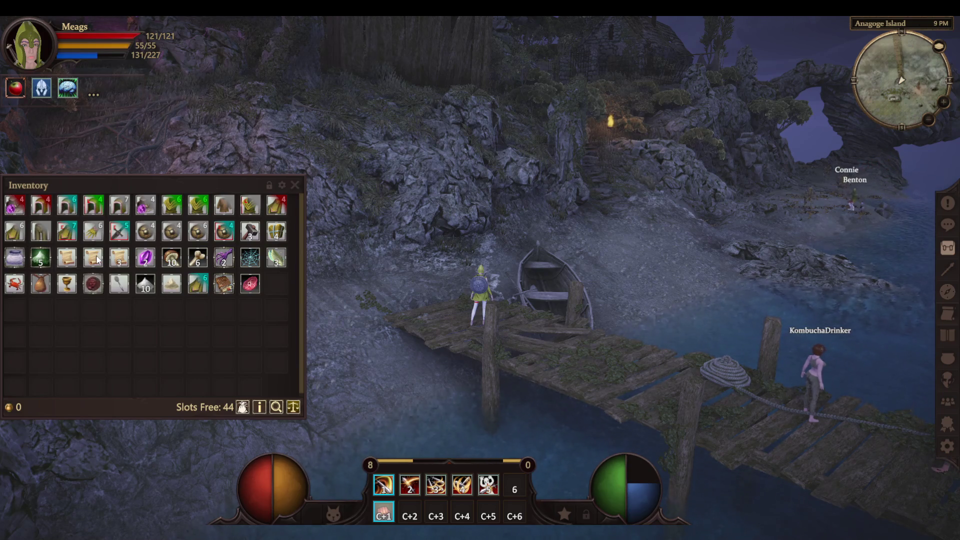
right_click(92, 285)
left_click(84, 322)
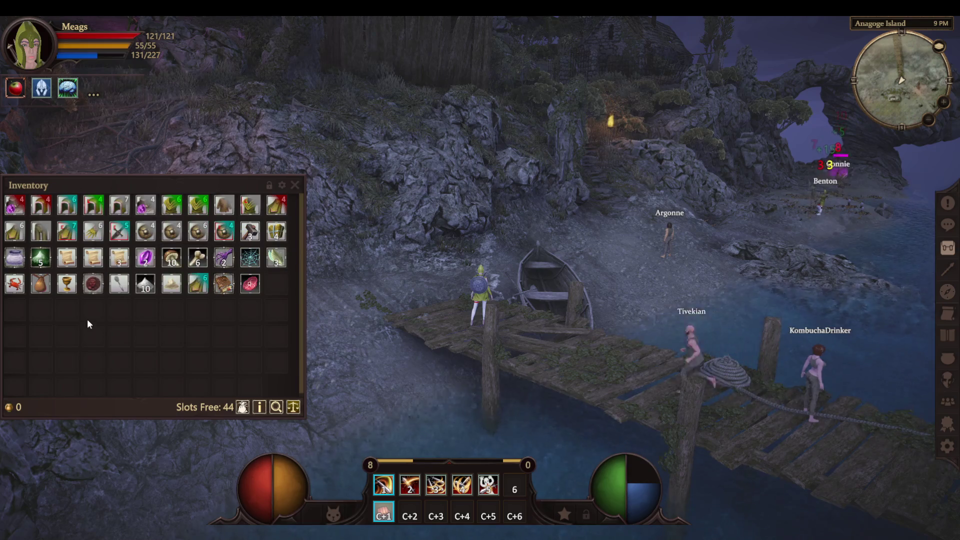
right_click(179, 288)
left_click(180, 297)
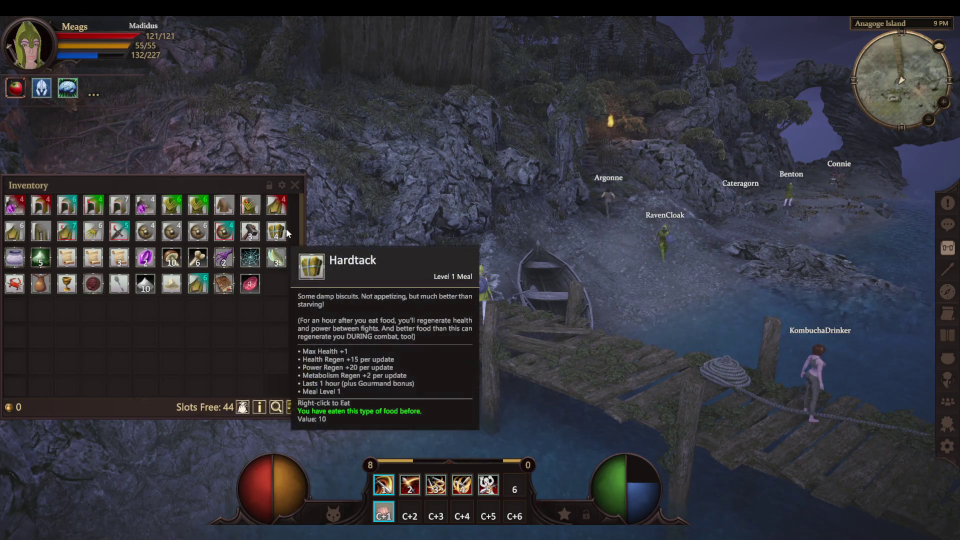
right_click(128, 260)
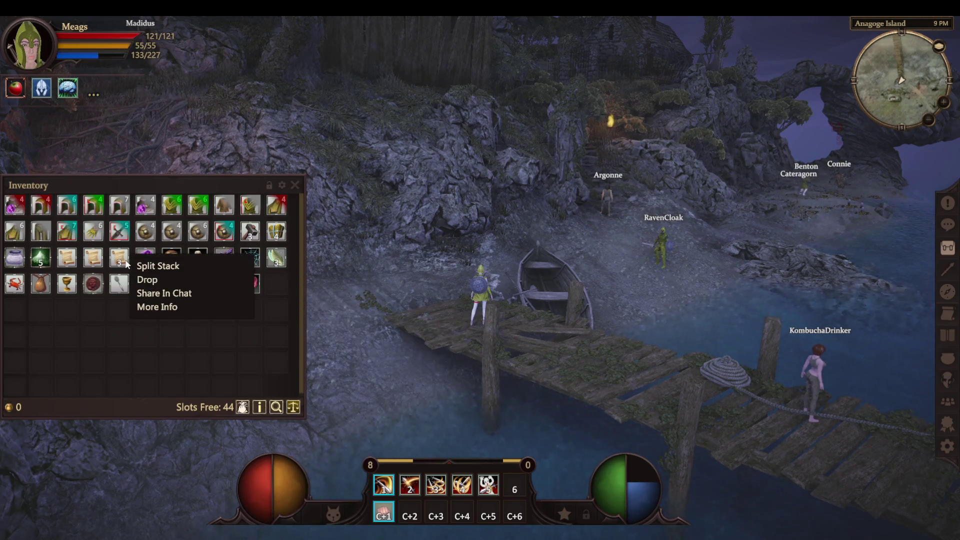
left_click(75, 316)
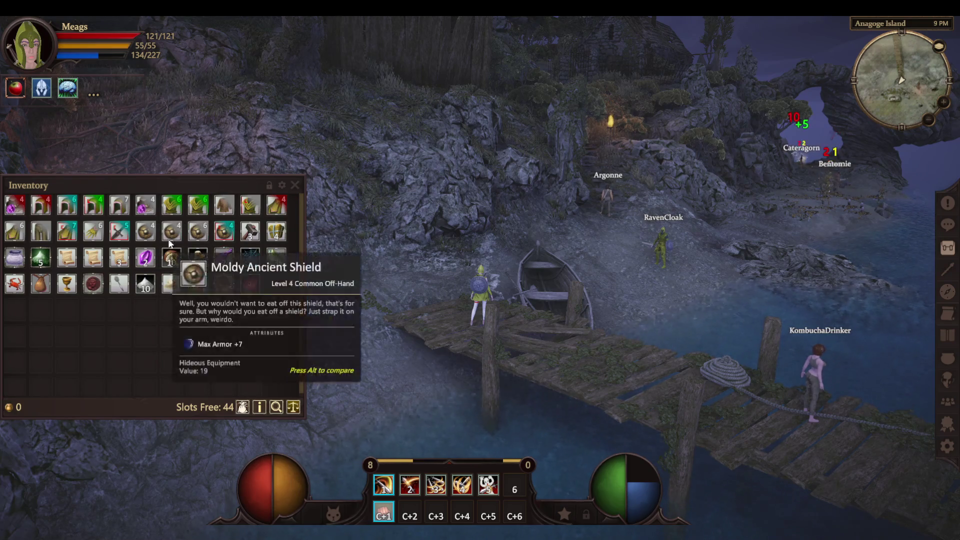
right_click(169, 259)
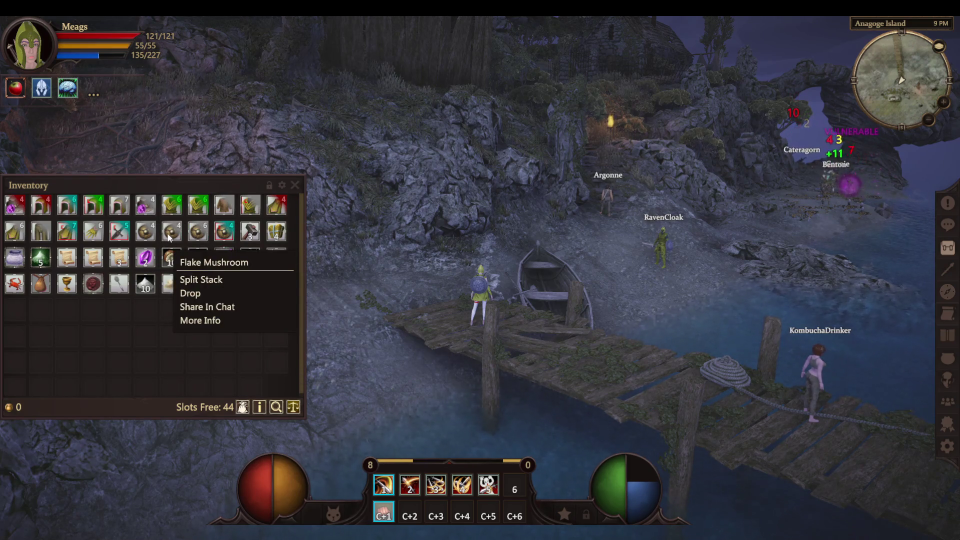
left_click(169, 237)
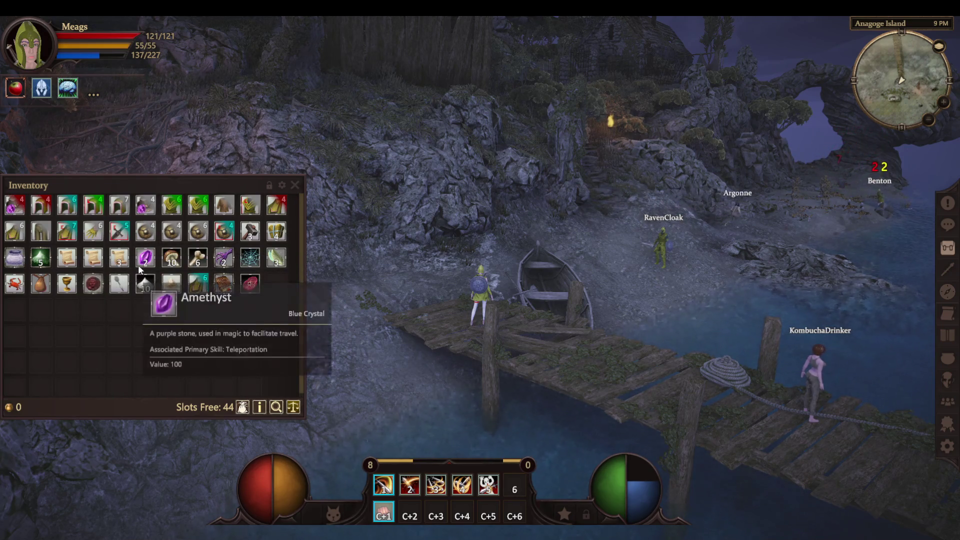
right_click(142, 261)
left_click(141, 313)
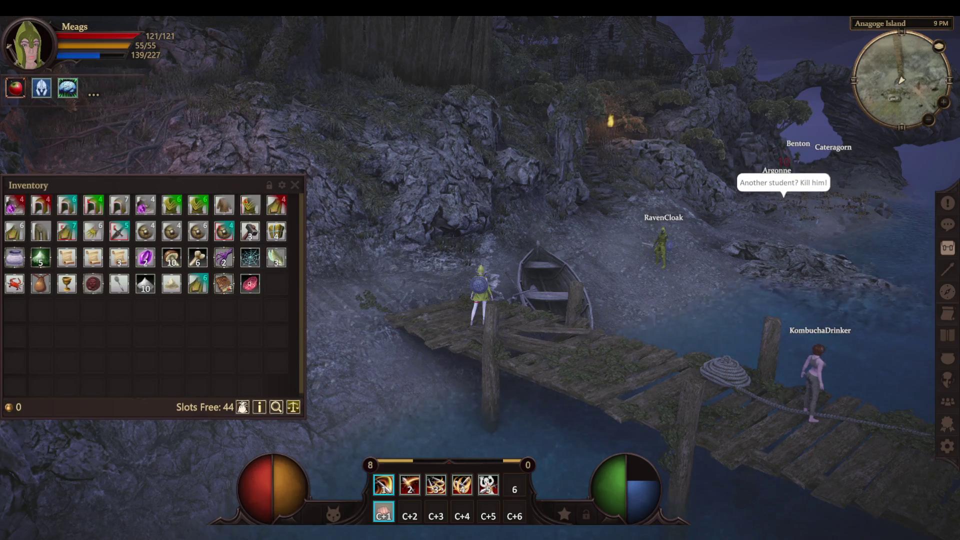
- Close the inventory and browse the Settings window's GUI, Graphics, Keys and Controls pages
key("i")
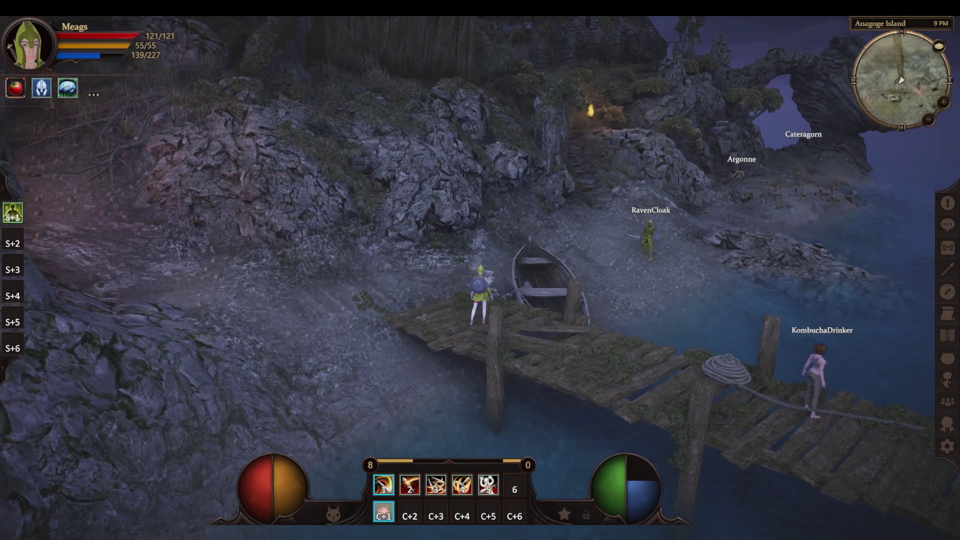
key("r")
key("Escape")
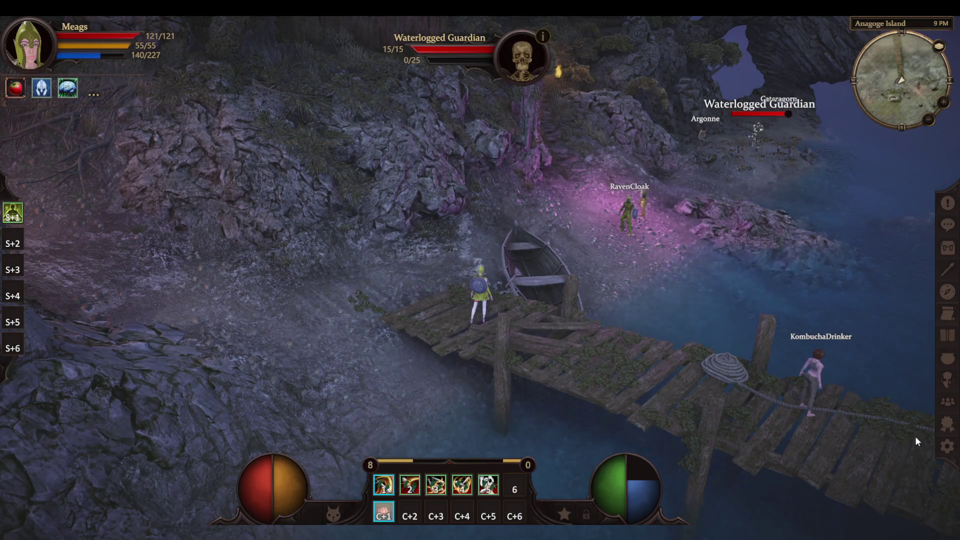
left_click(948, 448)
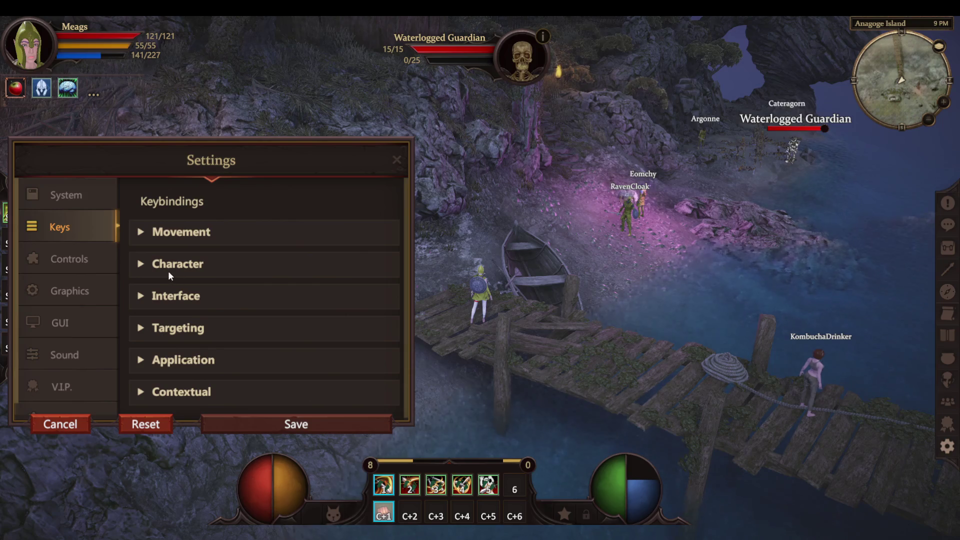
left_click(85, 316)
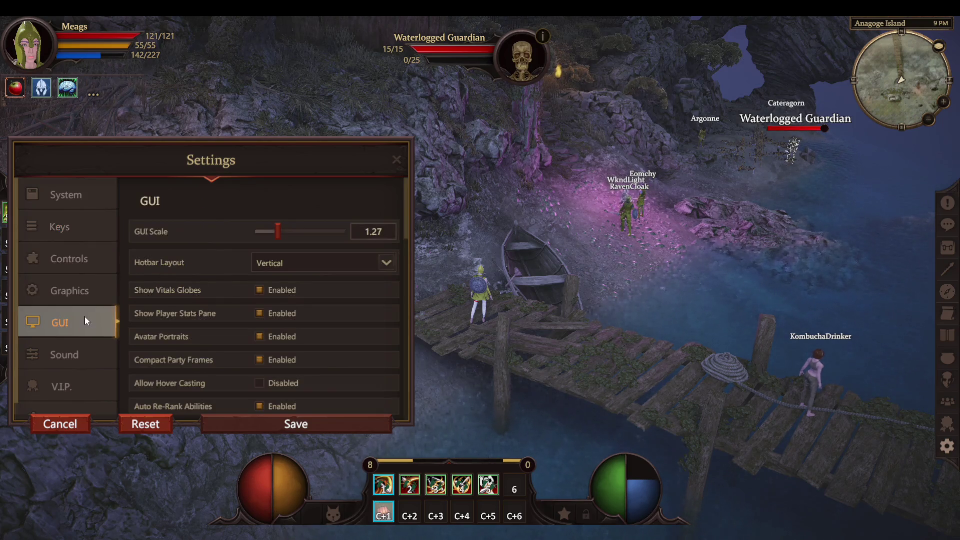
left_click(95, 293)
scroll(160, 289, "down", 3)
scroll(158, 291, "down", 3)
scroll(158, 290, "down", 3)
scroll(150, 294, "down", 3)
scroll(151, 299, "down", 3)
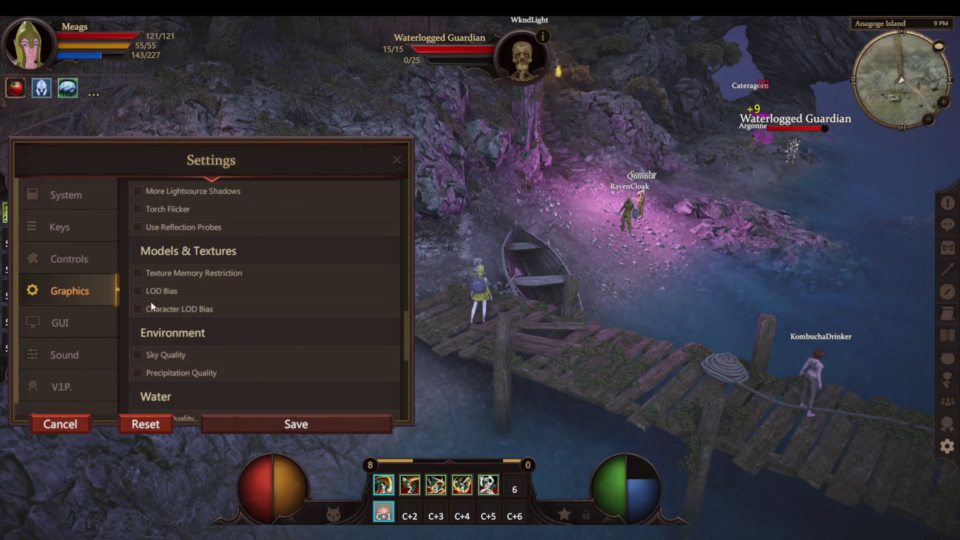
scroll(148, 305, "down", 3)
scroll(146, 304, "down", 2)
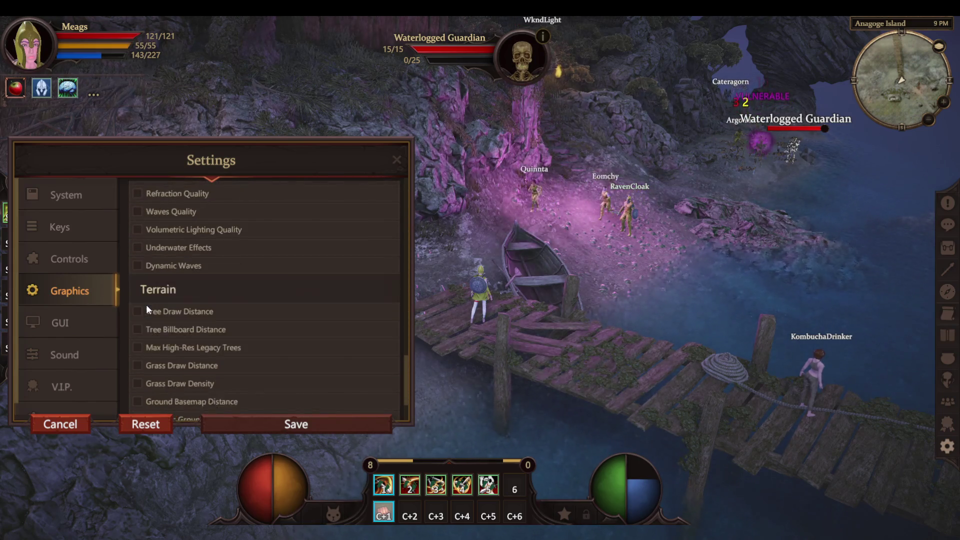
left_click(65, 234)
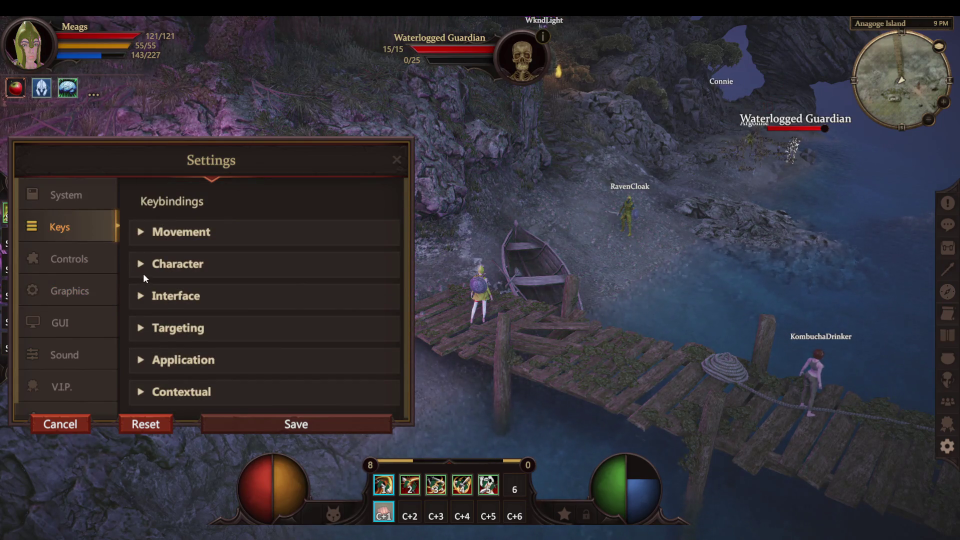
scroll(149, 301, "down", 1)
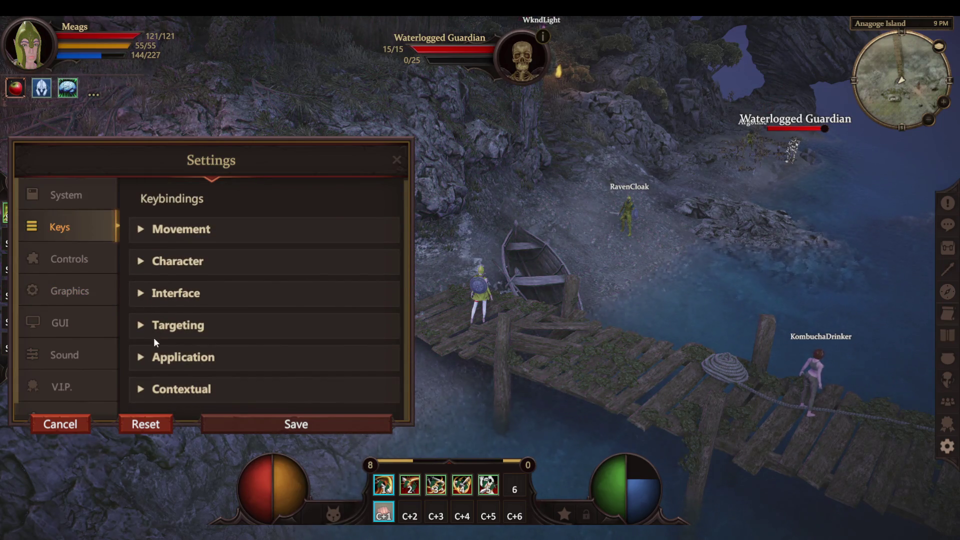
scroll(146, 382, "up", 1)
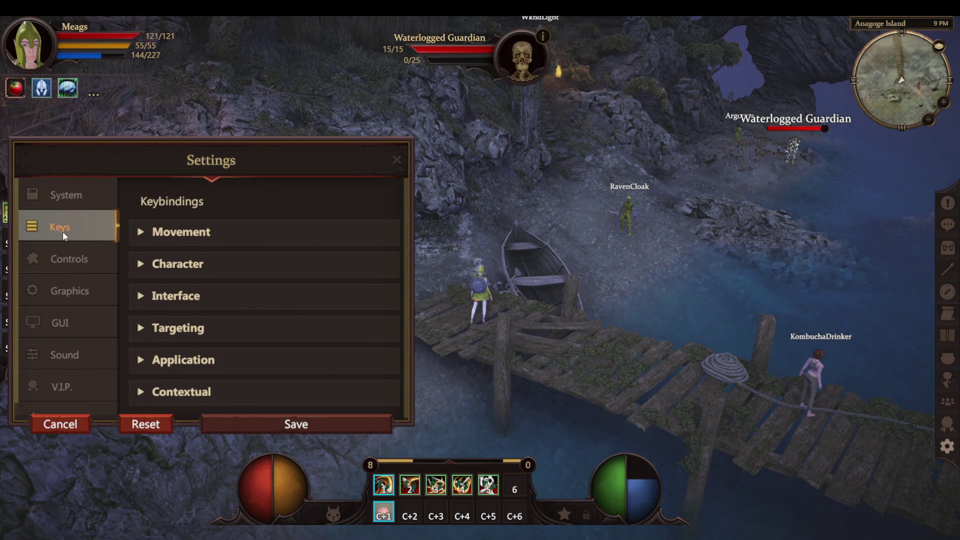
left_click(80, 262)
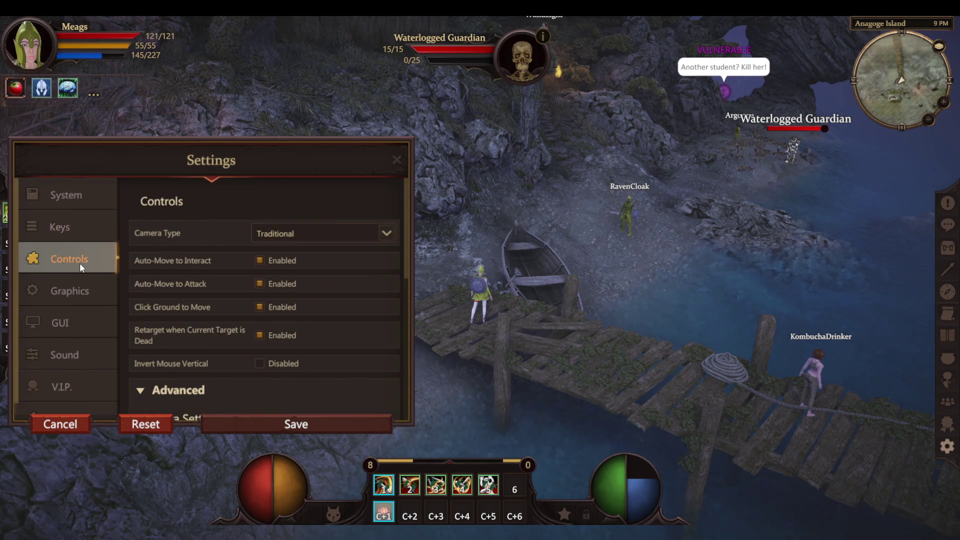
scroll(248, 259, "down", 3)
scroll(289, 287, "down", 3)
scroll(176, 307, "down", 3)
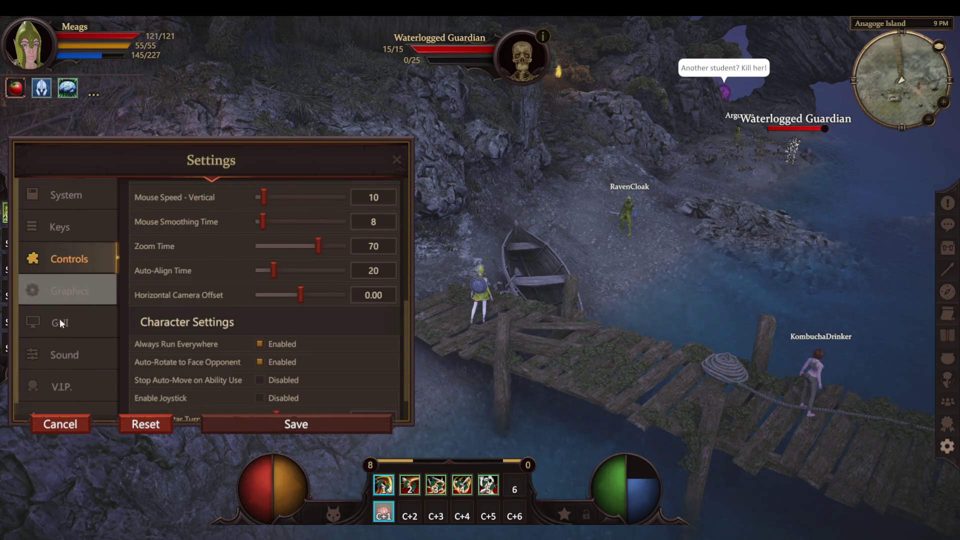
- Set Close Chat with Hotkey to Enabled under GUI, save and close Settings
left_click(99, 316)
scroll(166, 291, "down", 2)
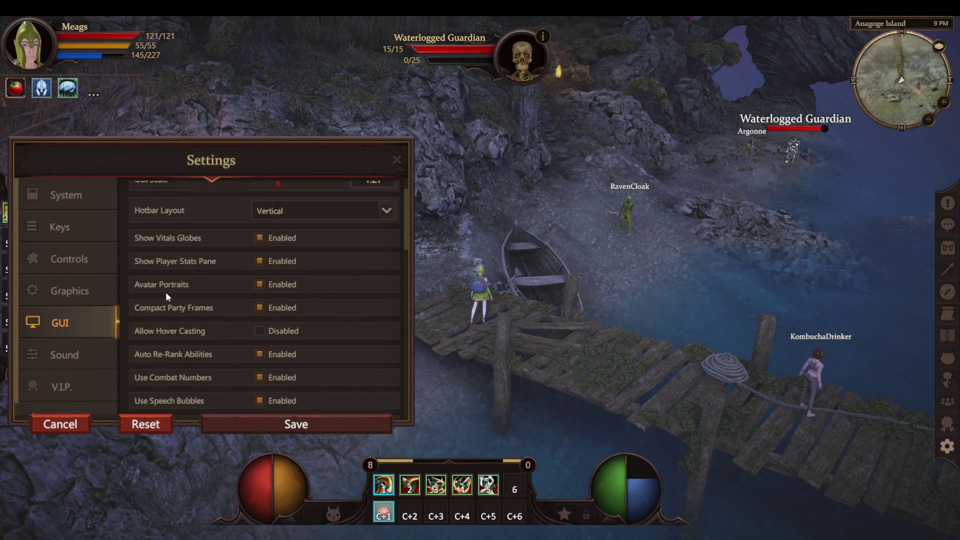
scroll(166, 292, "down", 2)
scroll(162, 258, "down", 2)
scroll(161, 259, "down", 2)
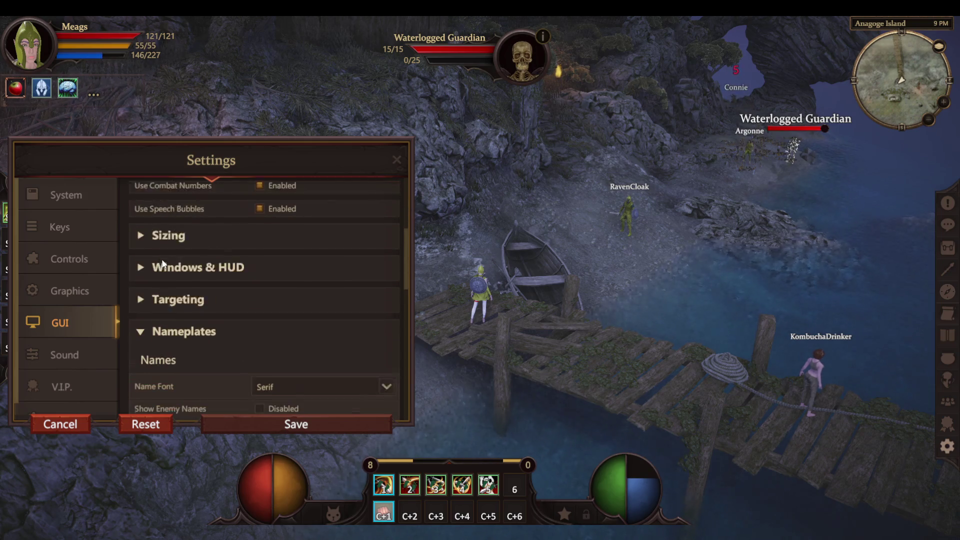
scroll(161, 259, "down", 1)
scroll(365, 262, "down", 1)
left_click_drag(408, 279, 405, 356)
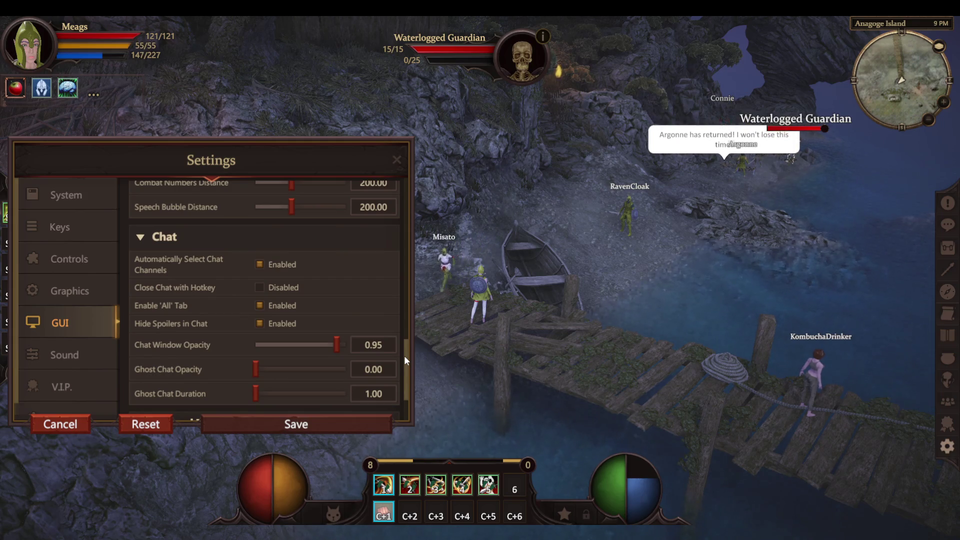
left_click_drag(403, 356, 396, 358)
scroll(389, 362, "down", 1)
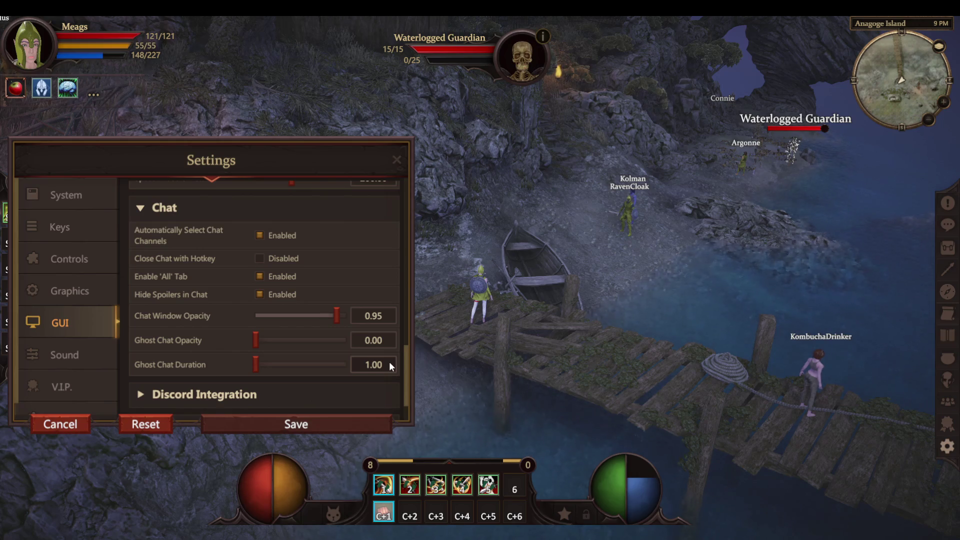
left_click(268, 257)
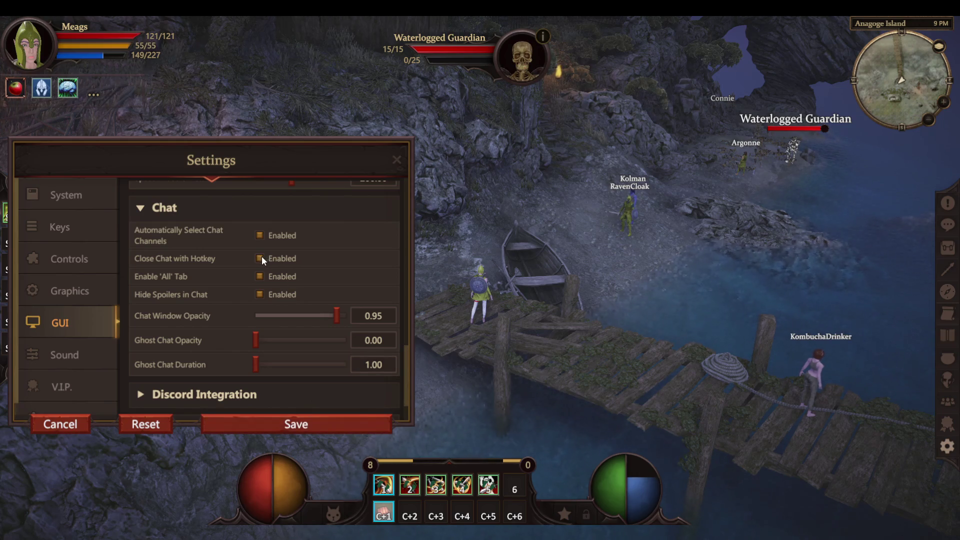
left_click(298, 420)
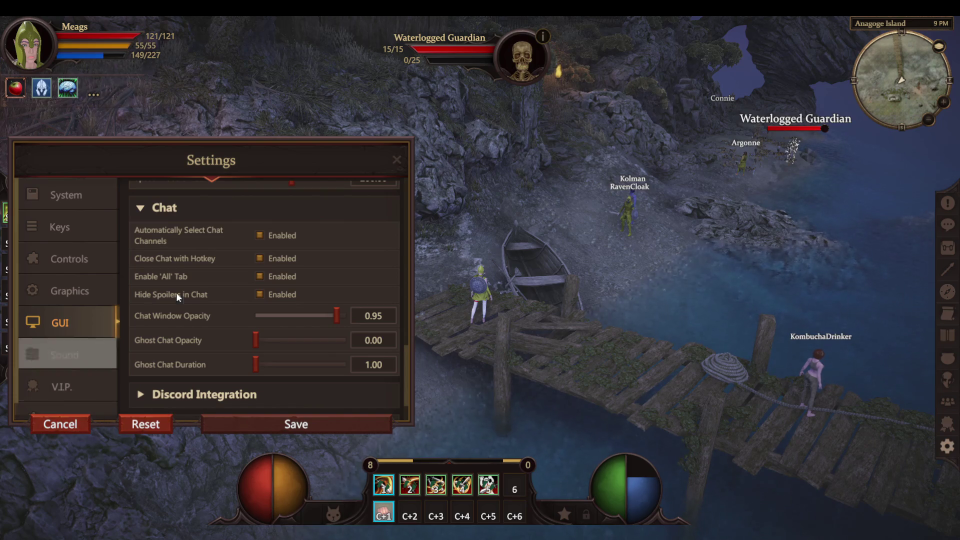
left_click(85, 421)
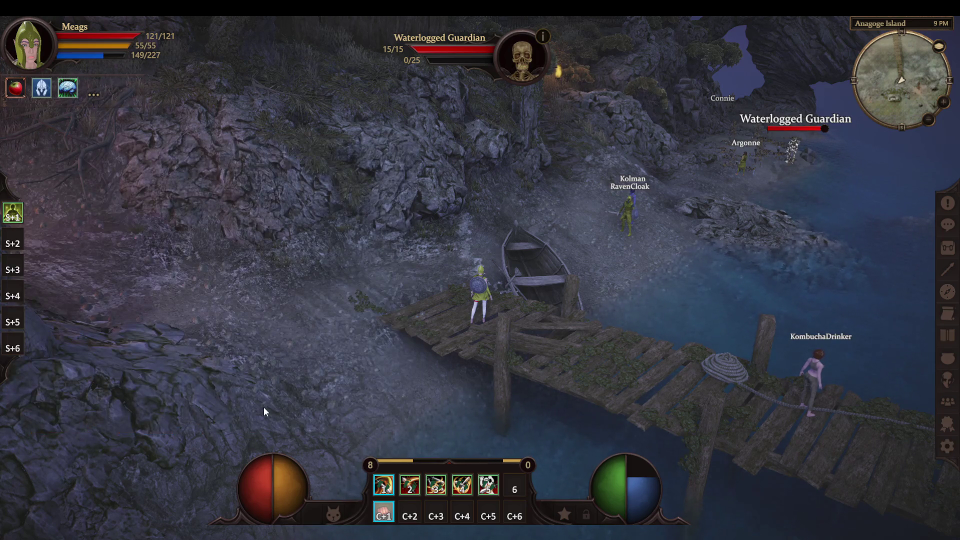
key("Return")
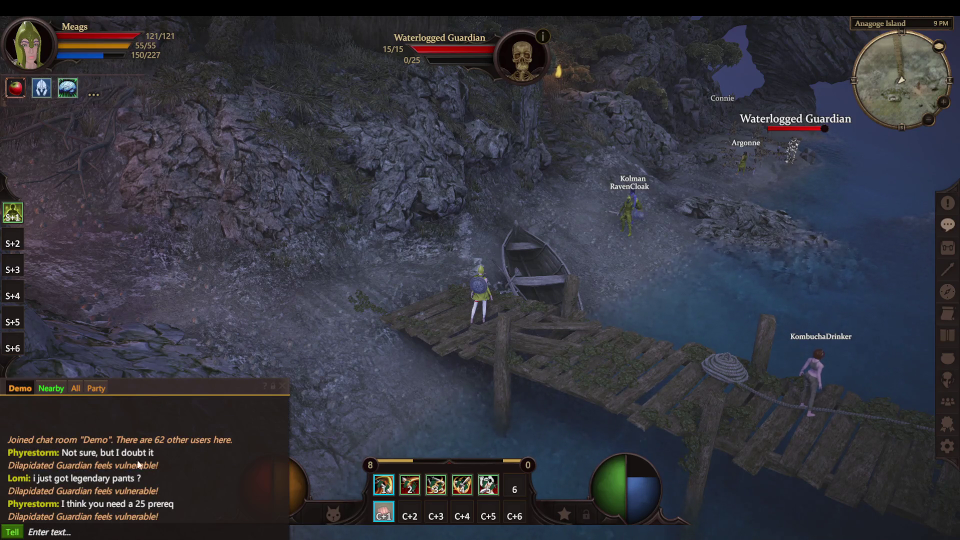
left_click(74, 388)
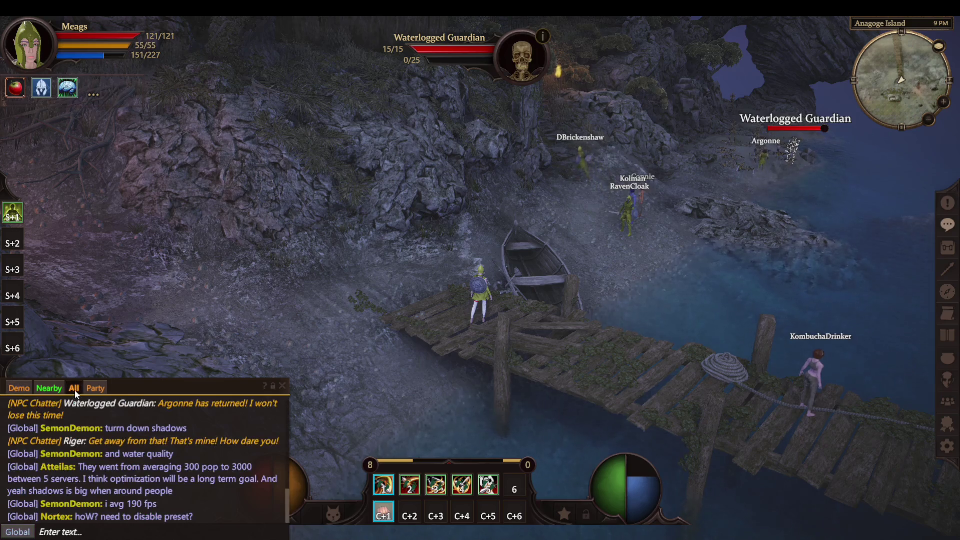
left_click(92, 391)
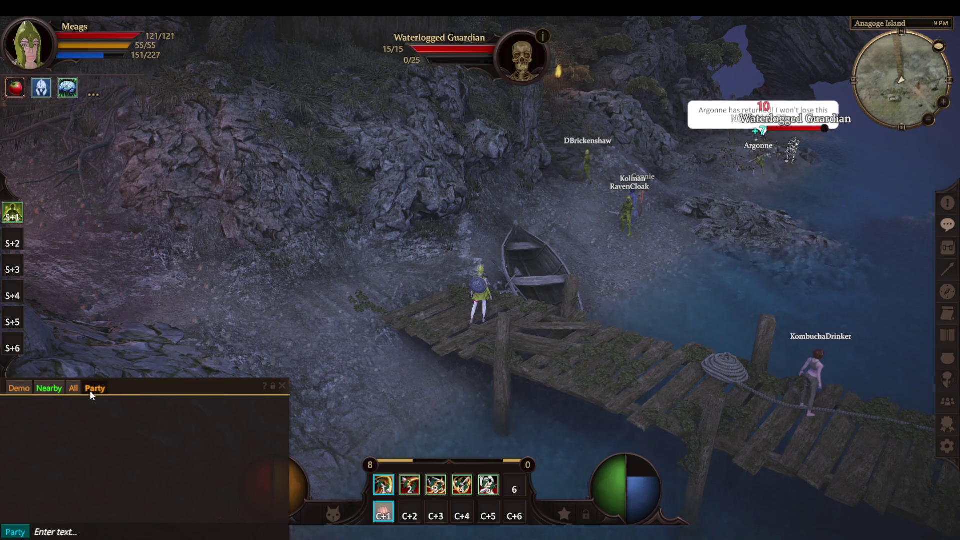
left_click(45, 389)
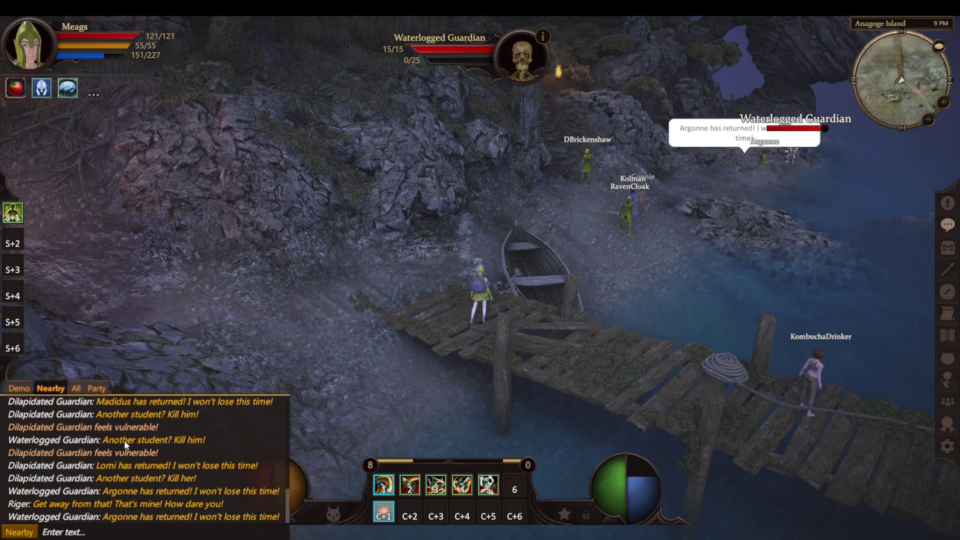
left_click(26, 390)
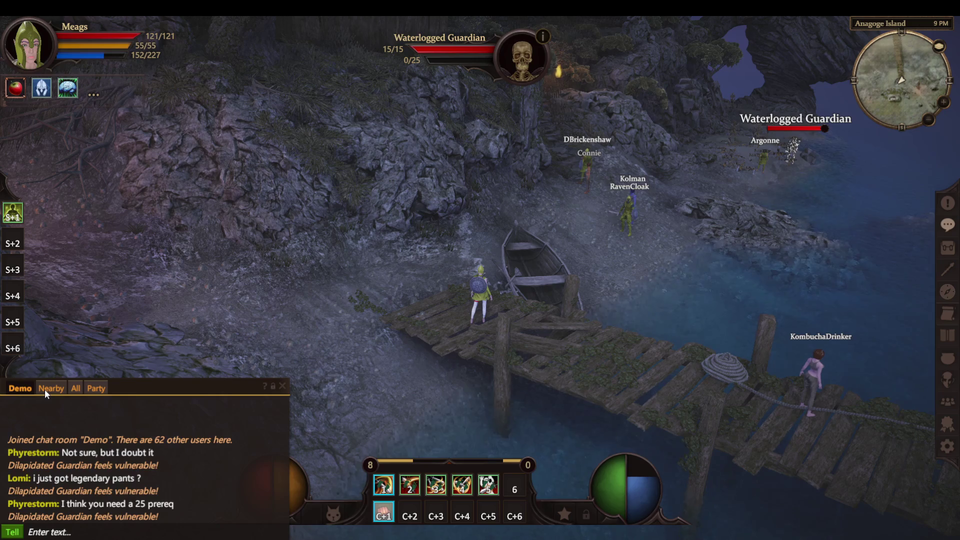
left_click(44, 389)
left_click(73, 387)
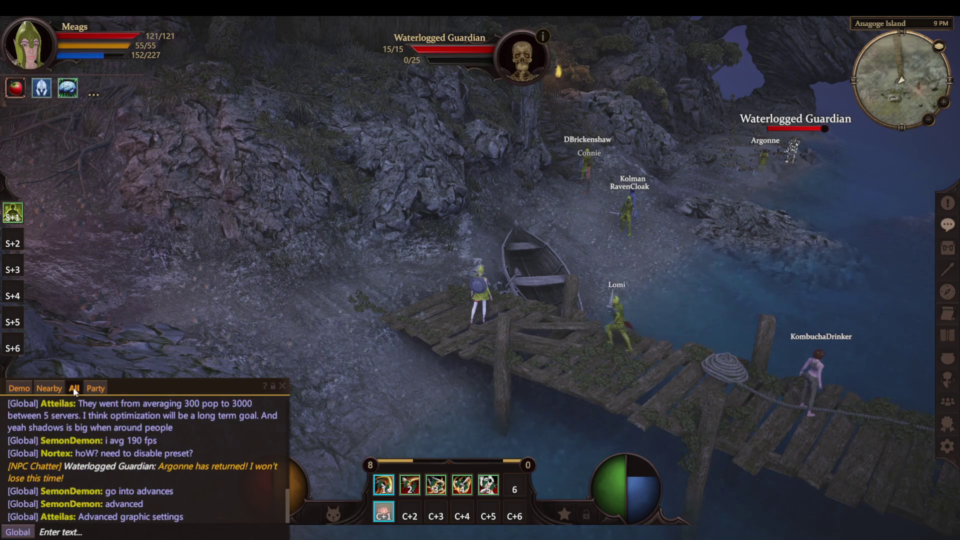
left_click(47, 386)
left_click(17, 532)
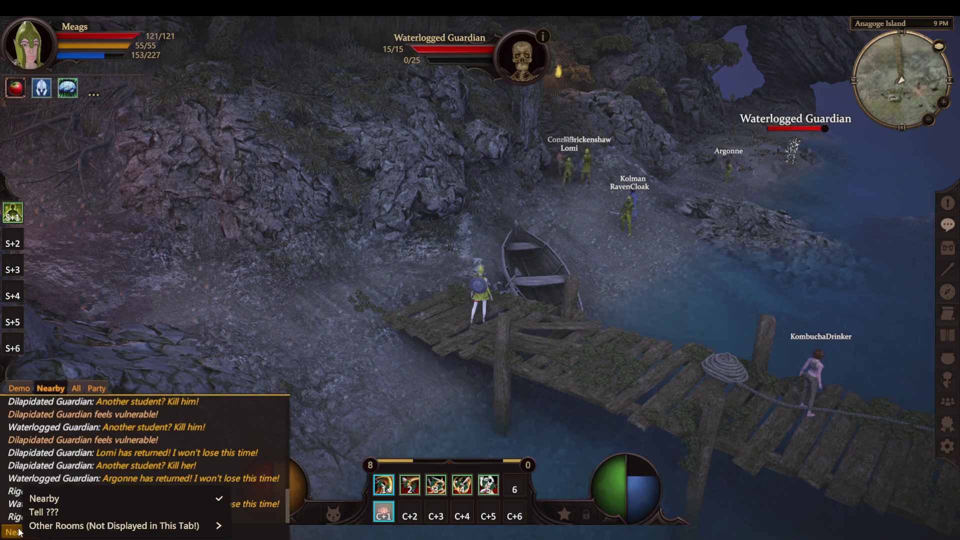
left_click(14, 534)
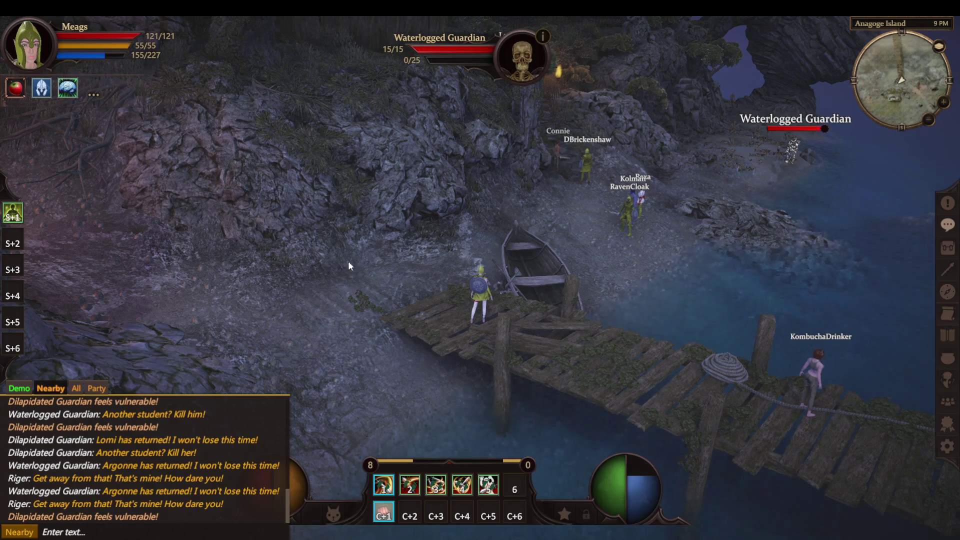
left_click(25, 389)
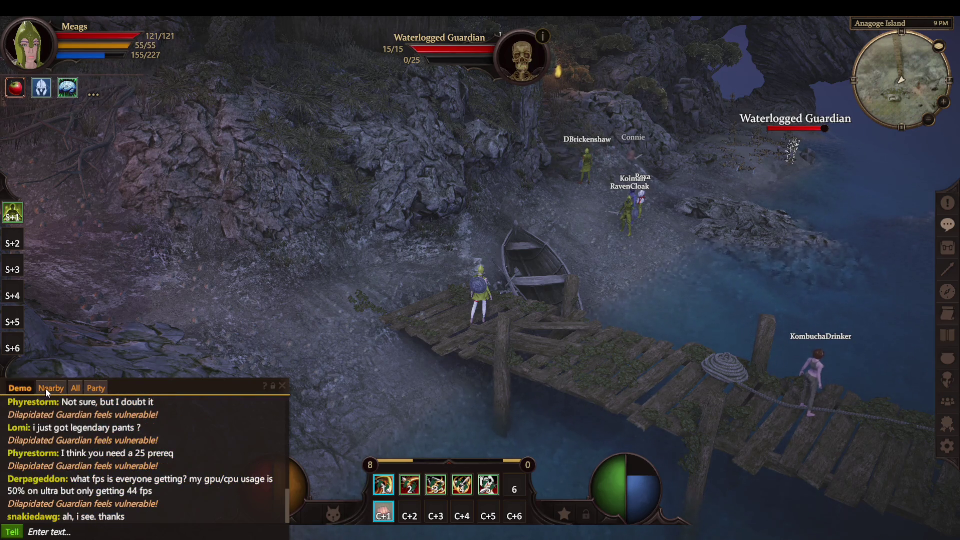
left_click(46, 387)
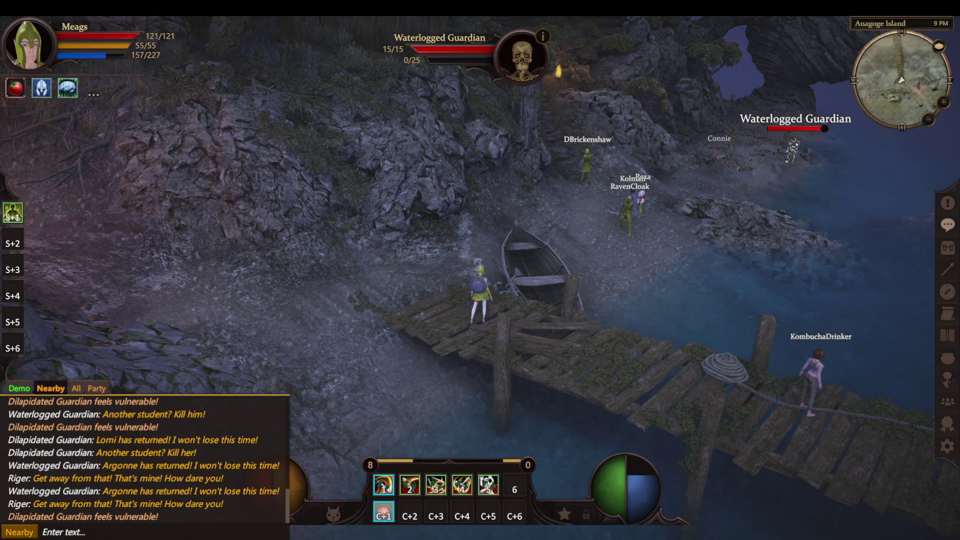
- Walk up the path and kill the Waterlogged Guardian with hotbar attacks 1 and 2
key("w")
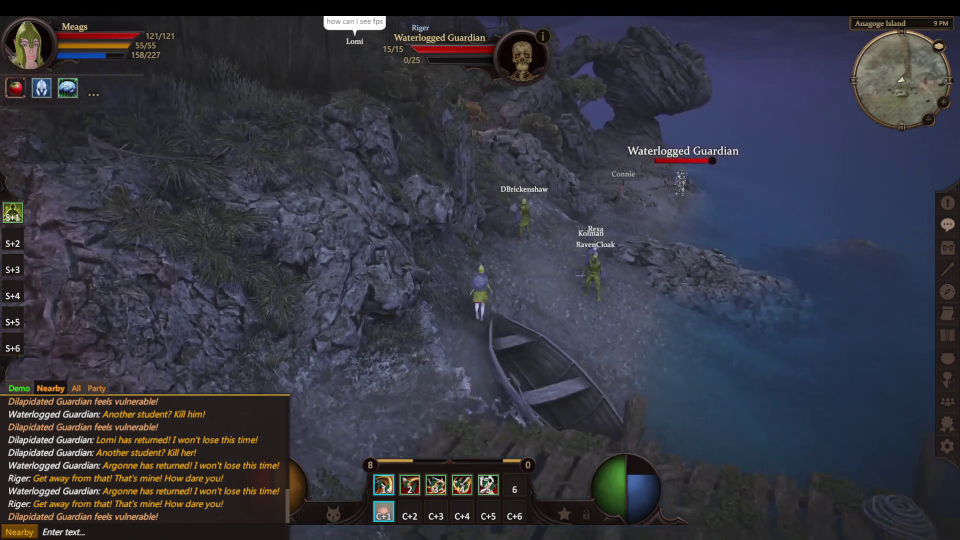
key("w")
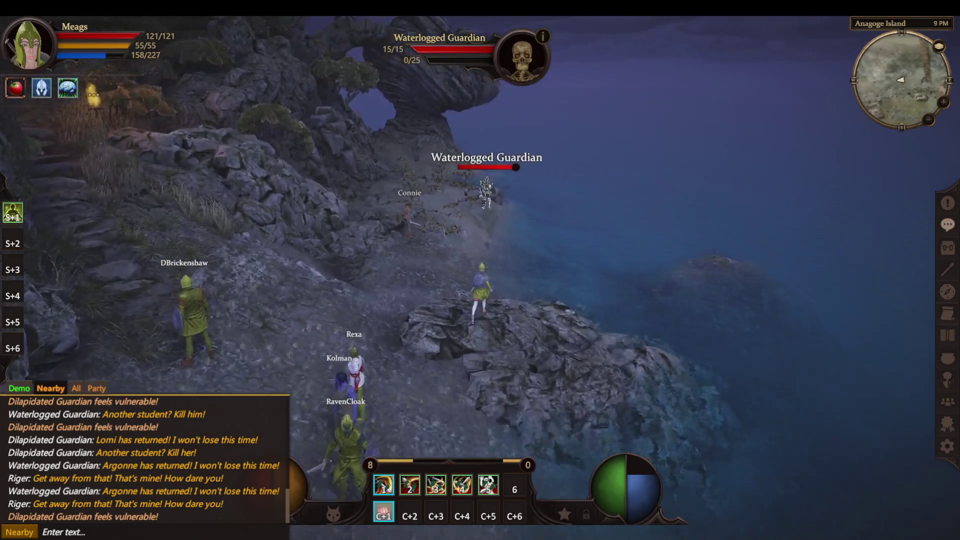
key("w")
key("1")
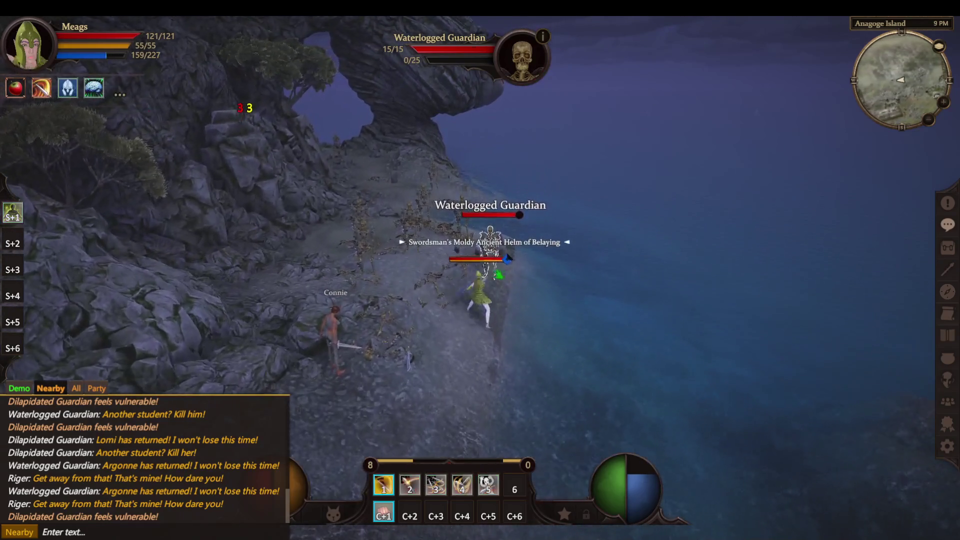
key("2")
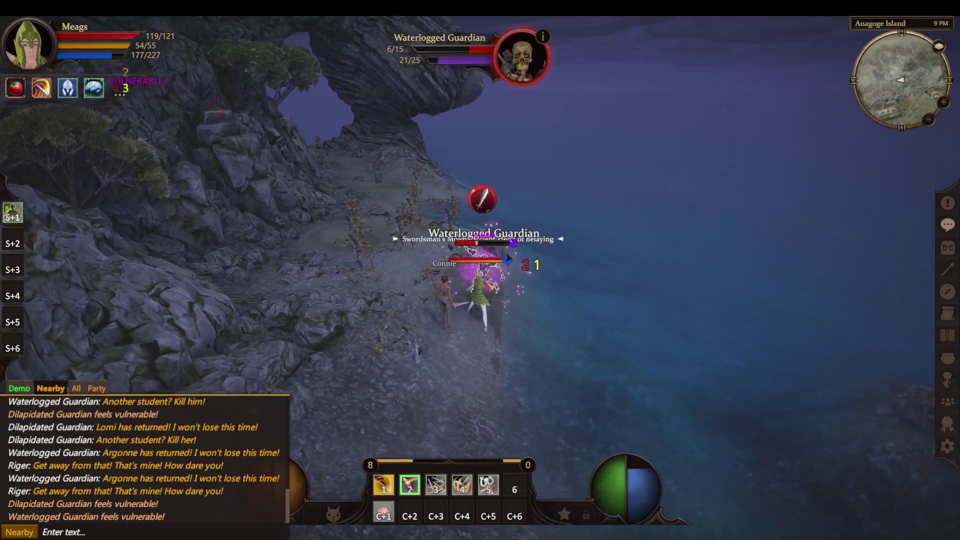
key("s")
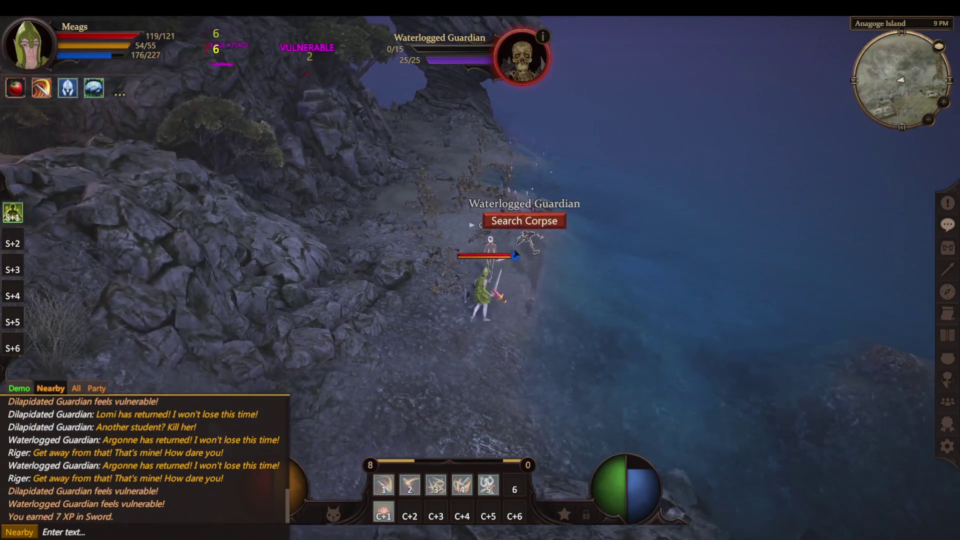
scroll(480, 304, "up", 5)
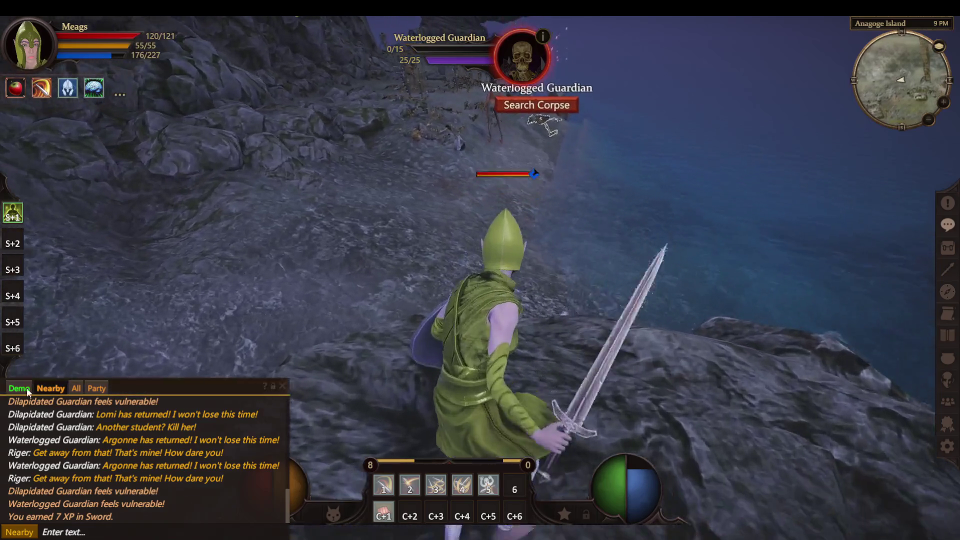
- Run back across the rocks and boat onto the pier while flipping through chat channels
left_click(27, 388)
scroll(33, 388, "down", 5)
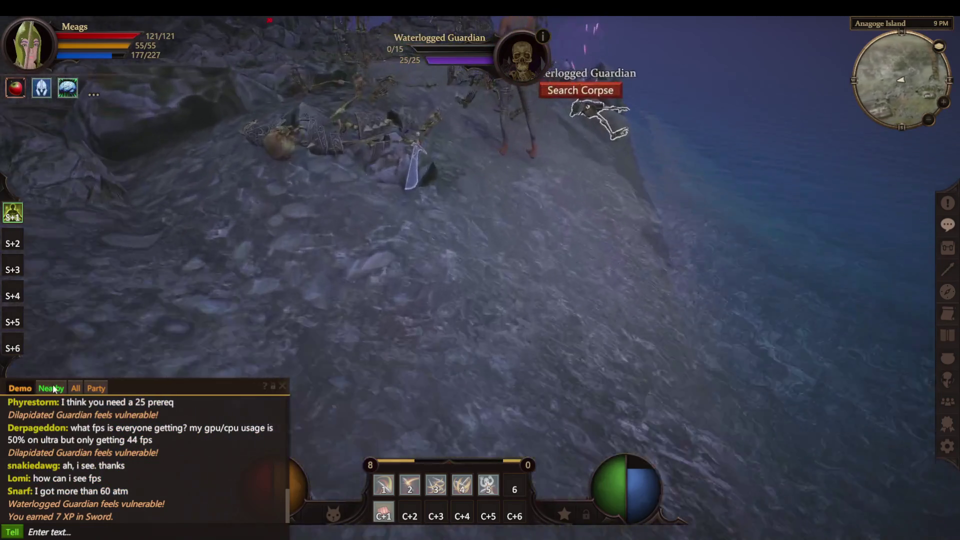
scroll(395, 397, "down", 5)
key("w")
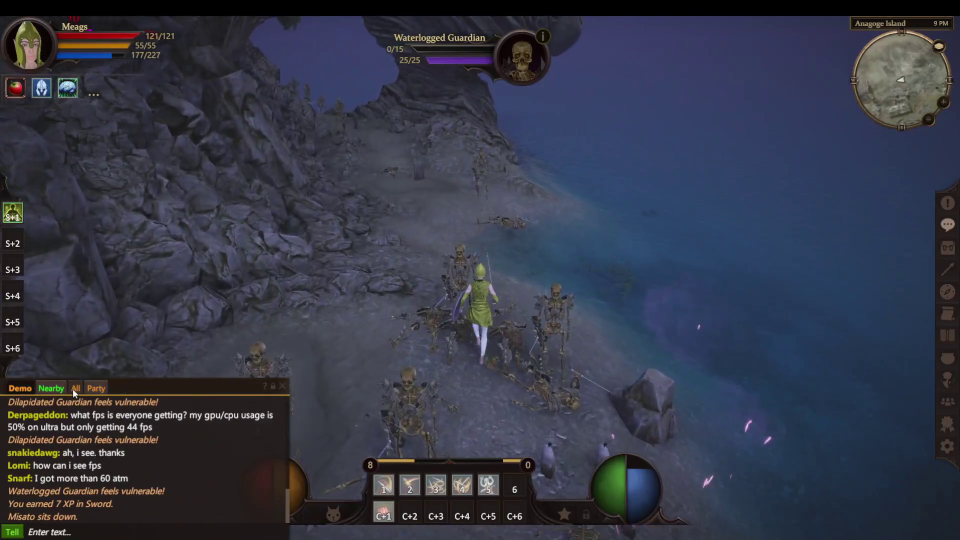
left_click(75, 387)
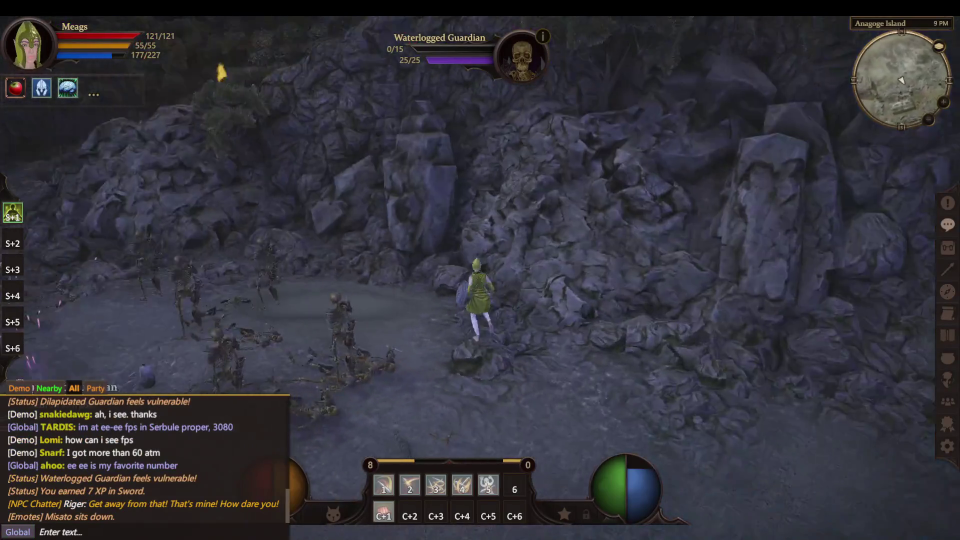
key("a")
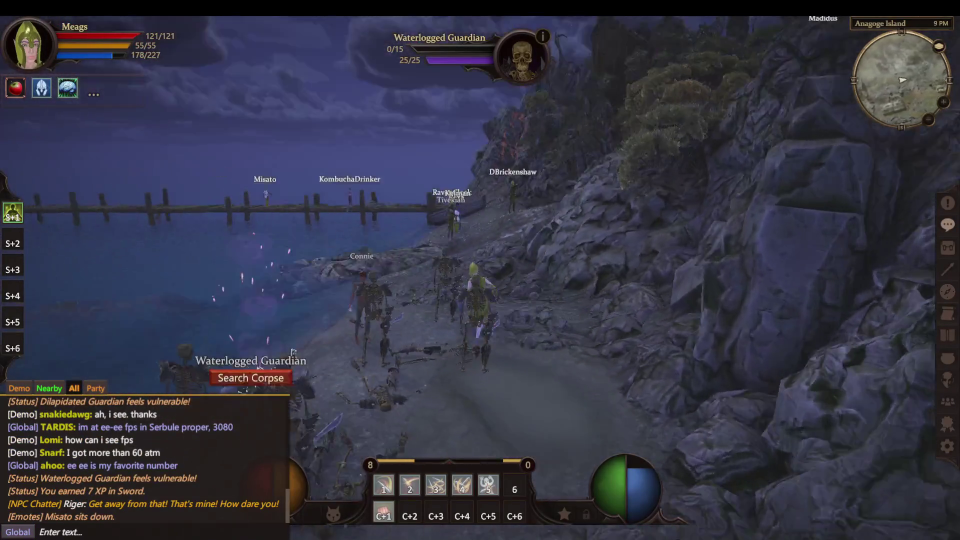
key("w")
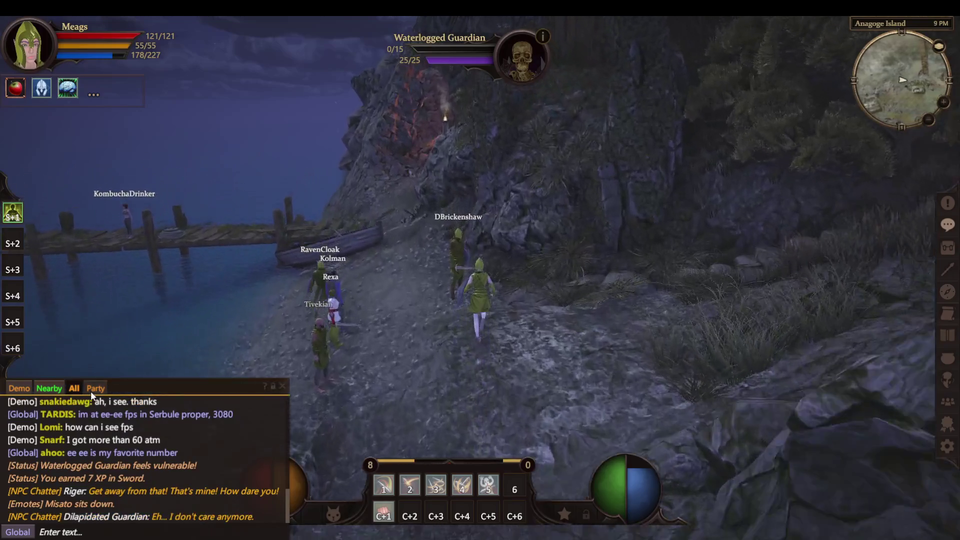
left_click(91, 390)
left_click(23, 388)
key("a")
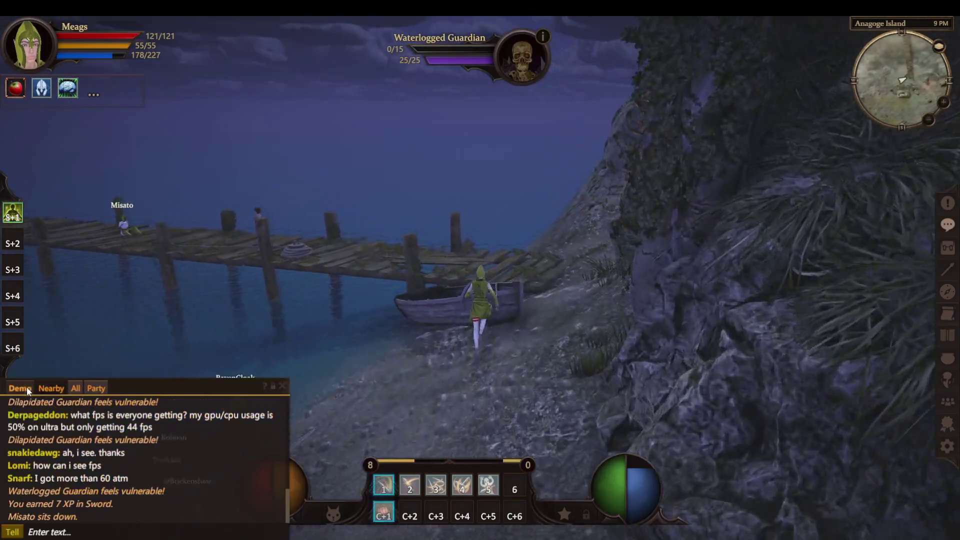
key("a")
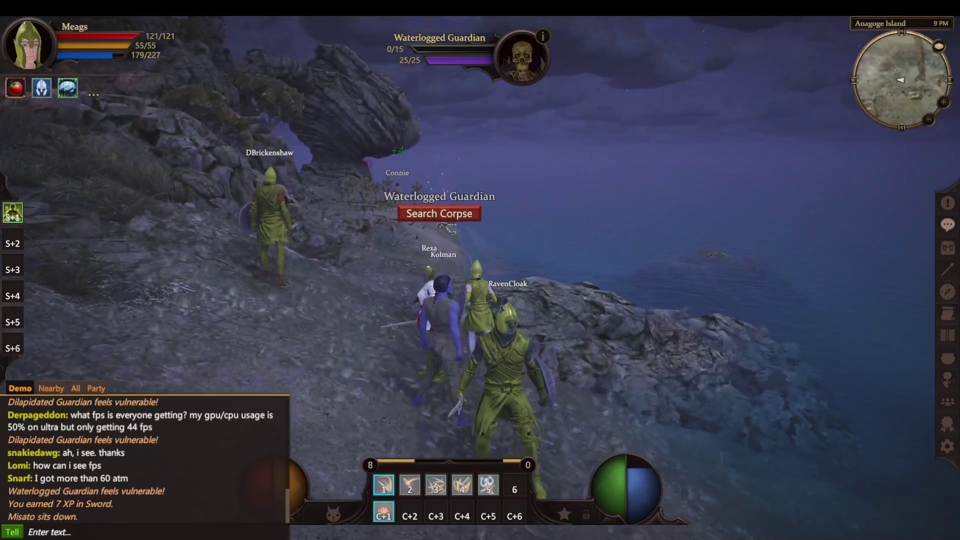
key("a")
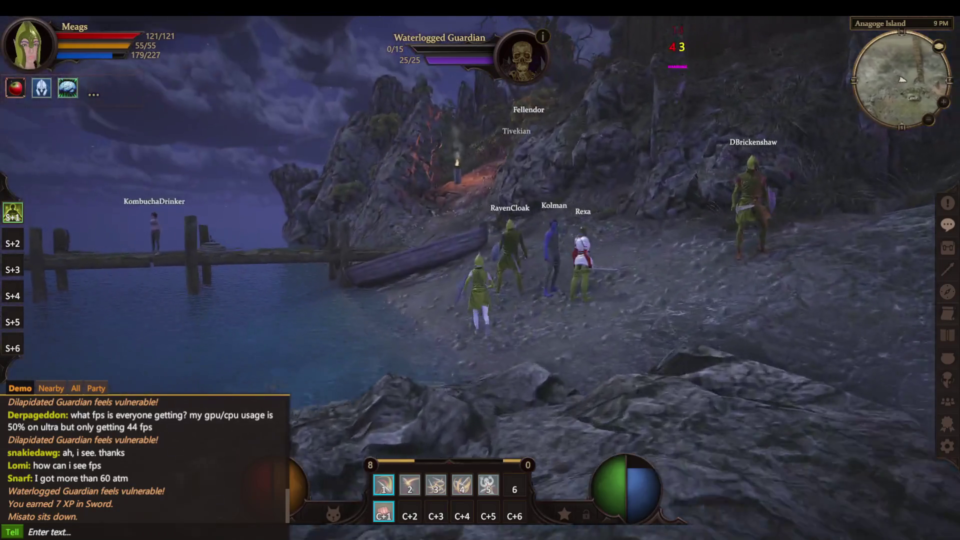
key("w")
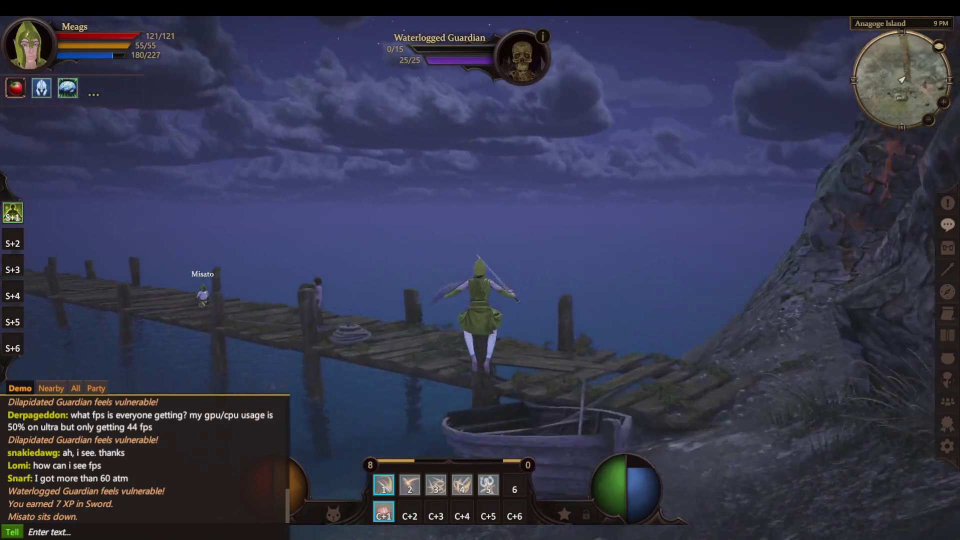
key("w")
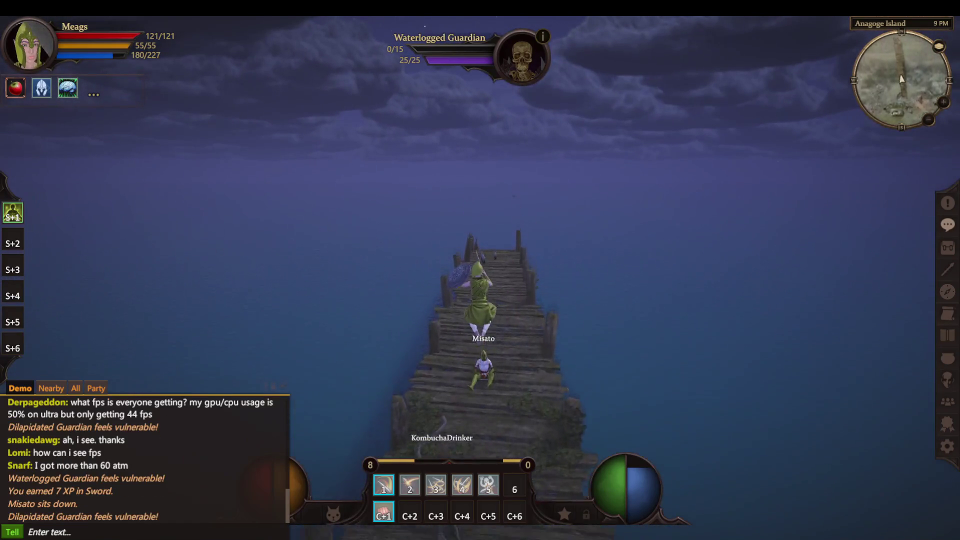
key("d")
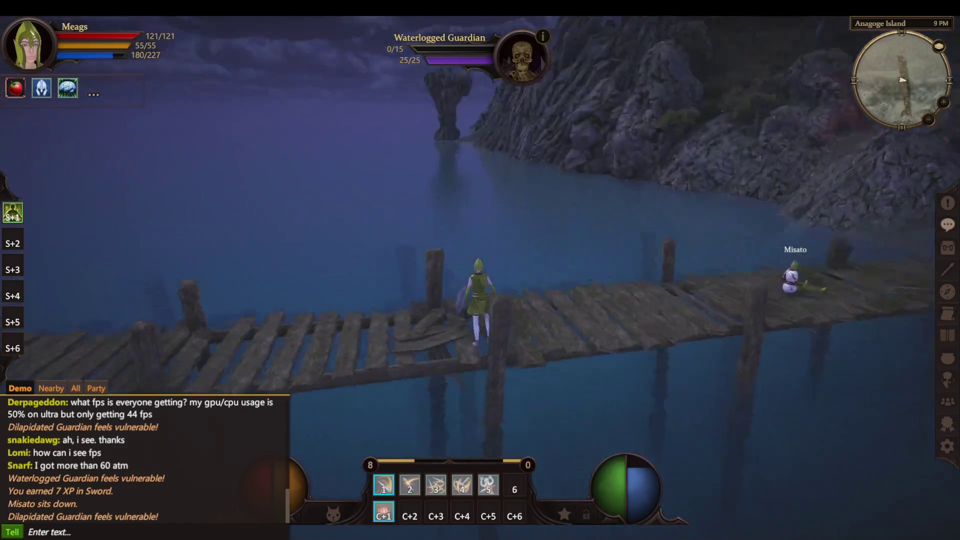
type("w")
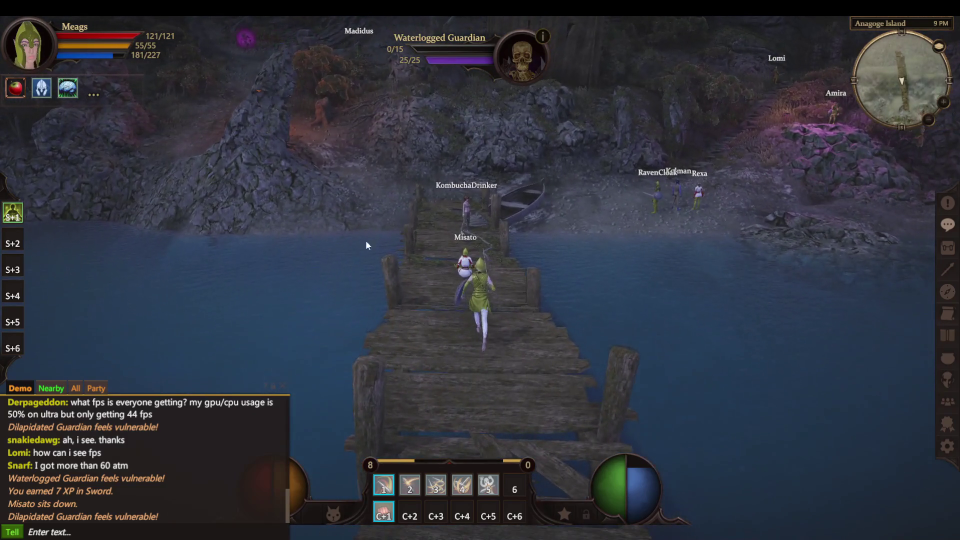
type("/sit")
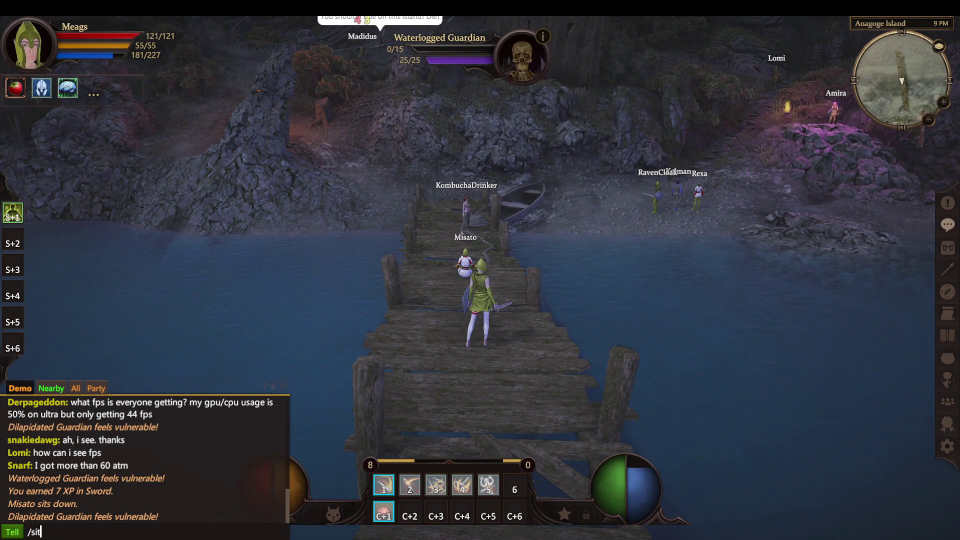
- Sit the character down with /sit, dismiss the Sitting Comfortably tip and toggle the game menu
key("Return")
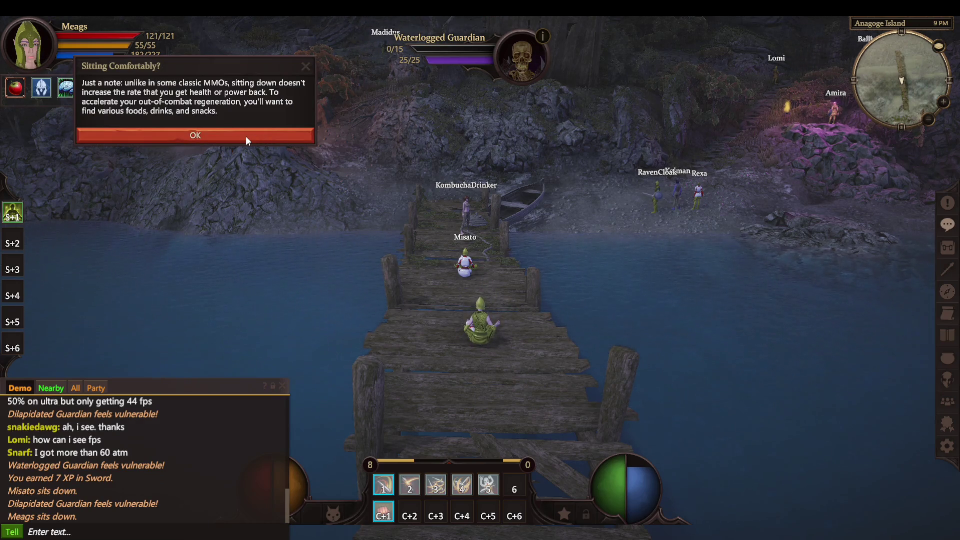
left_click(246, 136)
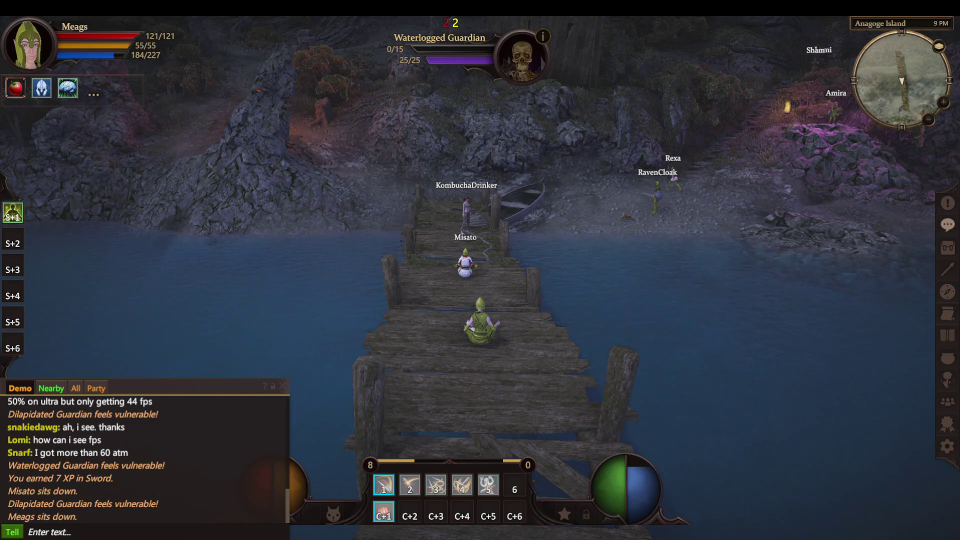
key("Escape")
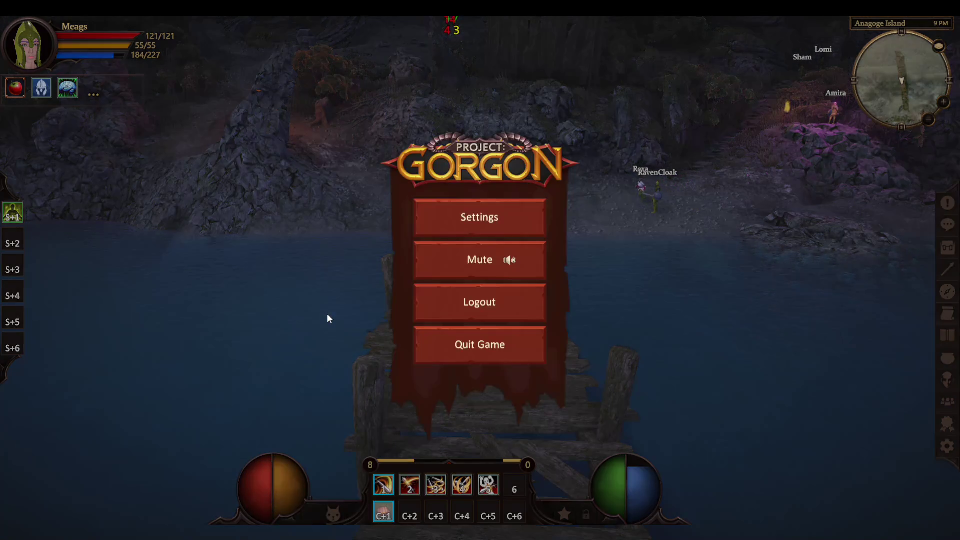
key("Escape")
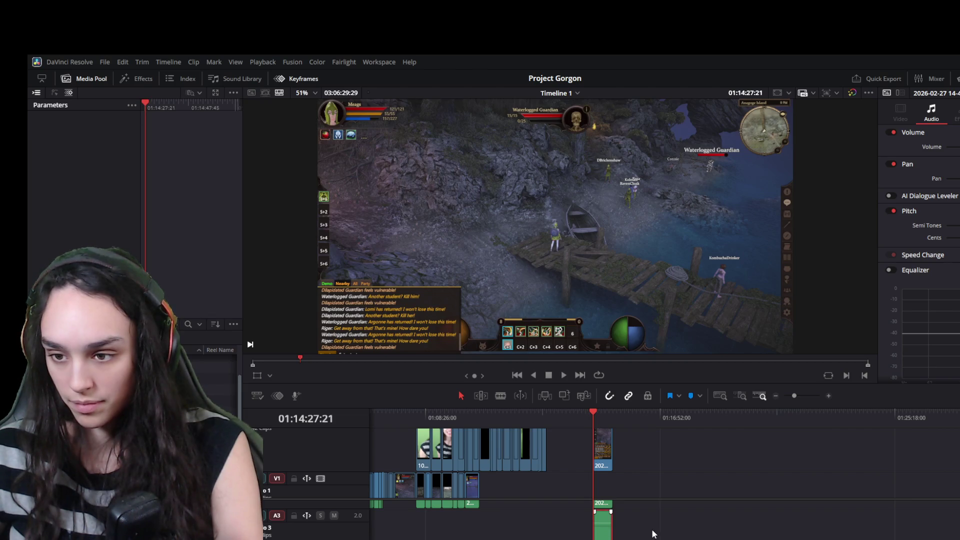
- Put the new clip on V1 with its audio on A2 and slide it left against the preceding clips
left_click_drag(602, 520, 659, 529)
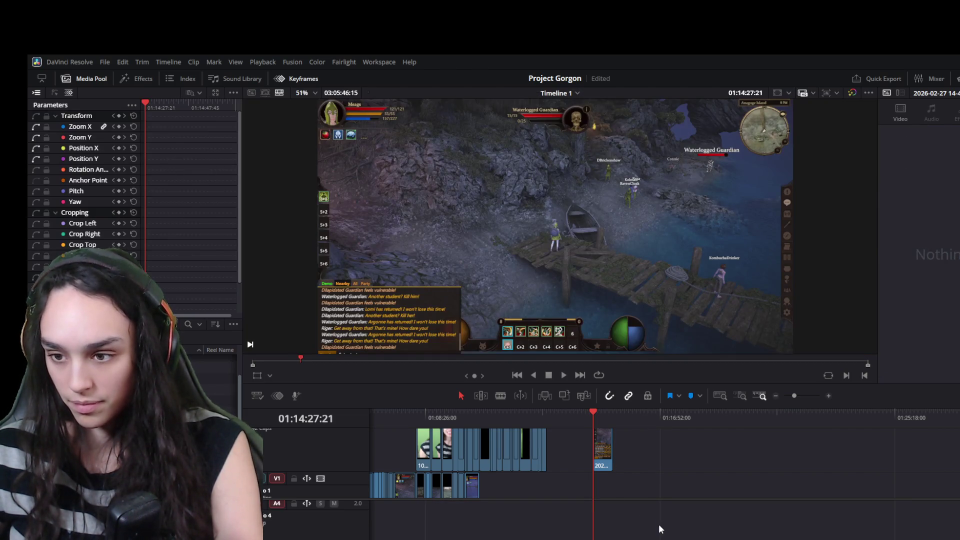
scroll(638, 525, "up", 2)
left_click_drag(602, 532, 603, 481)
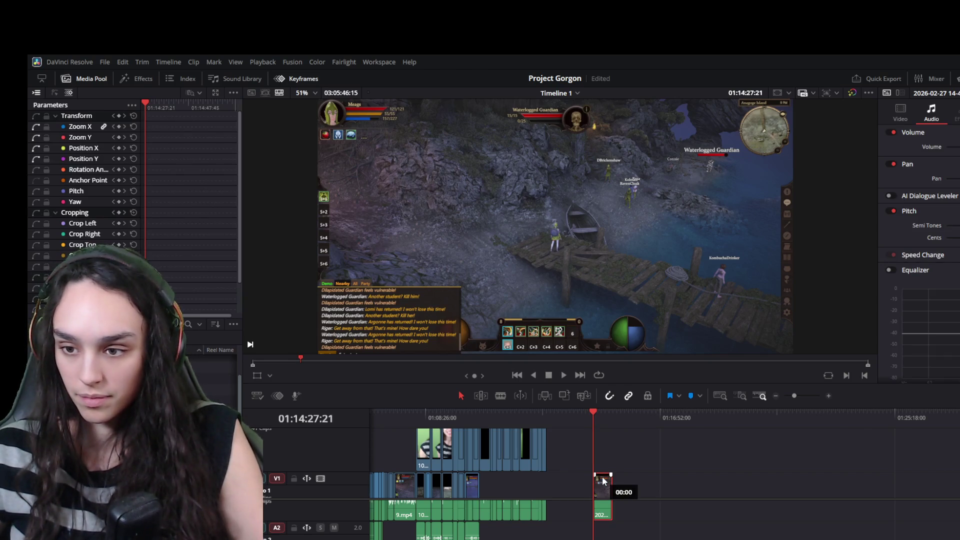
left_click_drag(602, 512, 605, 530)
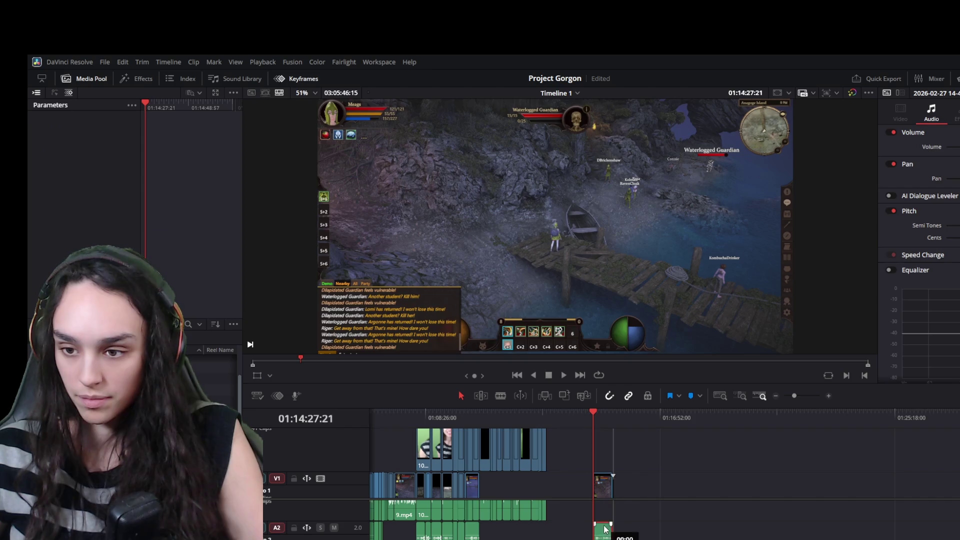
left_click(602, 492)
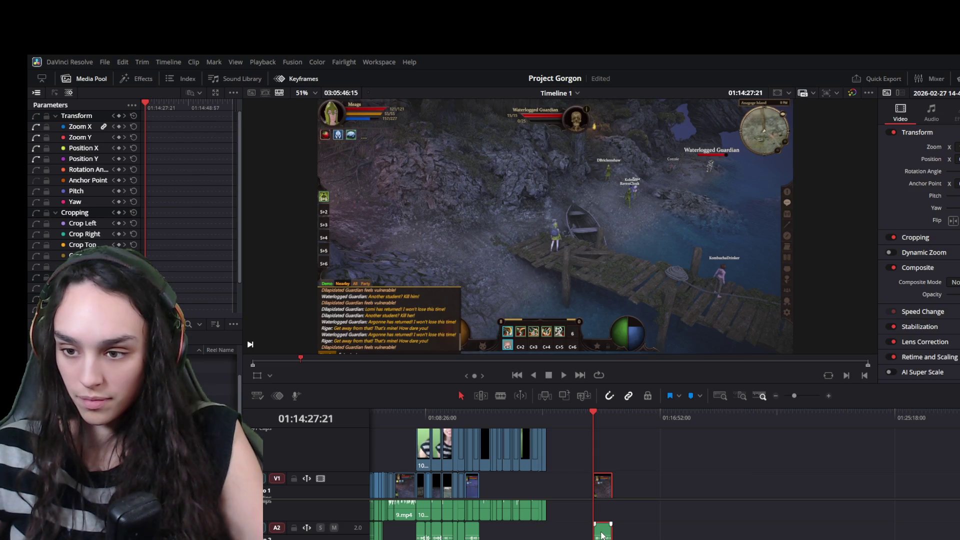
left_click_drag(604, 485, 489, 488)
left_click(482, 412)
- Move the V2 webcam overlay's position to the right side of the frame in the viewer
key("ctrl+equal")
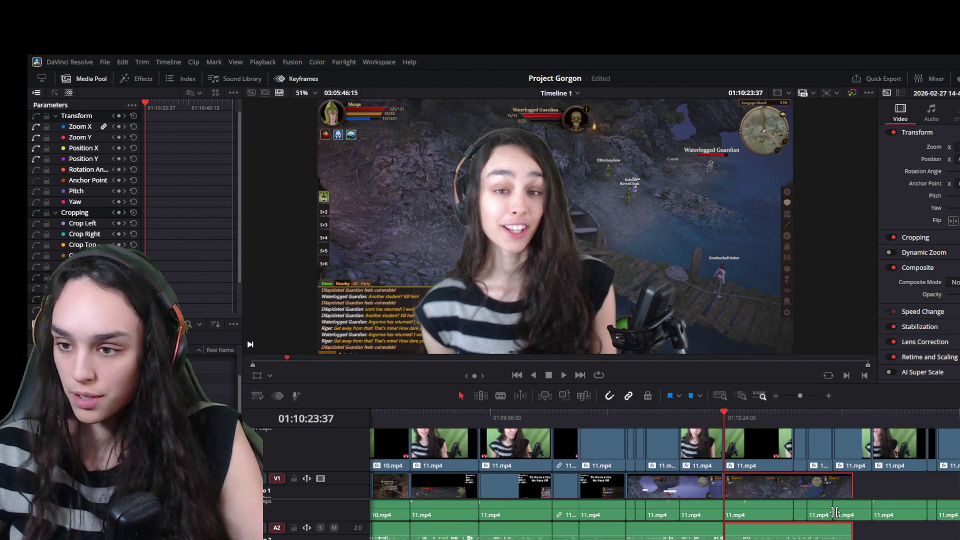
key("space")
left_click(708, 449)
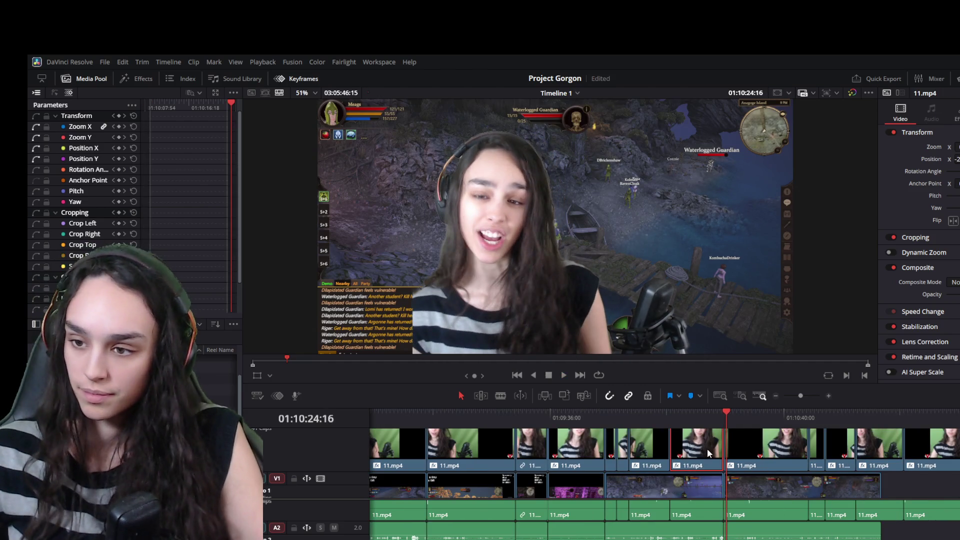
left_click(757, 449)
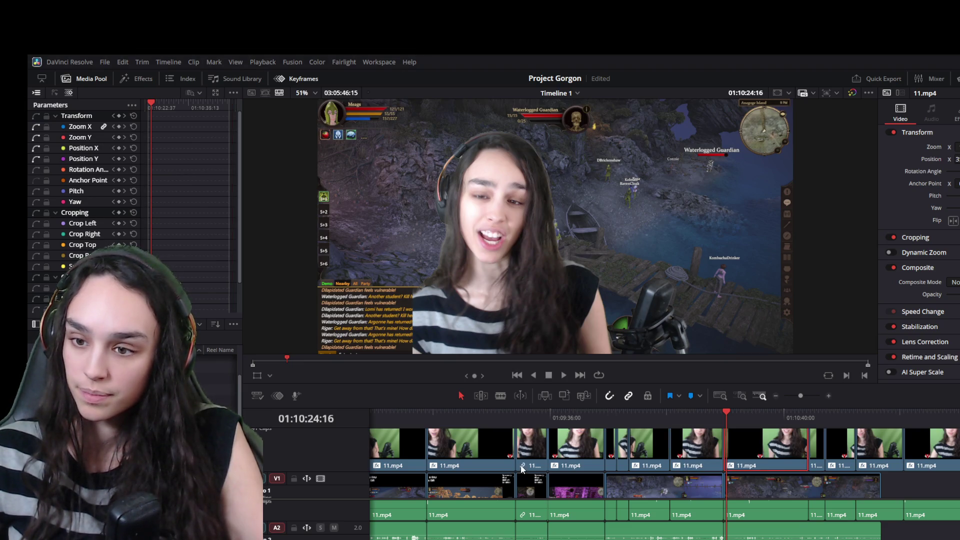
key("space")
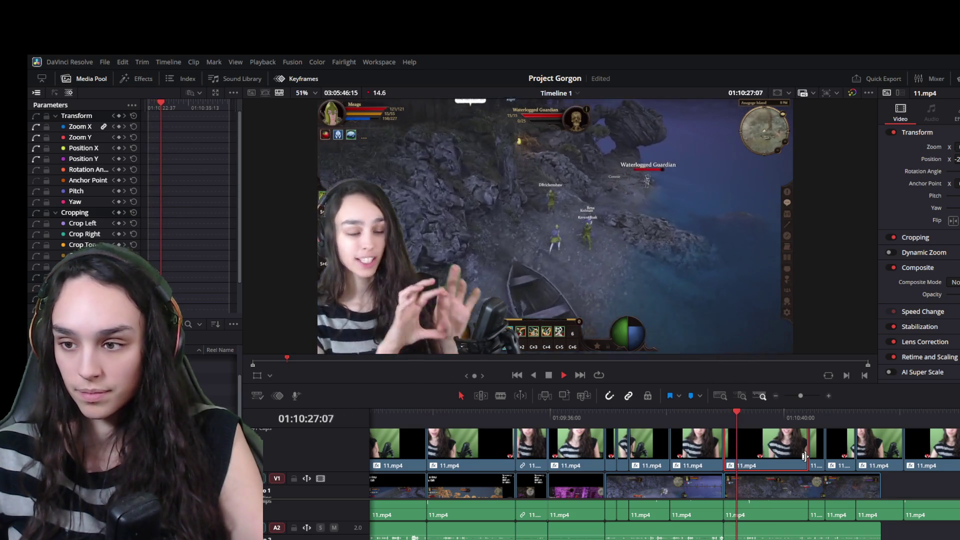
left_click(788, 487)
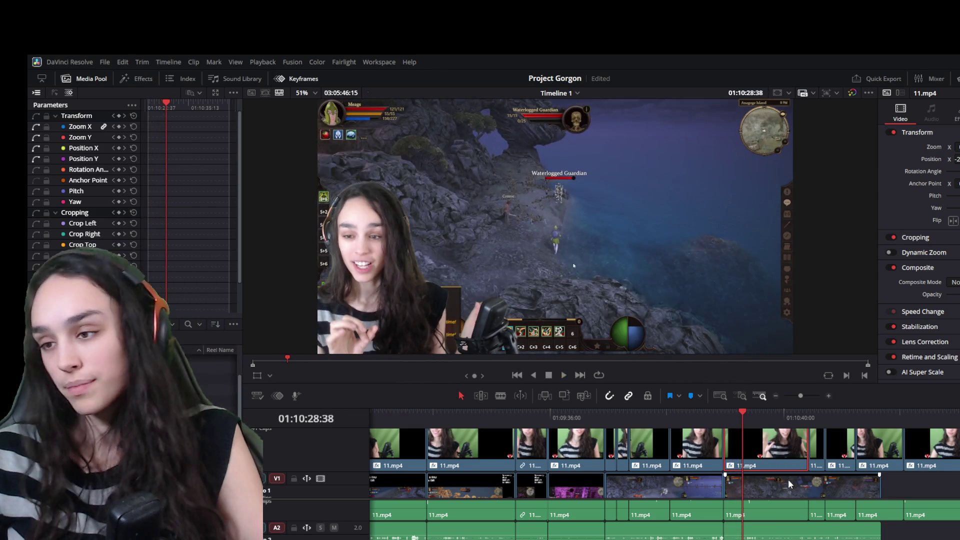
left_click(749, 455)
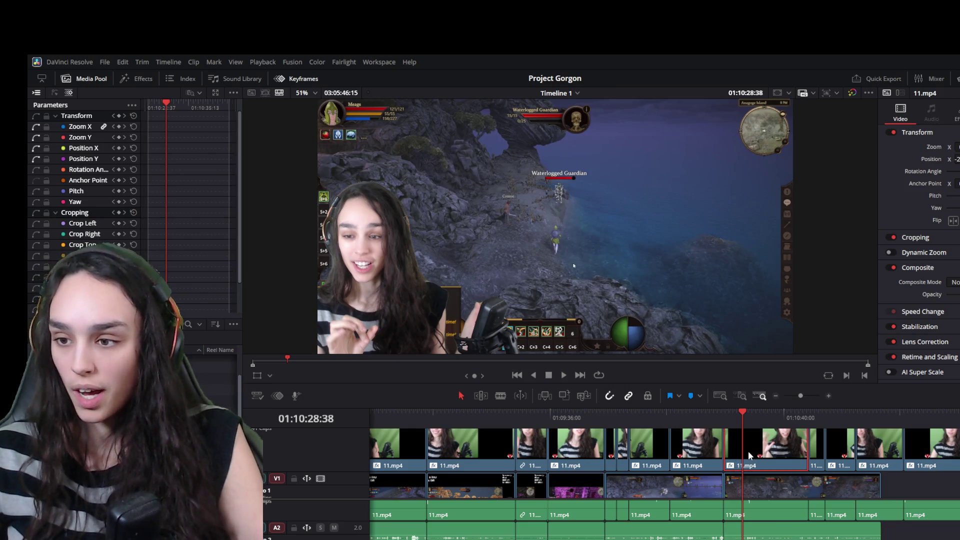
left_click_drag(951, 159, 958, 159)
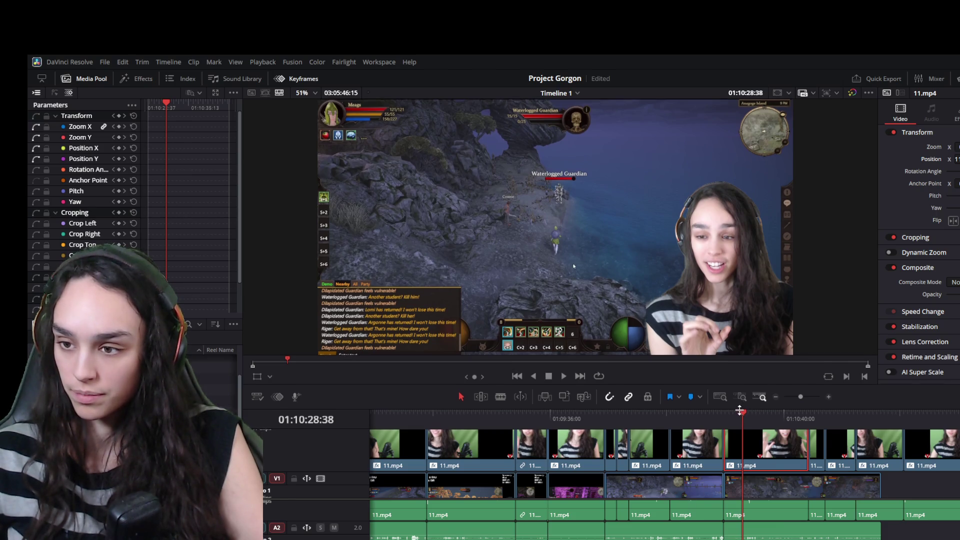
- Replay the section from earlier to check the overlay, then select the gameplay clip
mouse_move(746, 416)
left_mouse_down()
mouse_move(728, 420)
mouse_move(783, 373)
mouse_move(781, 390)
left_mouse_up()
key("space")
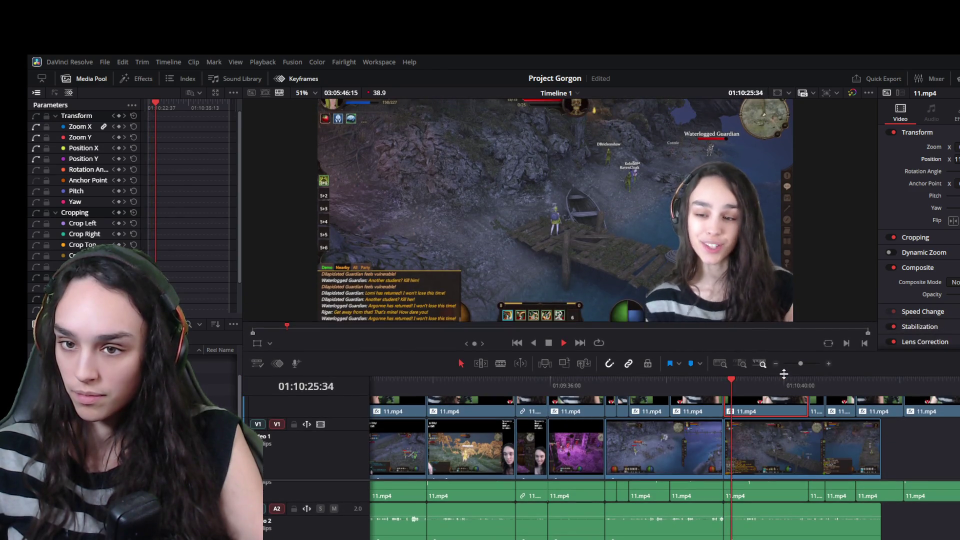
key("space")
left_click(757, 431)
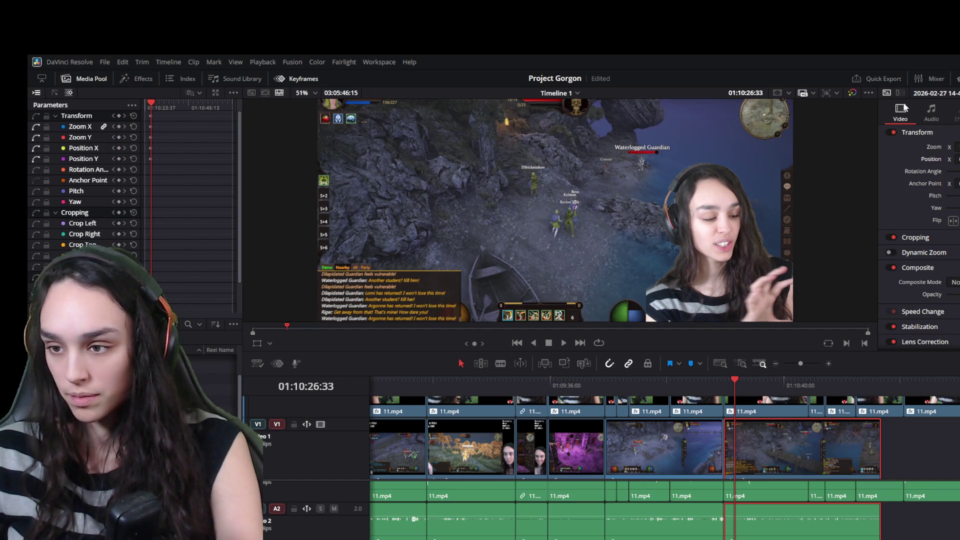
key("Right")
key("Right")
key("Right")
key("Right")
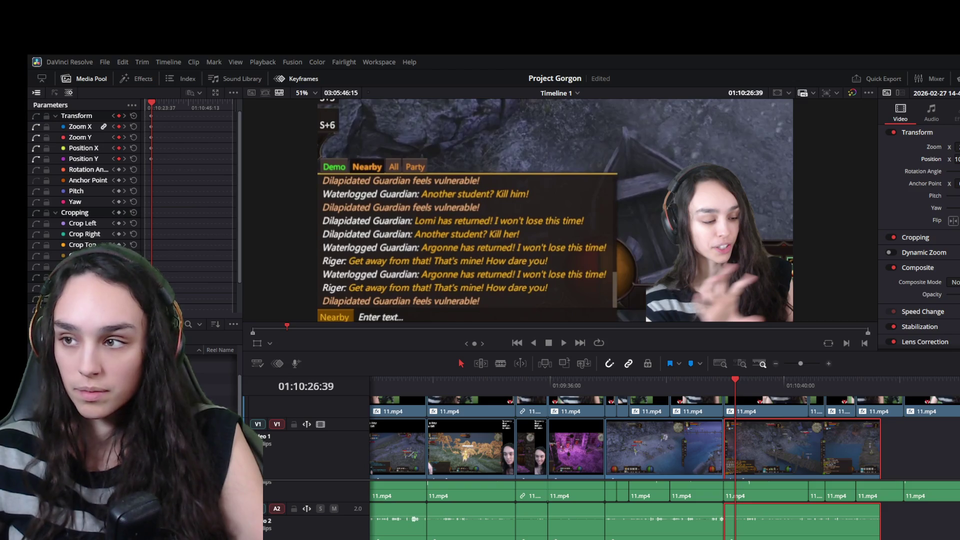
key("space")
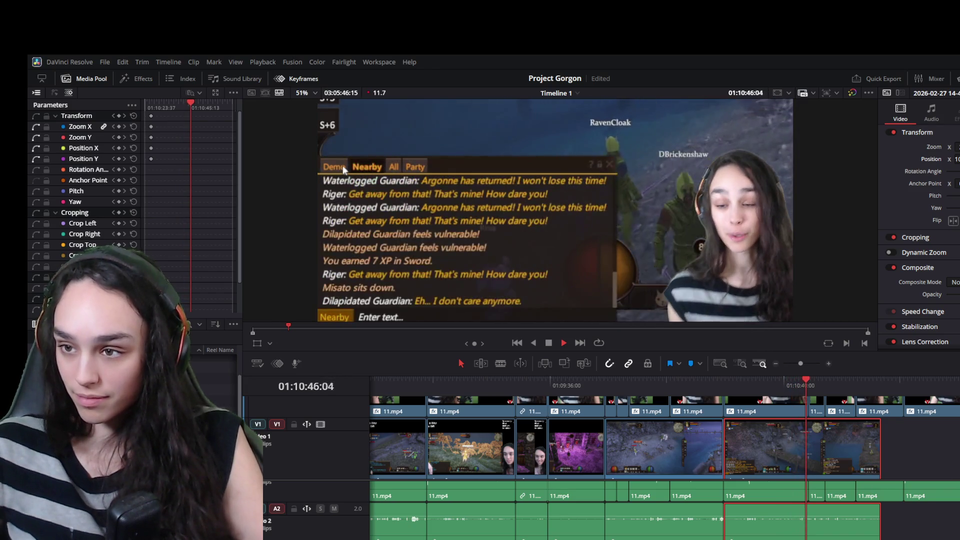
left_click(789, 409)
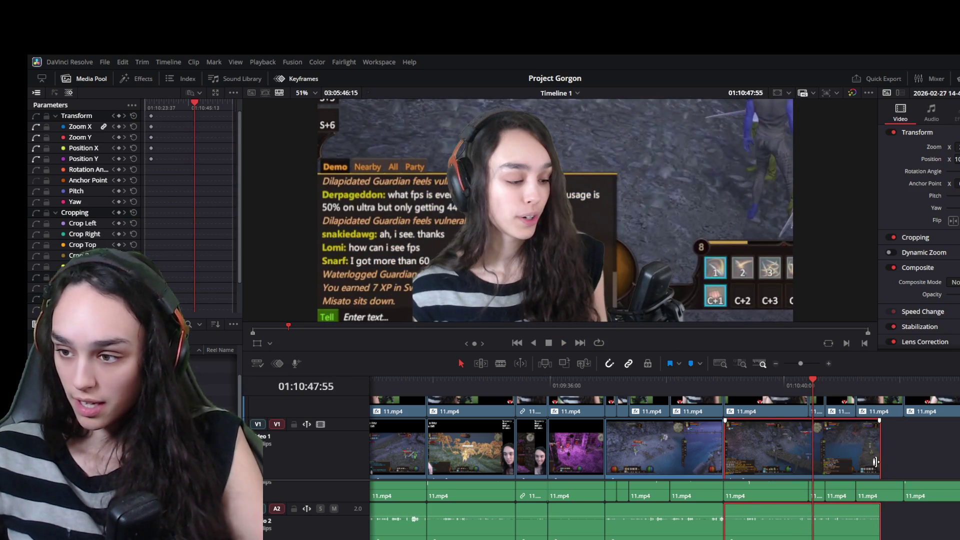
- Shorten the gameplay clip's end and cut the webcam clip back to the playhead
left_click_drag(879, 450, 801, 451)
left_click_drag(791, 387, 784, 387)
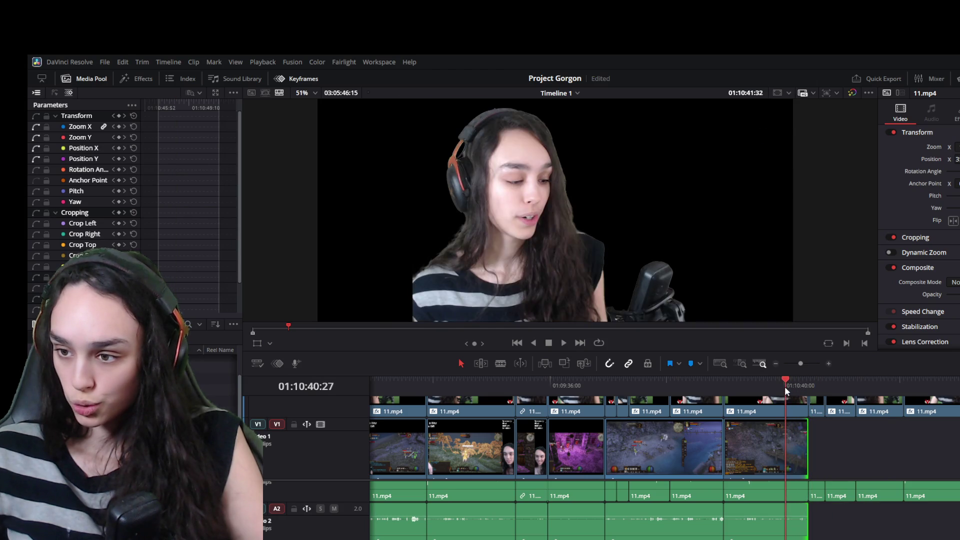
key("space")
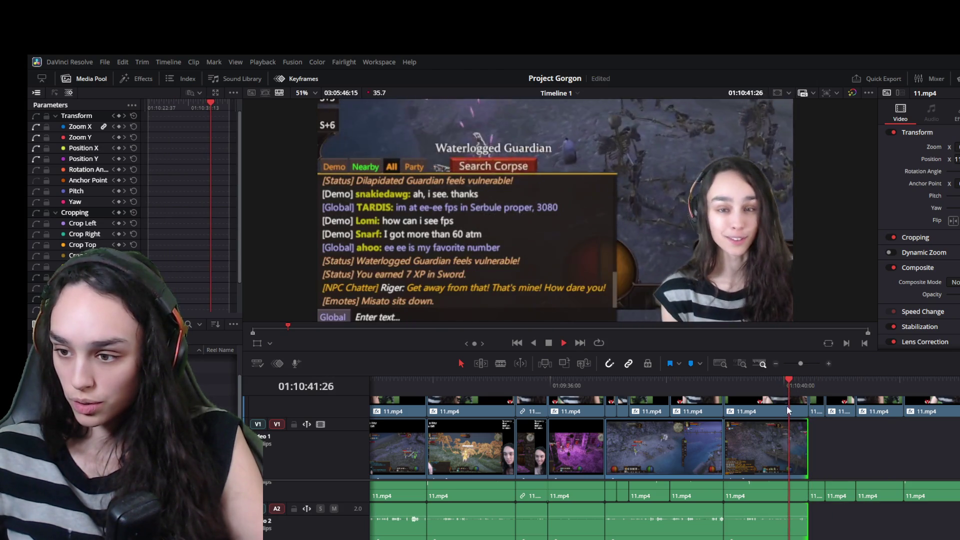
left_click(786, 384)
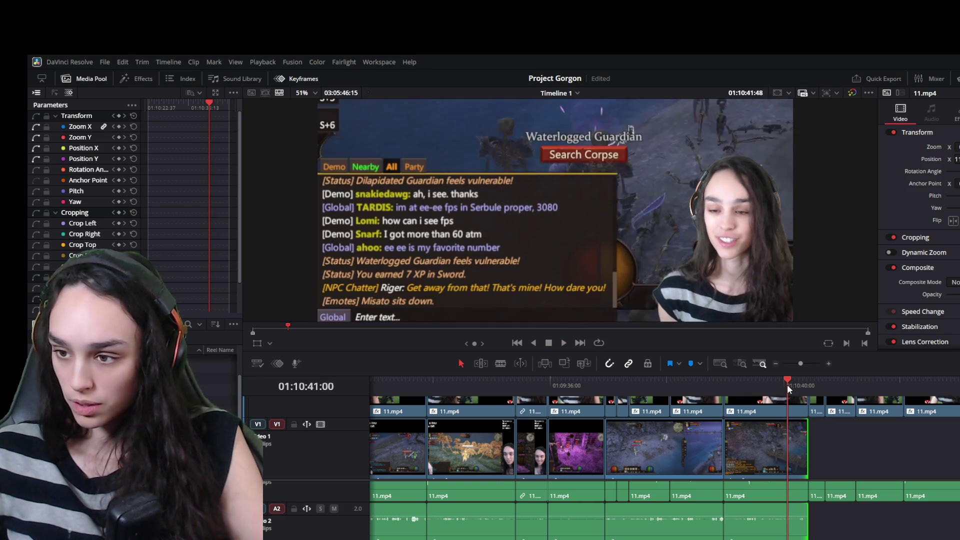
left_click(799, 411)
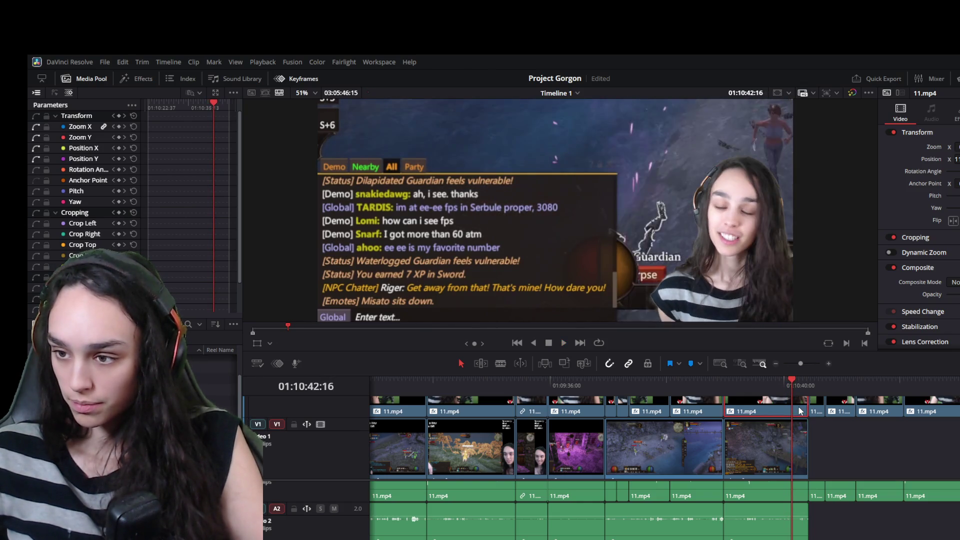
left_click_drag(802, 407, 790, 409)
- Trim the gameplay clip and both audio clips to the playhead and ripple the gap closed
left_click(802, 527)
left_click_drag(802, 522, 792, 517)
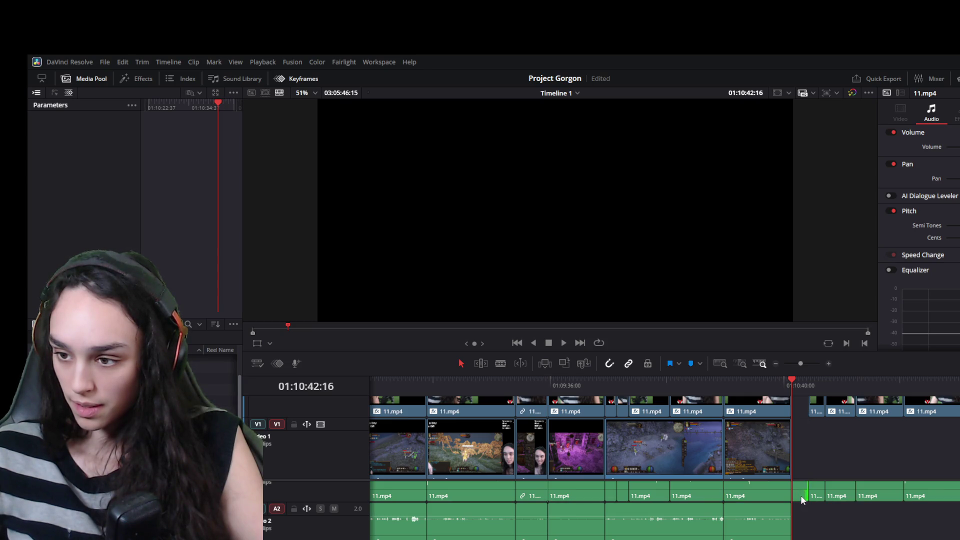
left_click_drag(802, 487, 792, 488)
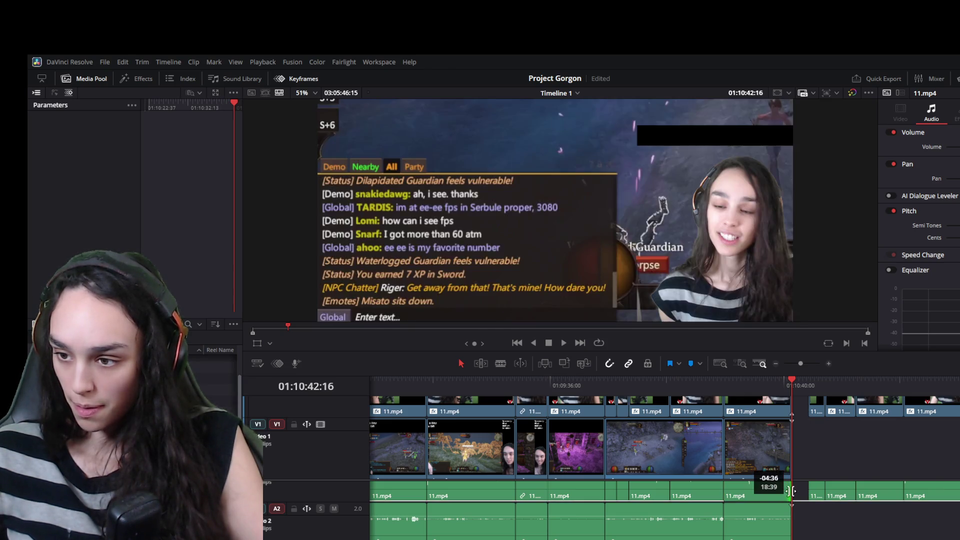
left_click(800, 411)
key("Delete")
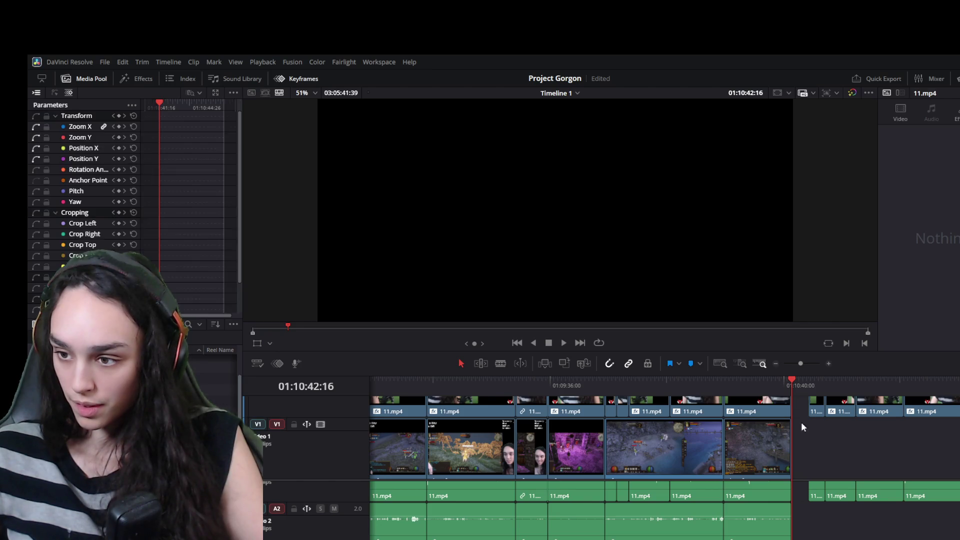
key("space")
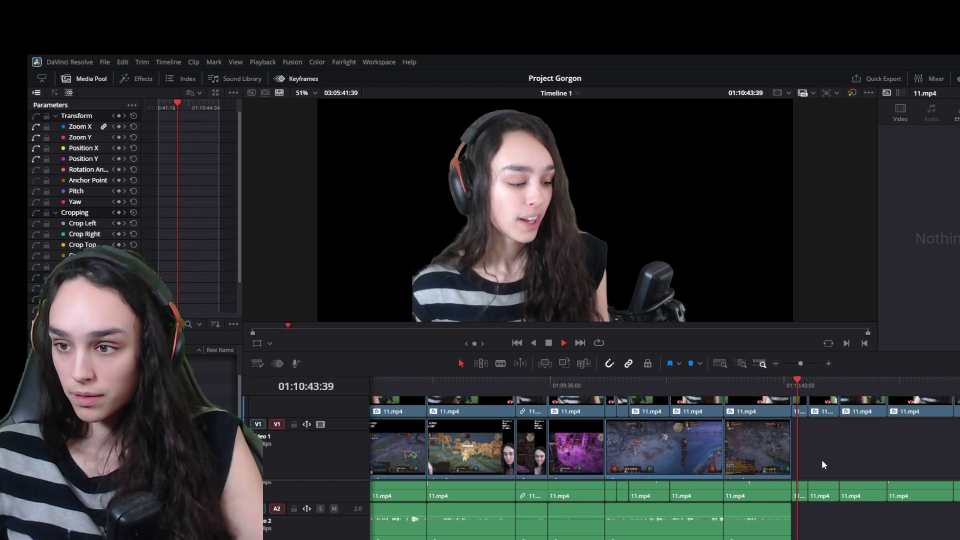
key("space")
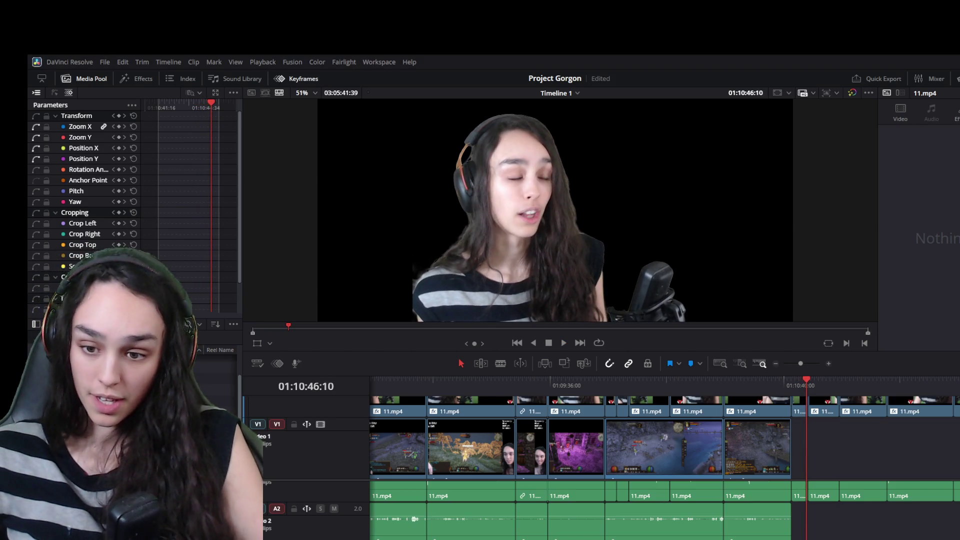
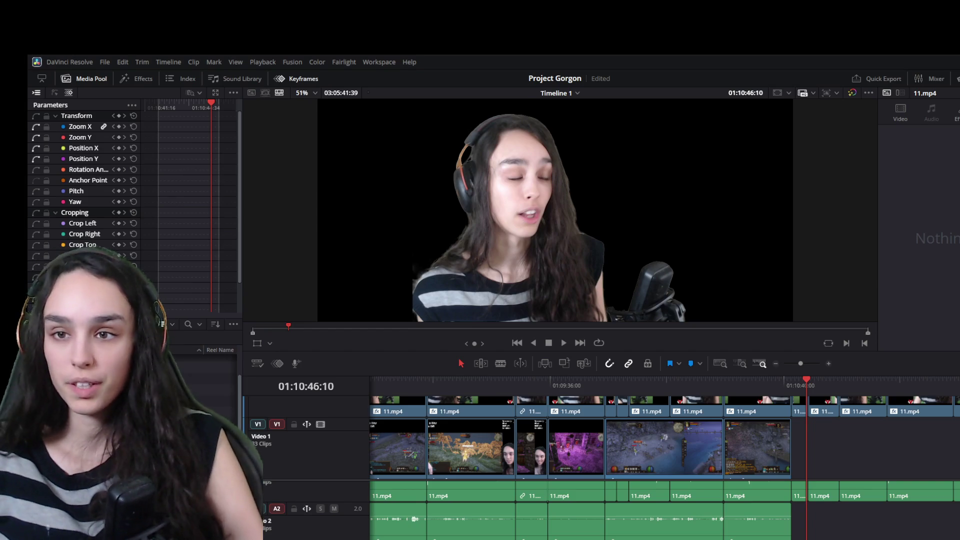
- Zoom the timeline out and scrub forward to locate the later gameplay footage
key("ctrl+minus")
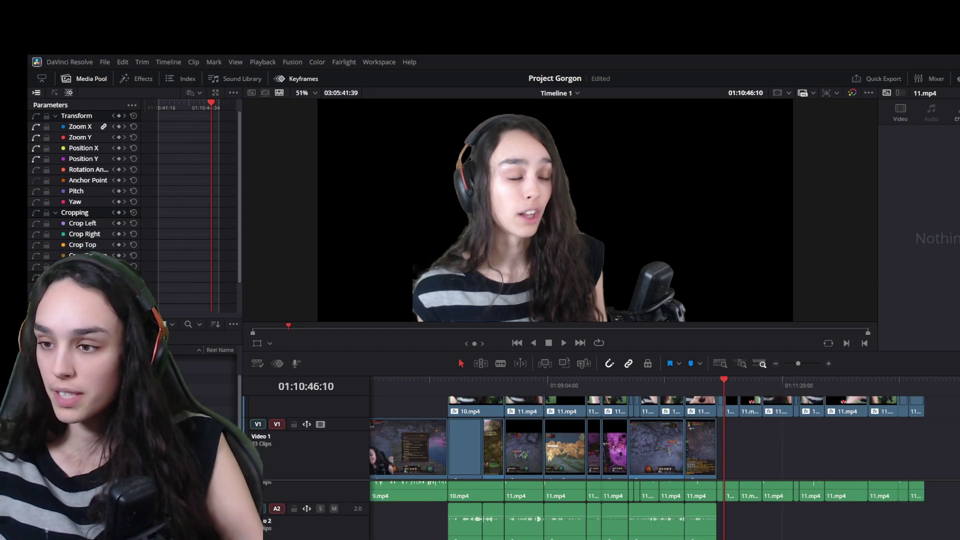
key("ctrl+minus")
scroll(549, 537, "right", 10)
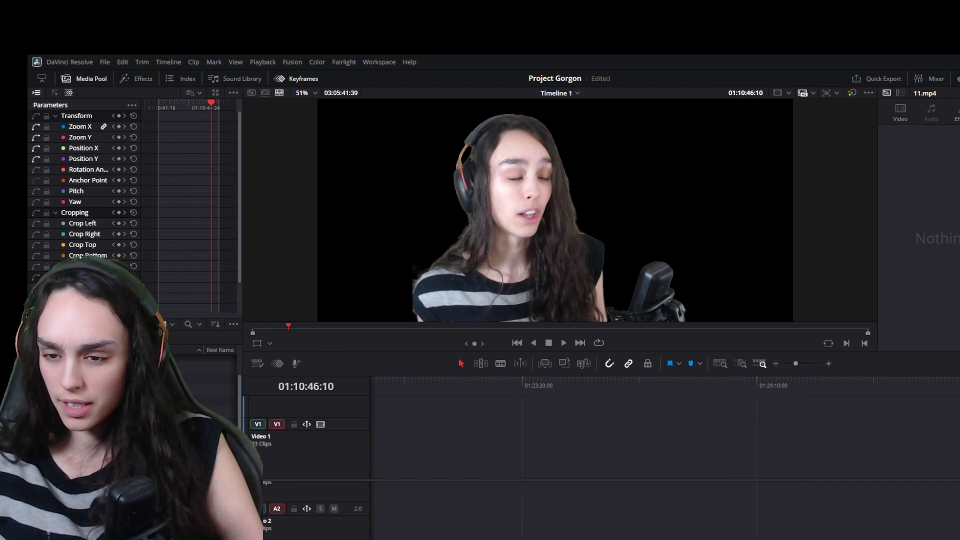
scroll(550, 537, "left", 10)
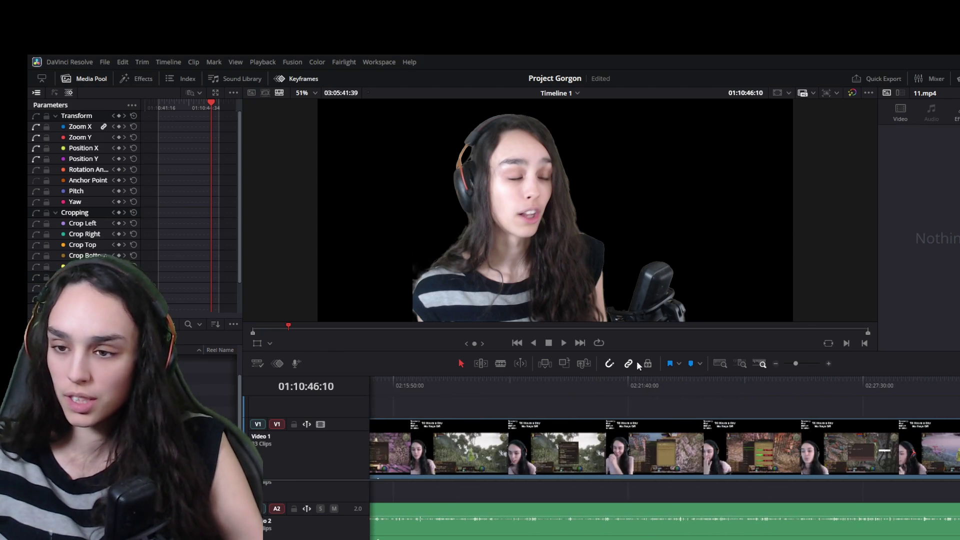
left_click(632, 384)
key("ctrl+minus")
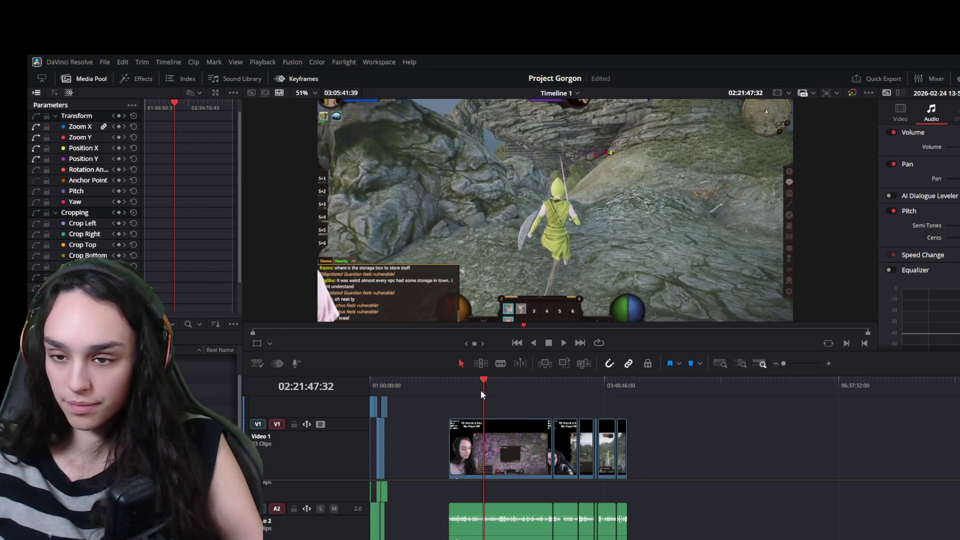
left_click_drag(456, 383, 538, 401)
key("ctrl+equal")
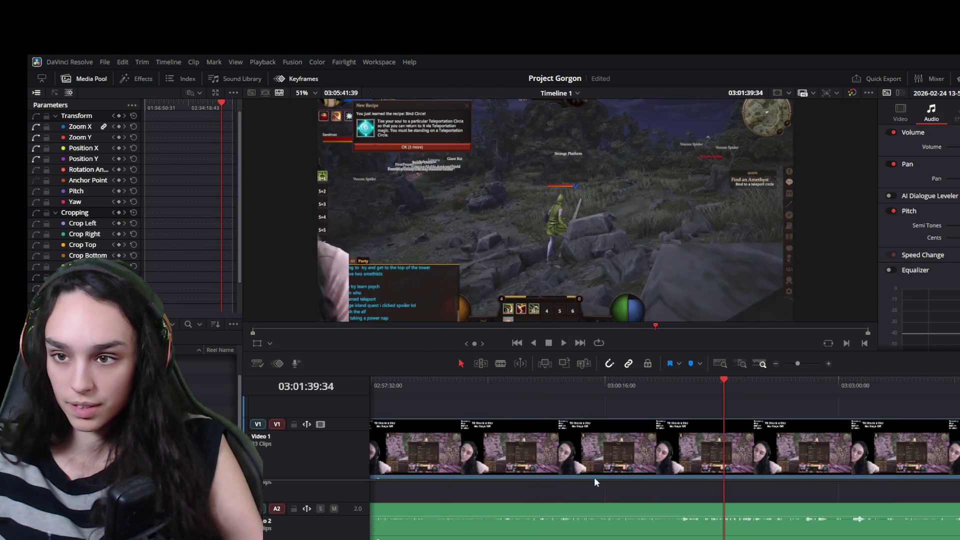
mouse_move(702, 386)
left_mouse_down()
mouse_move(443, 406)
mouse_move(500, 406)
left_mouse_up()
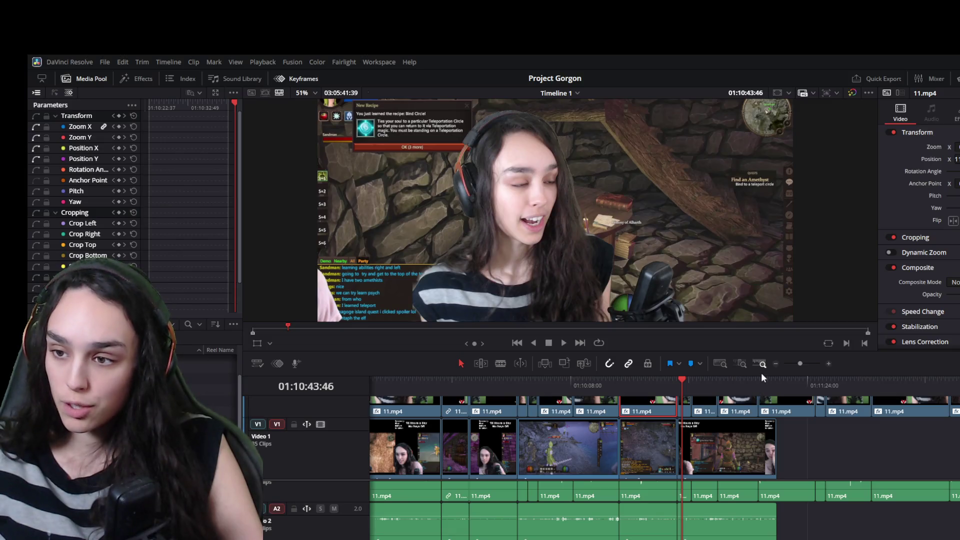
- Heighten the timeline and review the run of webcam overlay clips and their values with playback
left_click_drag(764, 353, 750, 296)
left_click(687, 366)
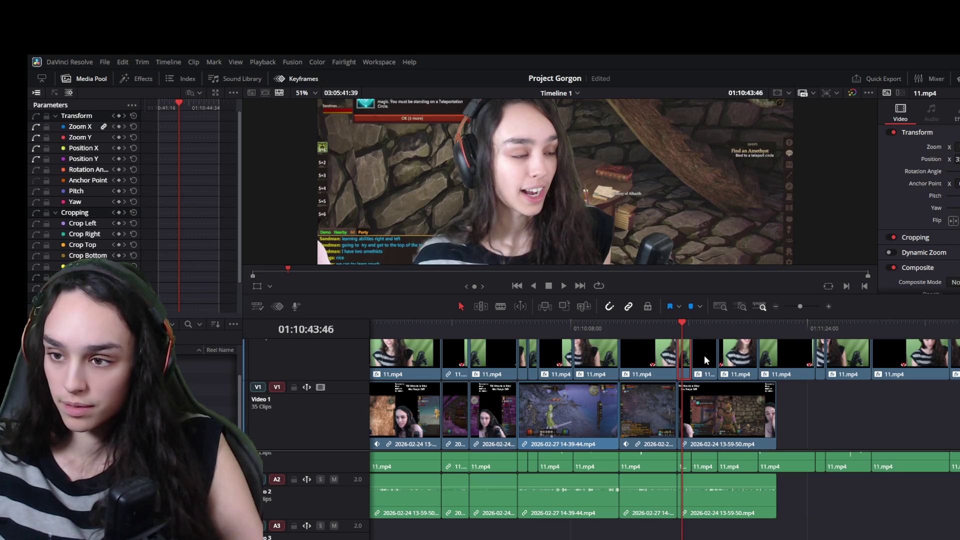
scroll(896, 463, "down", 2)
left_click(924, 358)
left_click_drag(923, 358, 719, 369)
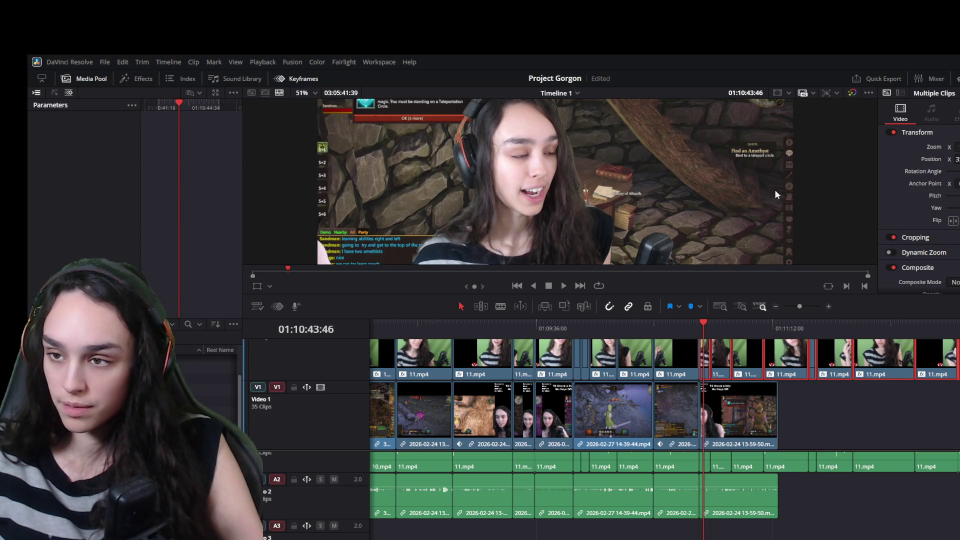
left_click(880, 414)
key("space")
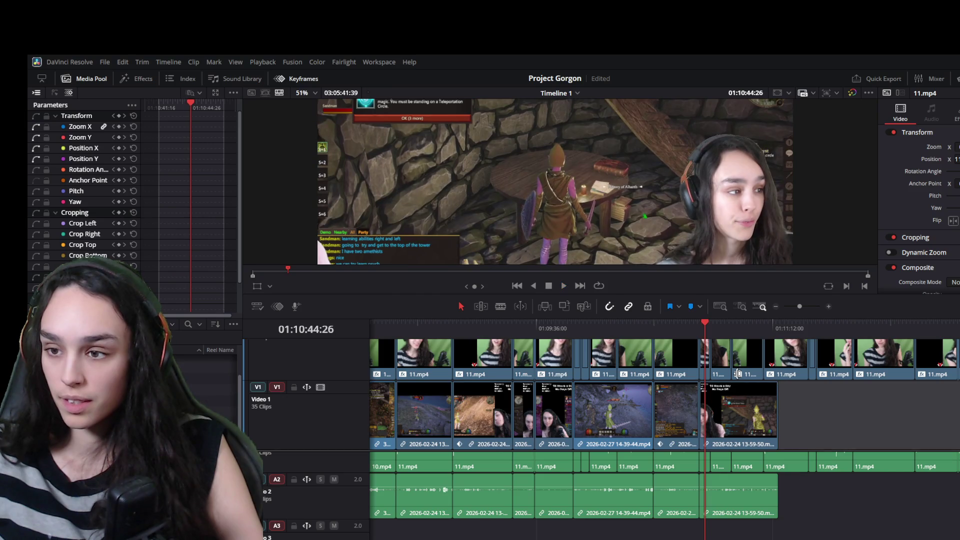
left_click(635, 364)
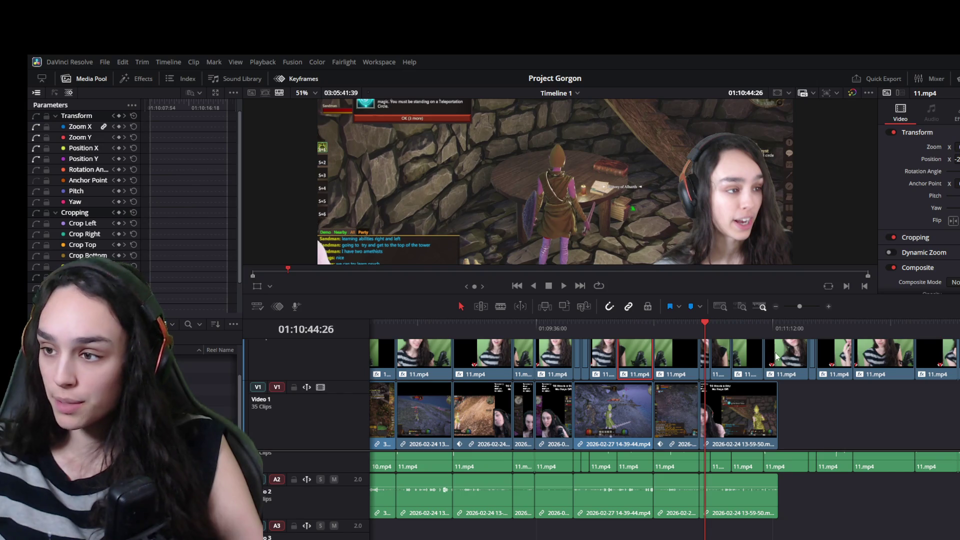
left_click(637, 327)
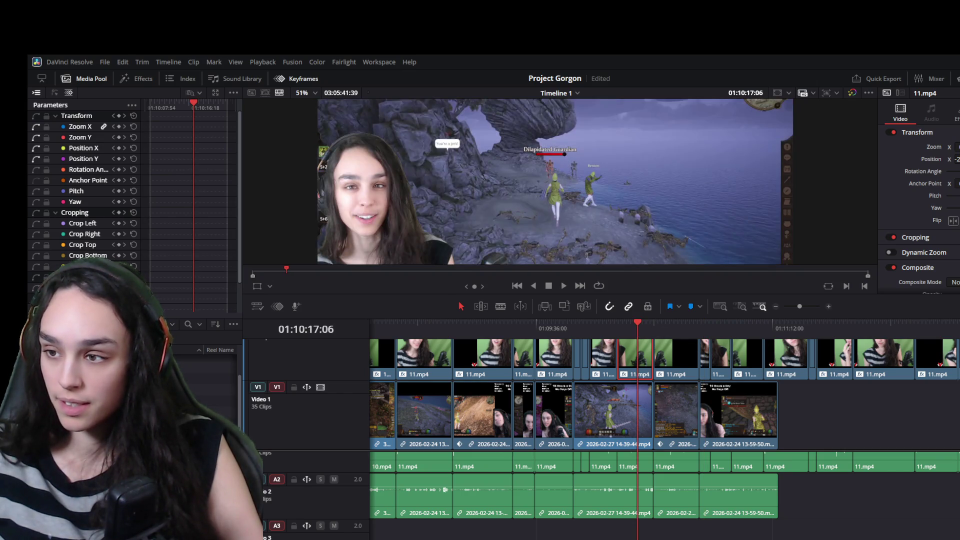
mouse_move(954, 363)
left_mouse_down()
mouse_move(722, 363)
mouse_move(706, 373)
left_mouse_up()
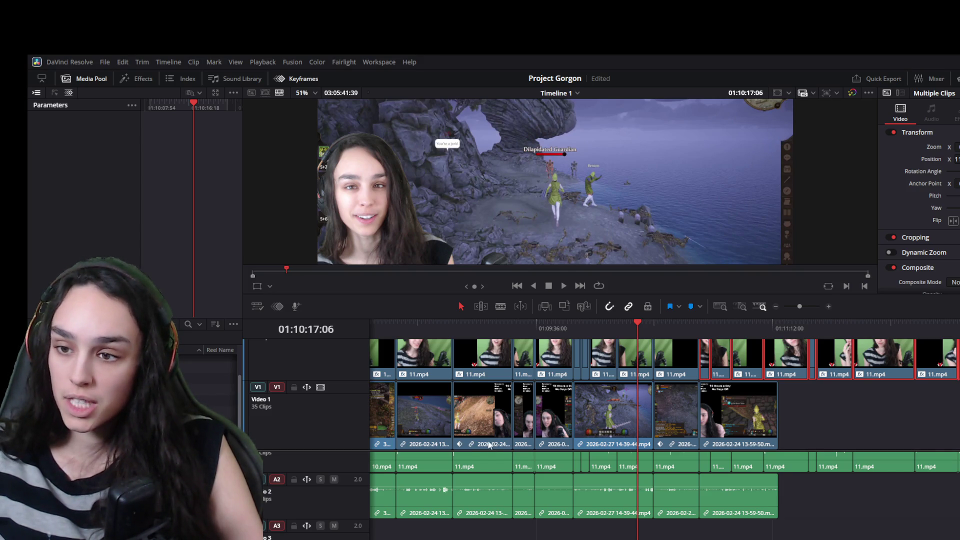
key("space")
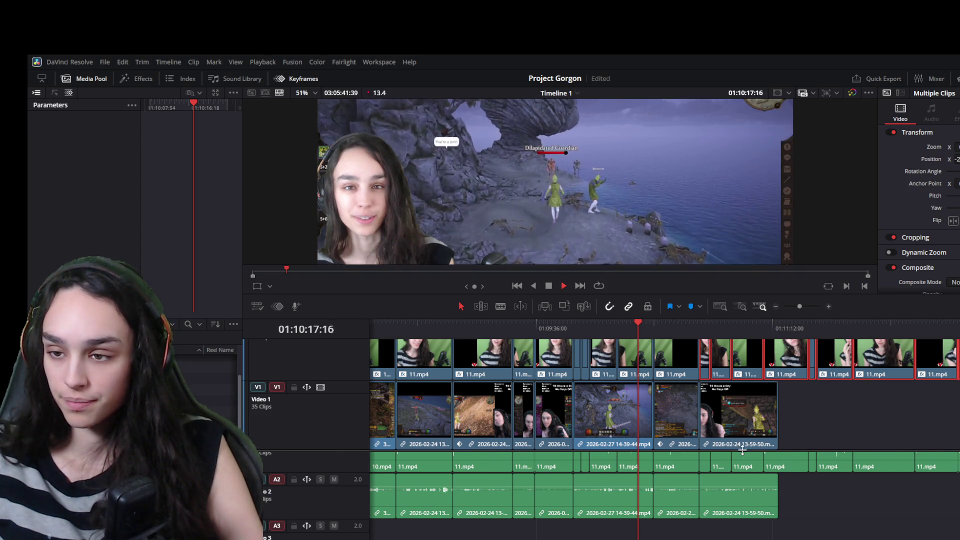
scroll(698, 324, "up", 3)
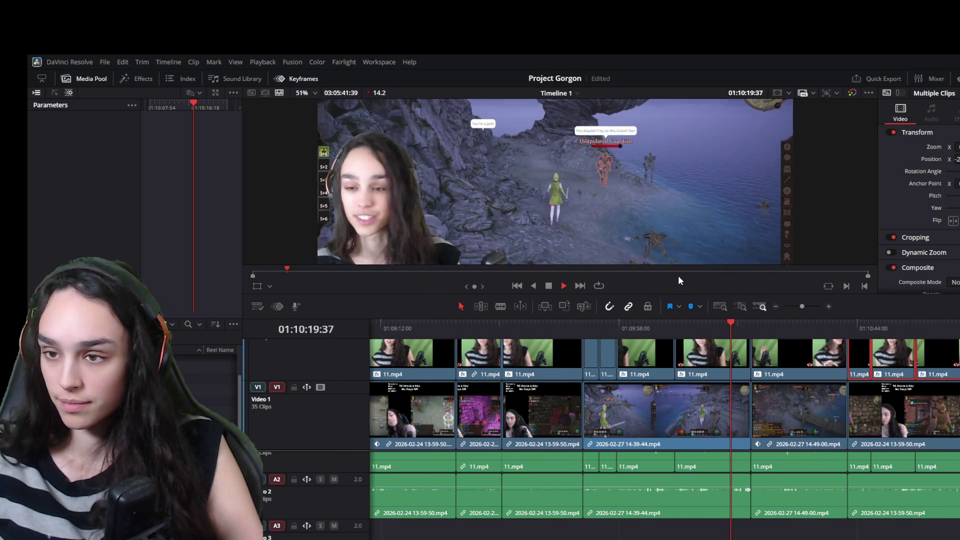
- Review the gameplay clip from 01:10:42:16, then trim its head and shorten its tail
left_click_drag(674, 297, 674, 375)
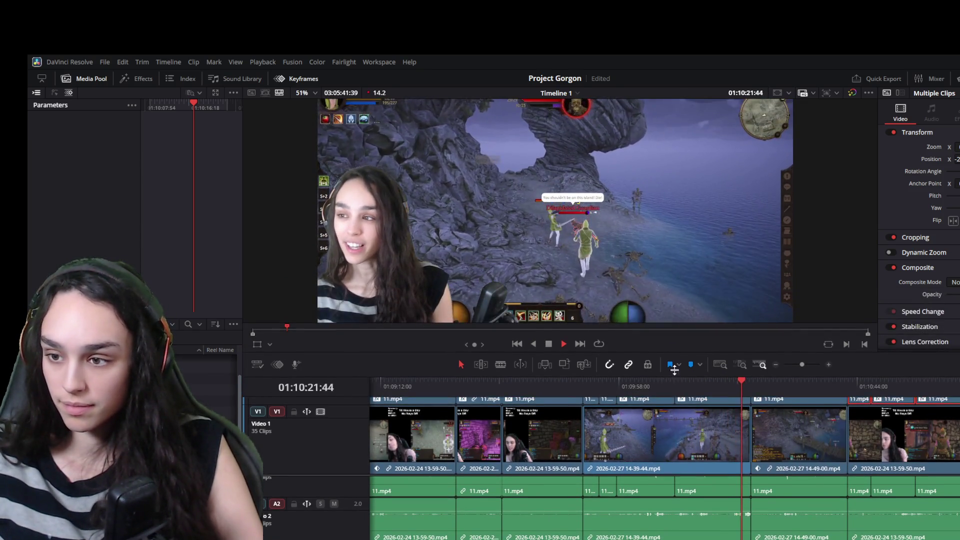
left_click(846, 377)
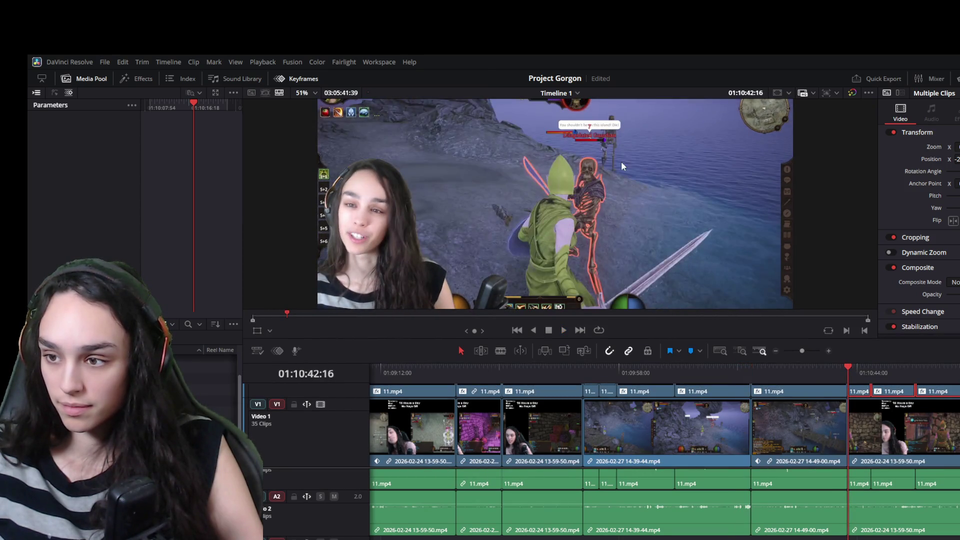
key("space")
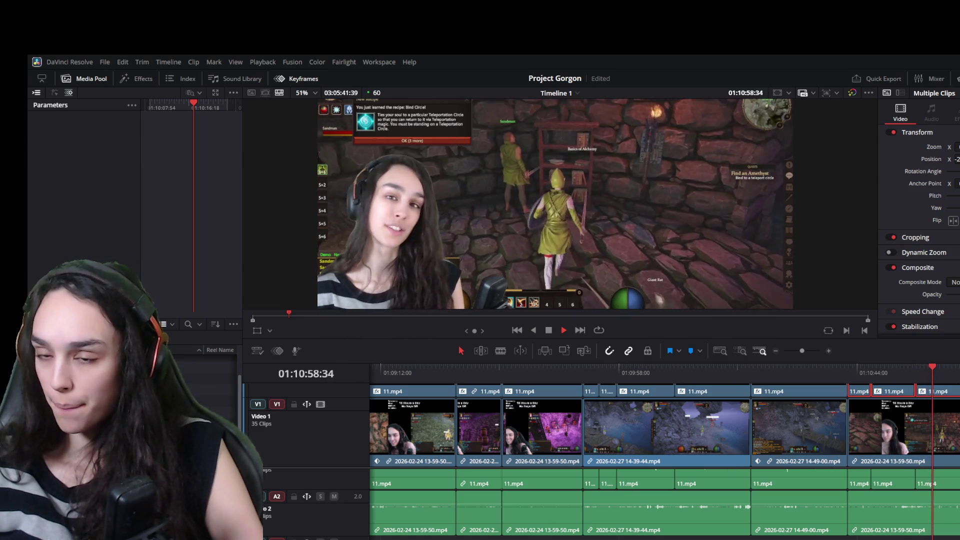
key("space")
scroll(506, 487, "right", 5)
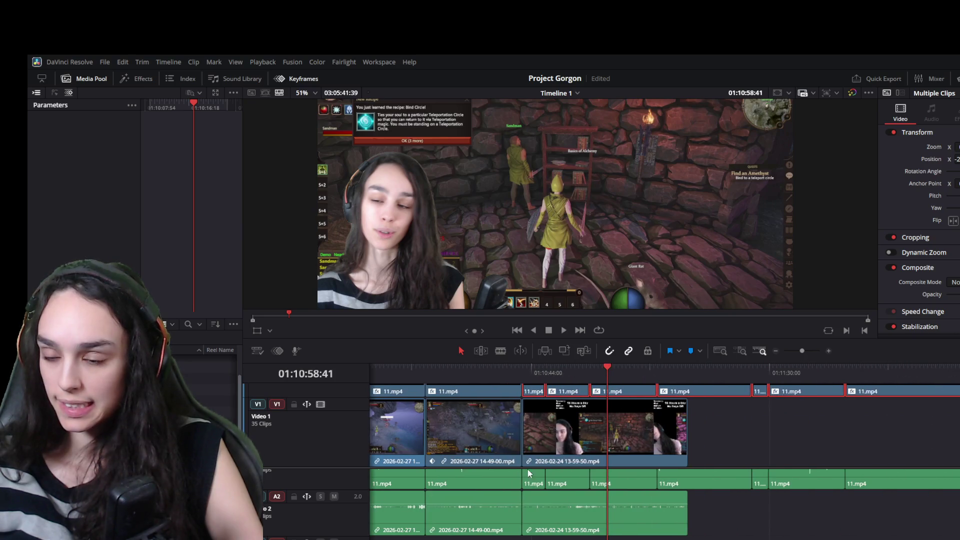
left_click_drag(568, 428, 526, 439)
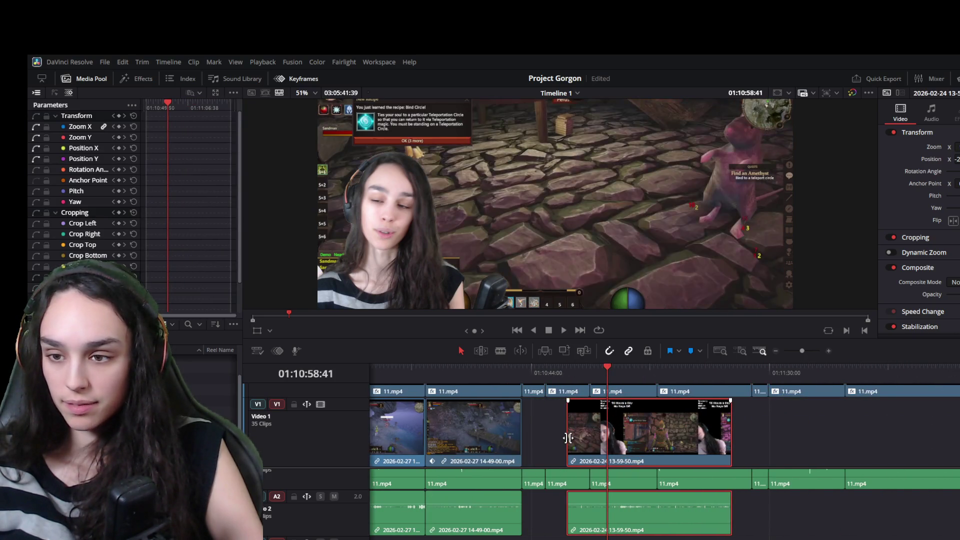
left_click(522, 367)
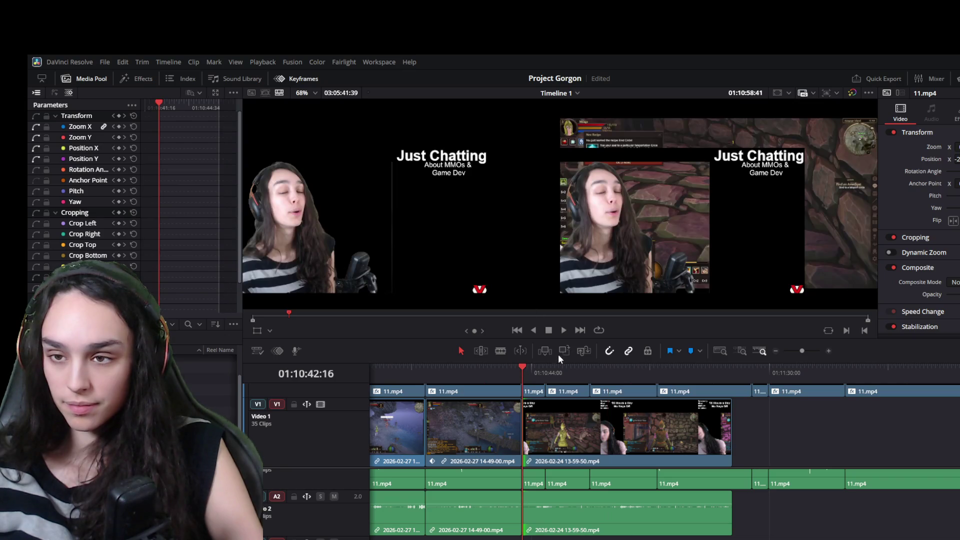
key("space")
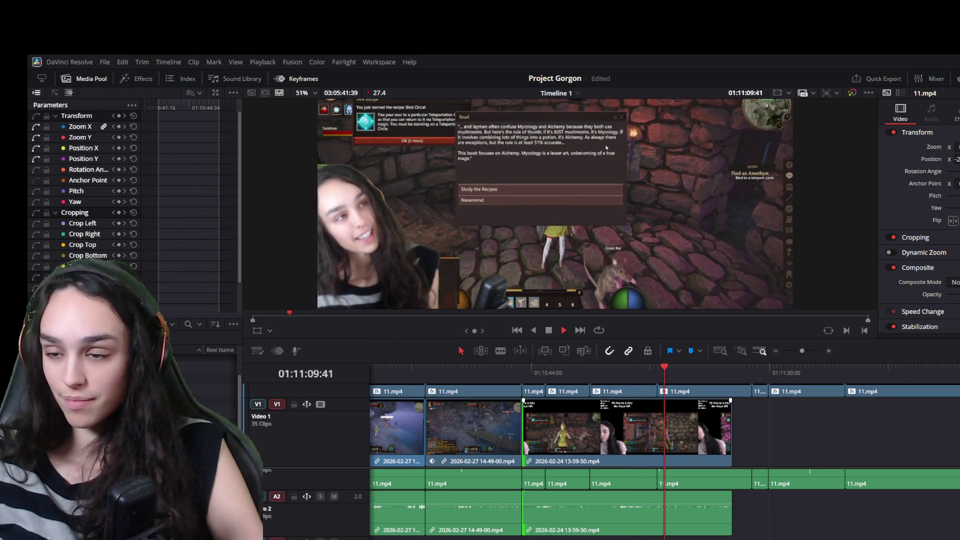
left_click_drag(731, 437, 650, 438)
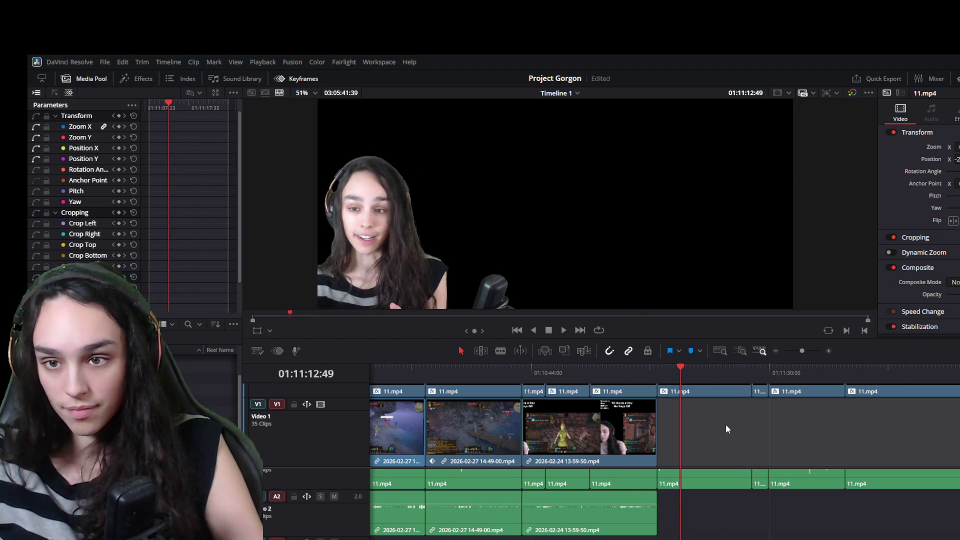
key("space")
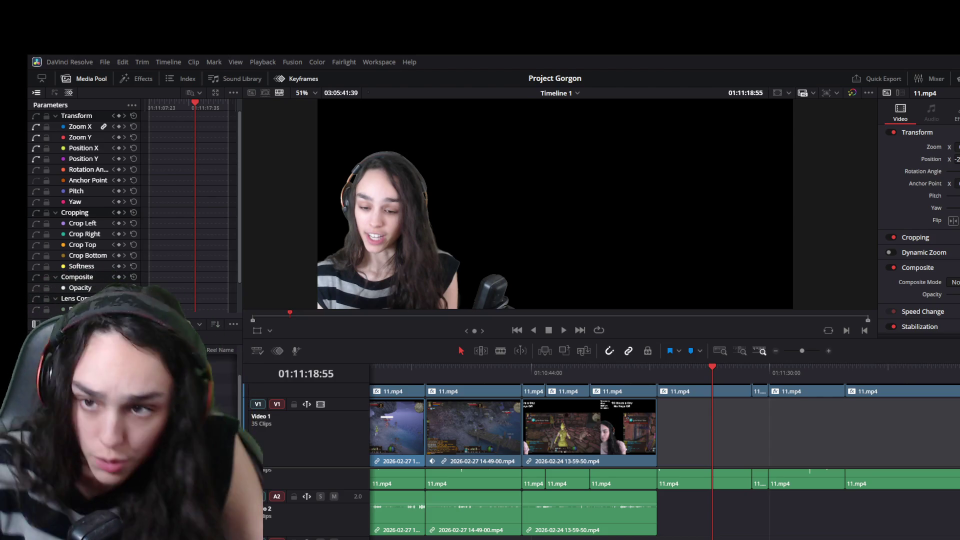
scroll(769, 468, "up", 2)
scroll(769, 468, "down", 4)
scroll(767, 462, "down", 4)
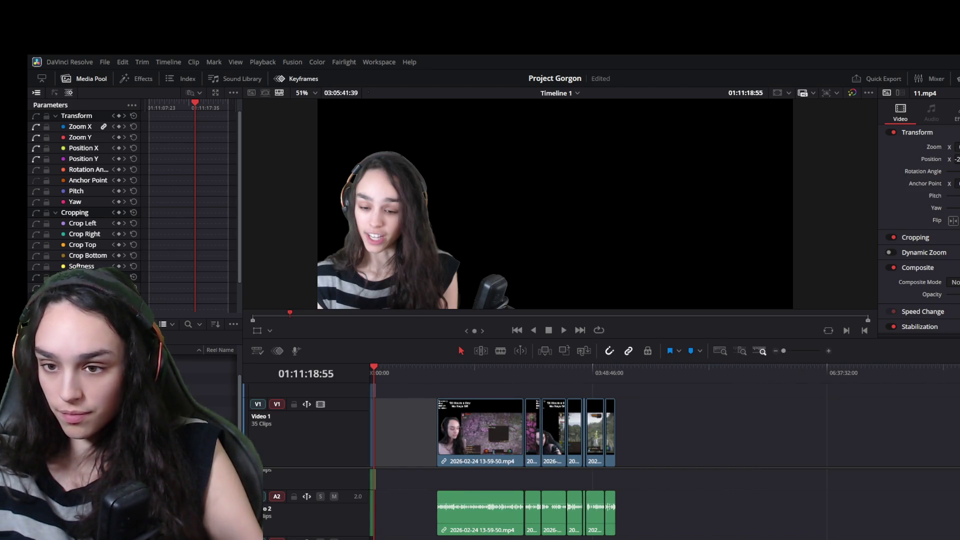
- Scrub forward through the later gameplay footage past the gap
left_click_drag(490, 374, 450, 379)
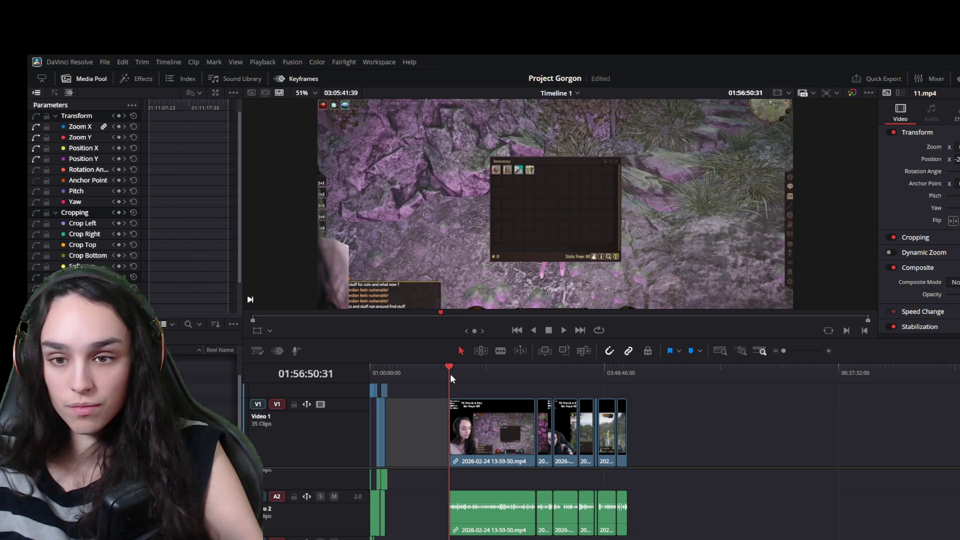
left_click_drag(509, 380, 616, 386)
scroll(683, 443, "up", 5)
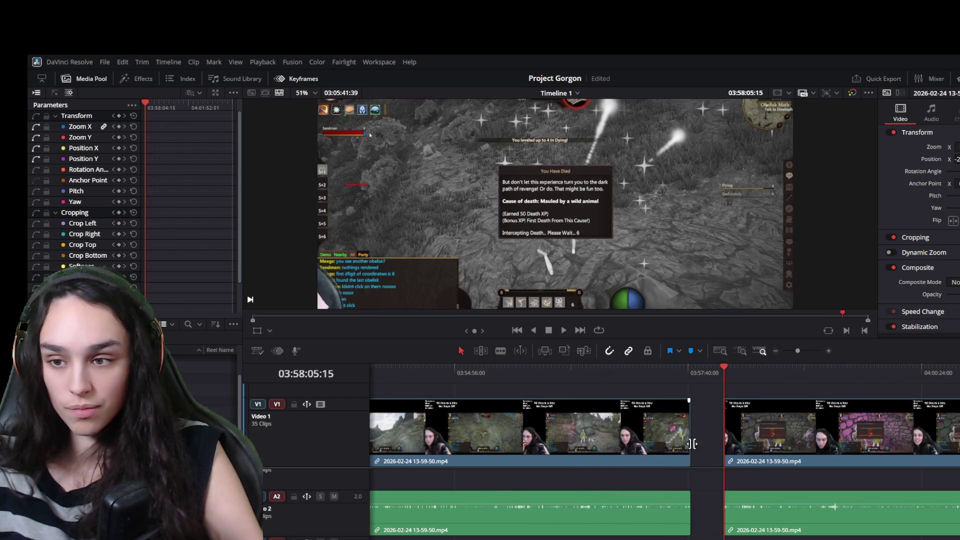
mouse_move(728, 387)
left_mouse_down()
mouse_move(780, 370)
mouse_move(926, 375)
left_mouse_up()
scroll(776, 421, "down", 5)
scroll(777, 425, "down", 2)
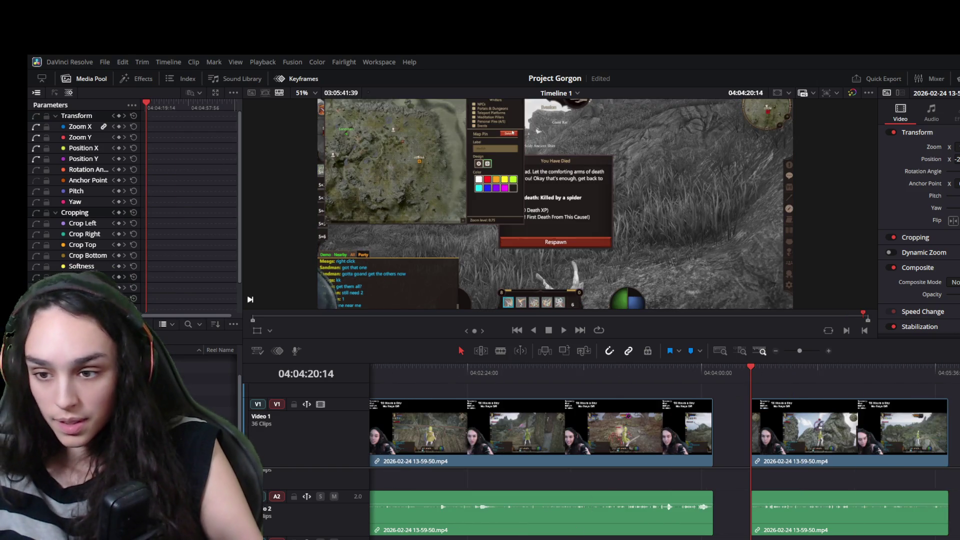
left_click_drag(948, 499, 750, 499)
scroll(629, 420, "down", 6)
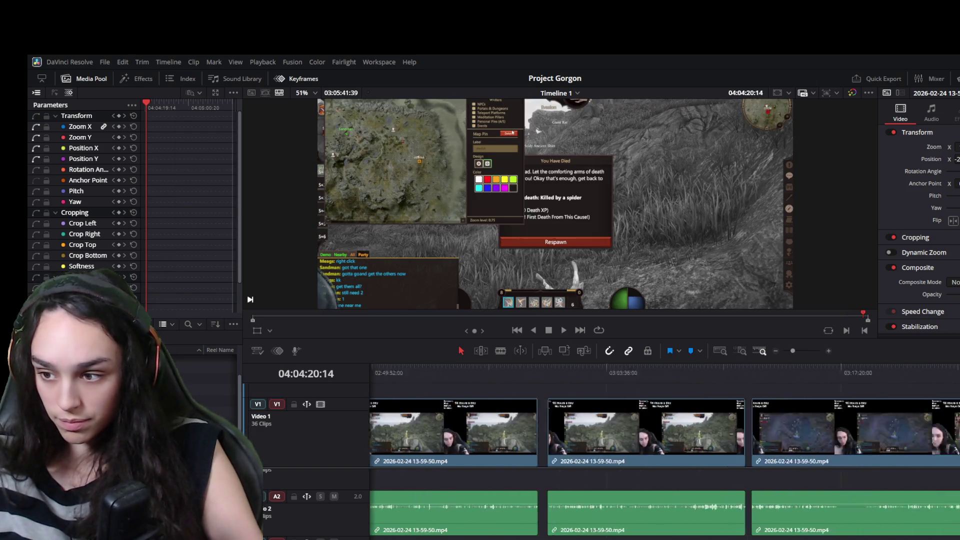
- Paste the copied death-screen clip at 01:15:10:33, move it left beside the trimmed clip and play it
left_click(630, 380)
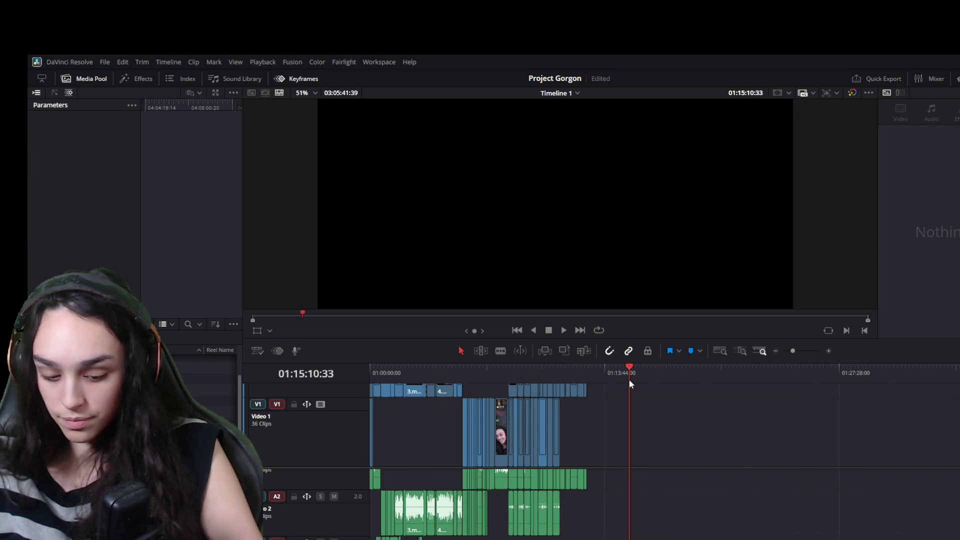
key("ctrl+v")
scroll(623, 434, "up", 4)
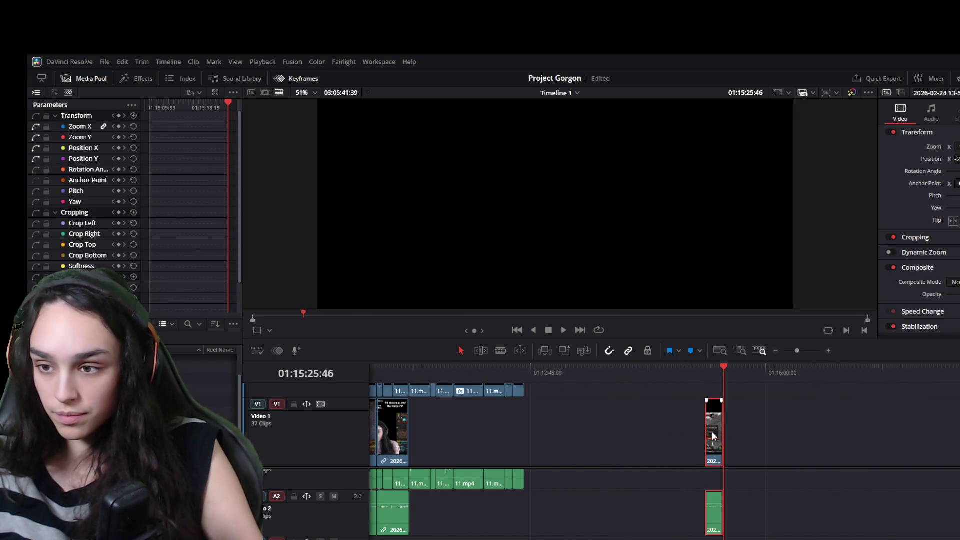
left_click_drag(711, 431, 418, 449)
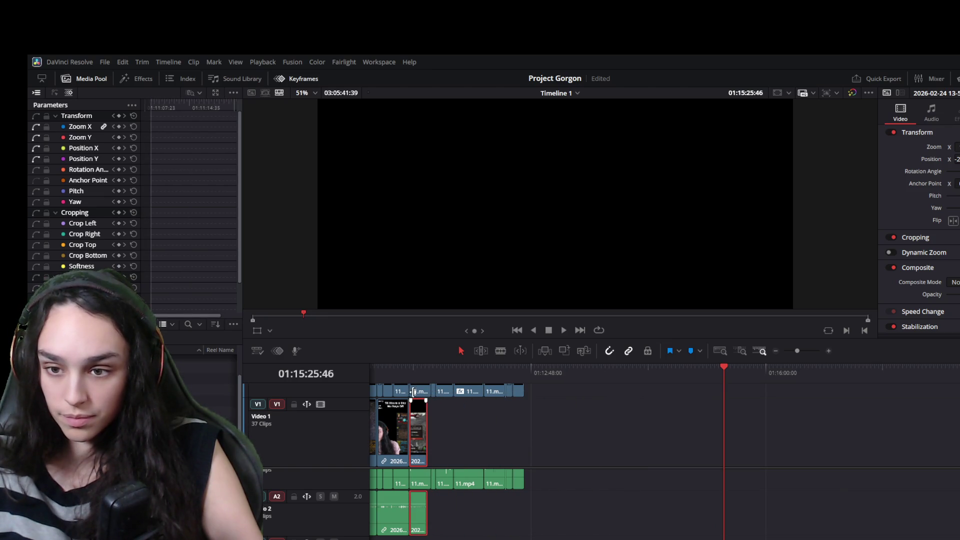
left_click(412, 376)
scroll(477, 416, "up", 3)
key("space")
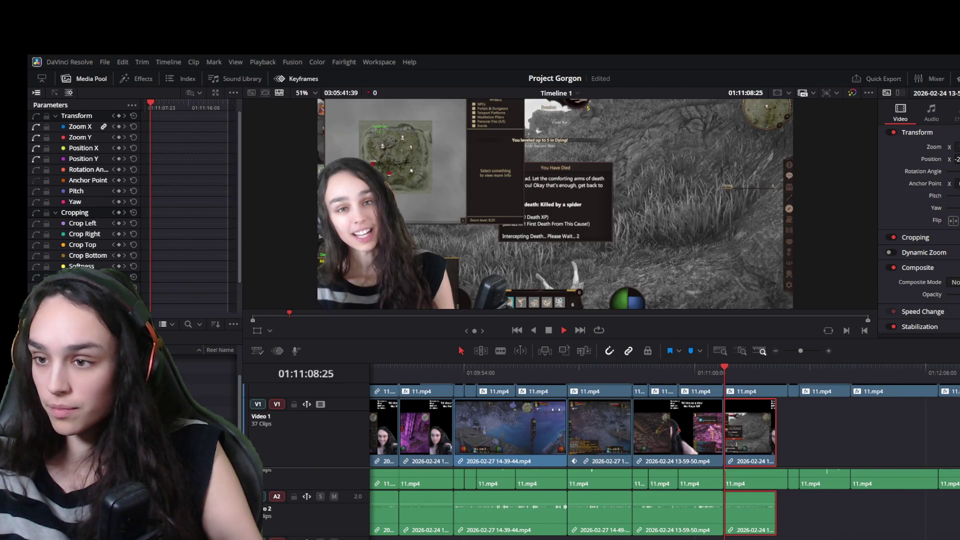
- Move the V2 webcam overlay to the right side of the frame and check it in playback
key("space")
scroll(732, 426, "up", 2)
left_click(748, 424)
left_click_drag(955, 159, 959, 159)
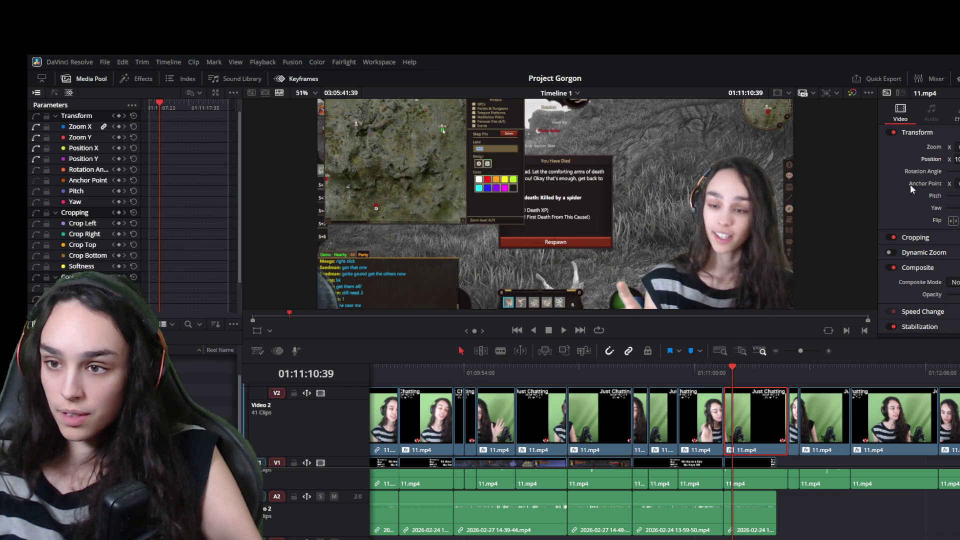
key("space")
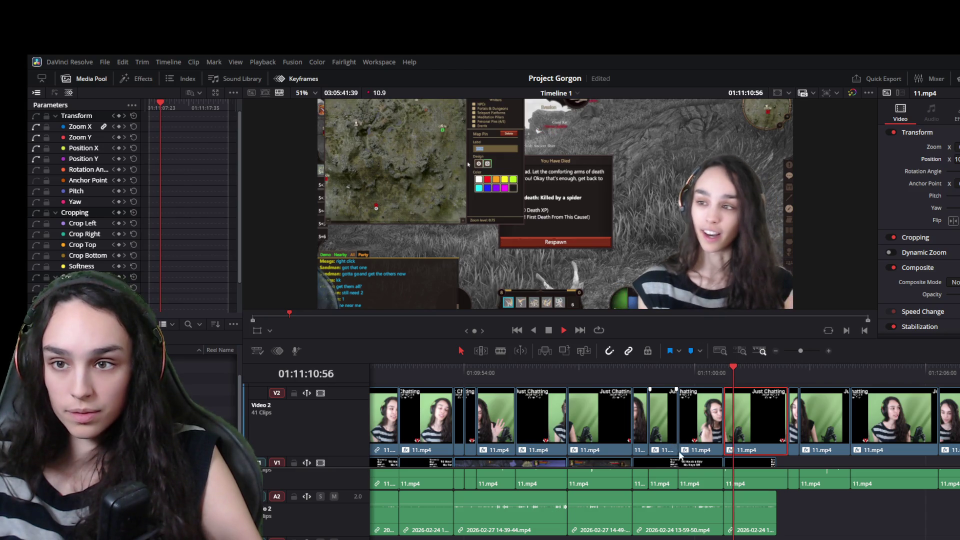
- Zoom the V1 gameplay in on the map and shift it downward, then play it back
left_click(756, 440)
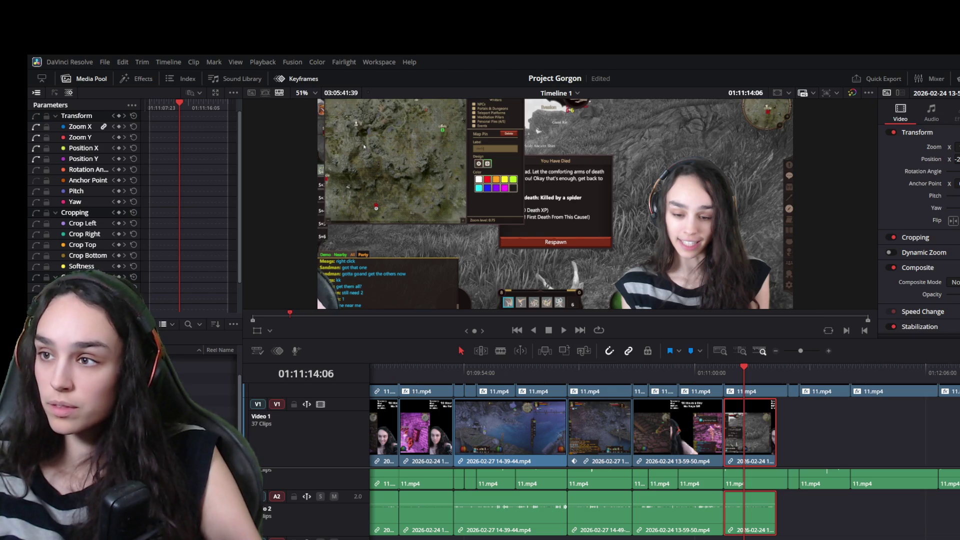
left_click_drag(958, 147, 959, 158)
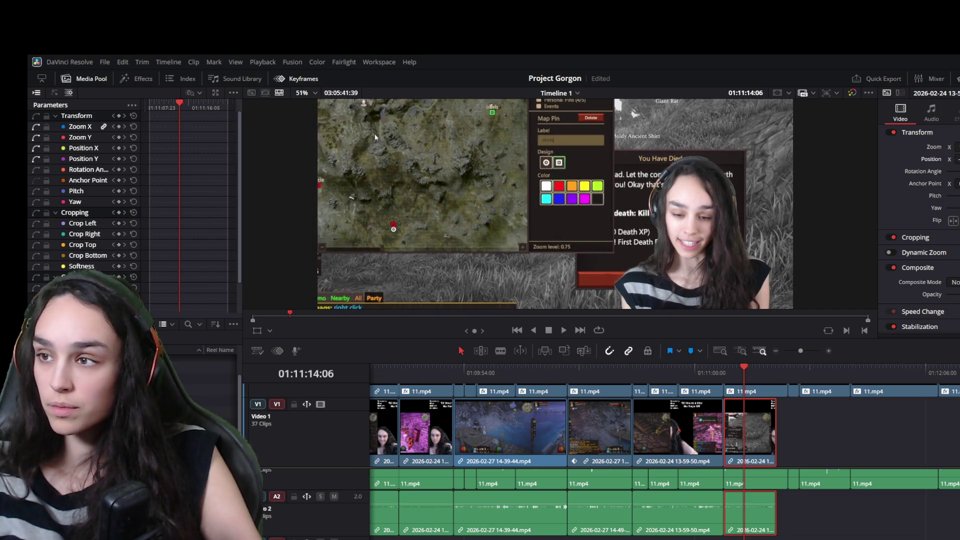
mouse_move(957, 158)
left_mouse_down()
mouse_move(959, 147)
mouse_move(959, 159)
left_mouse_up()
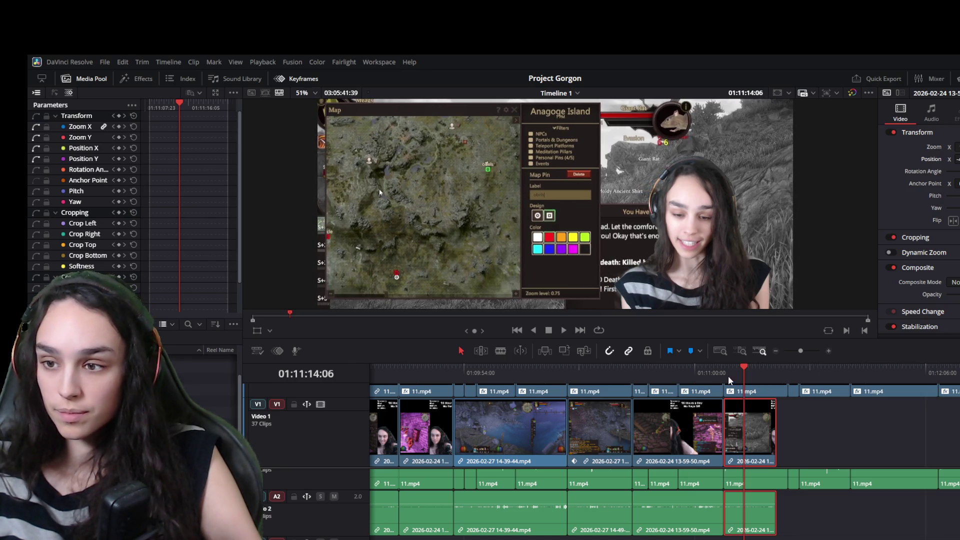
key("space")
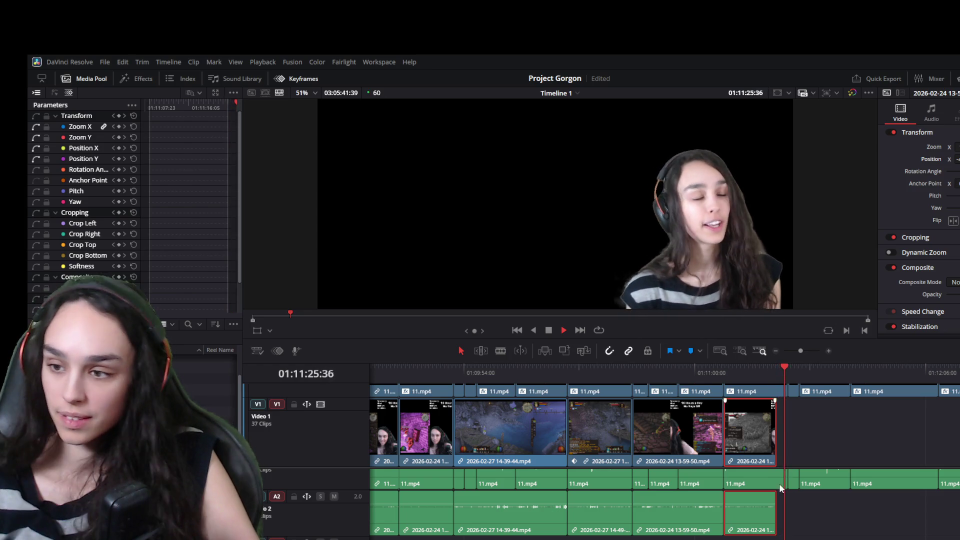
- Extend the last clip's end slightly and replay the ending to check it
left_click_drag(777, 448, 797, 447)
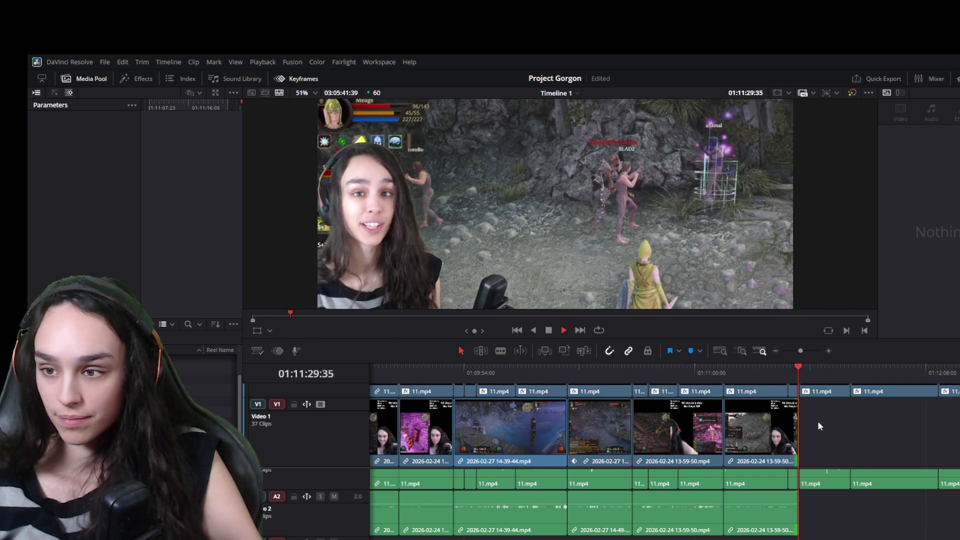
left_click(787, 368)
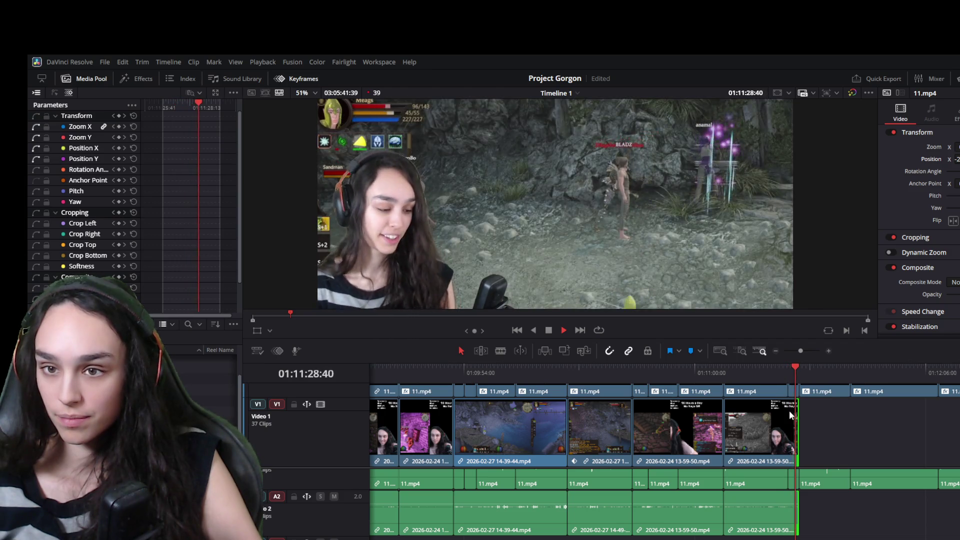
left_click(795, 374)
key("space")
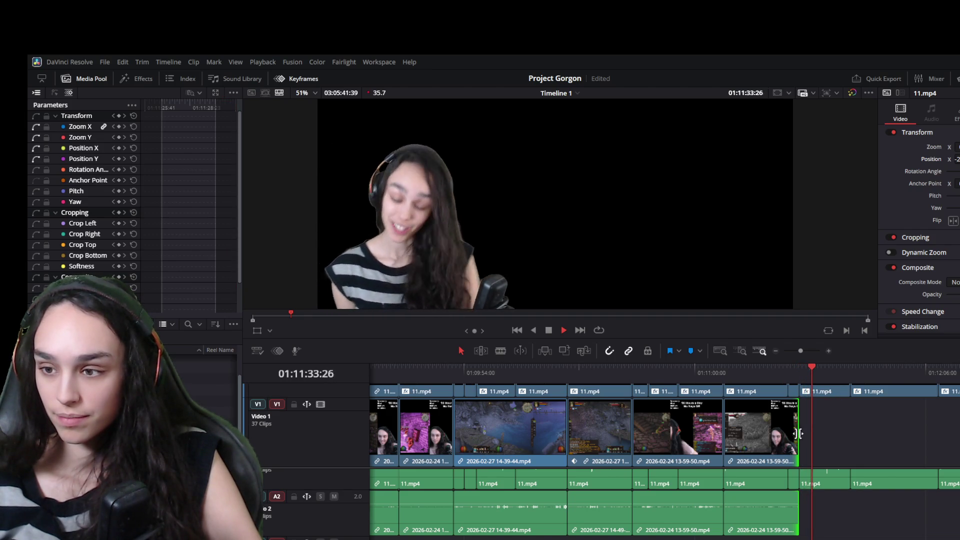
left_click(786, 372)
key("space")
key("space")
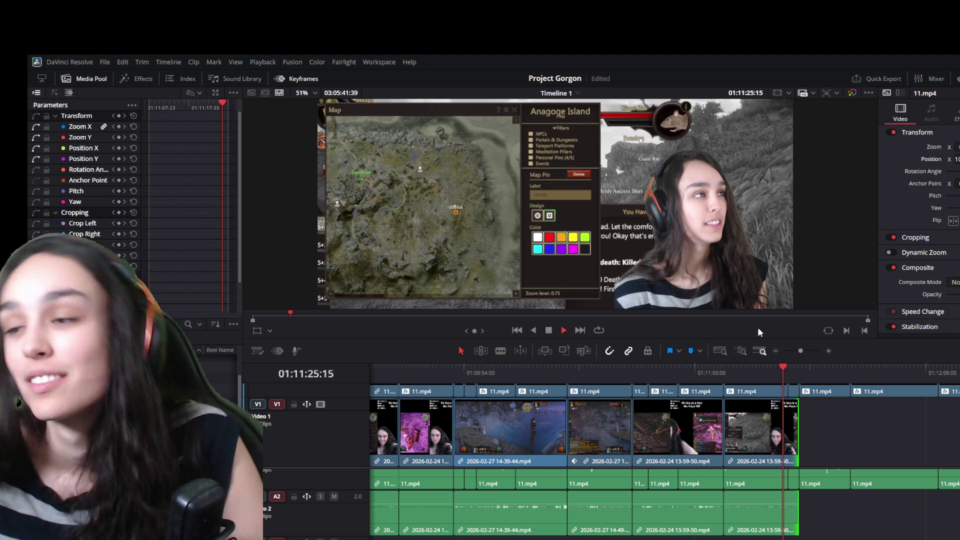
- Select the last gameplay clip and step forward to the frame where the map closes
key("space")
key("space")
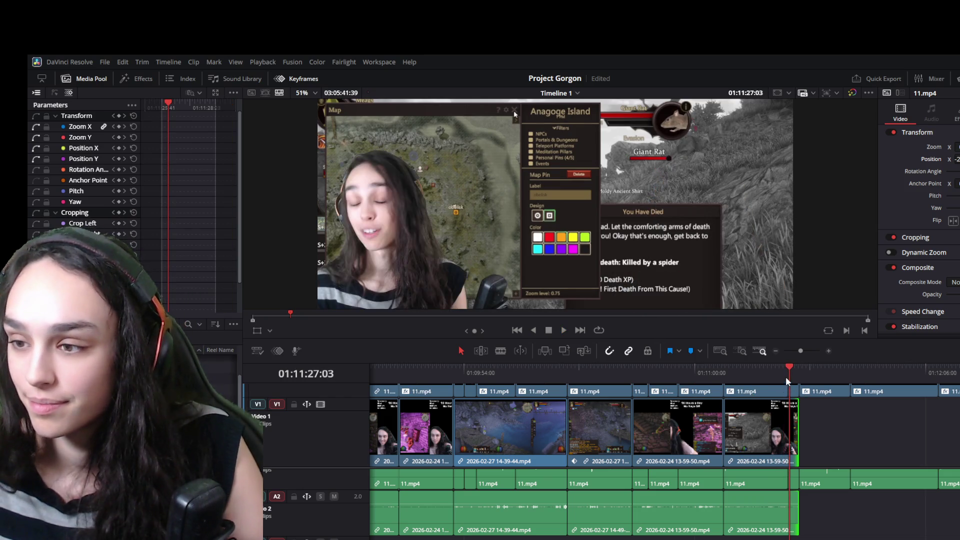
left_click(786, 442)
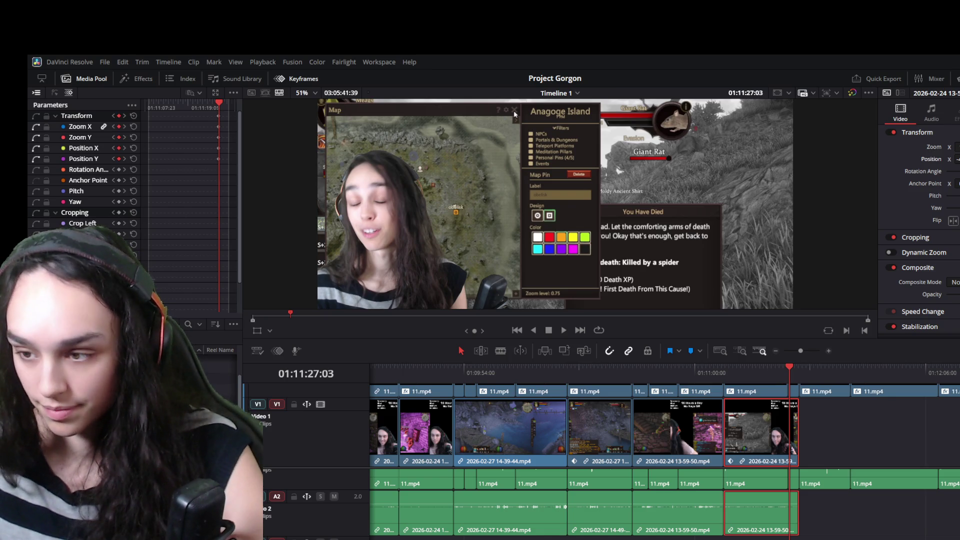
key("Right")
key("Right")
key("Right")
key("Right")
key("Right")
key("Right")
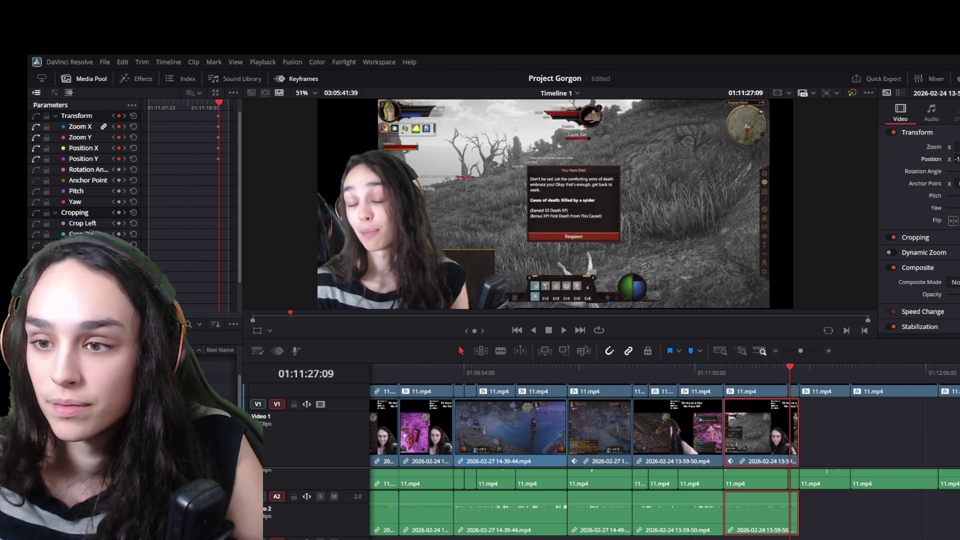
- Save the project, compare the neighbouring clips' keyframes and widen the Keyframes panel
key("ctrl+s")
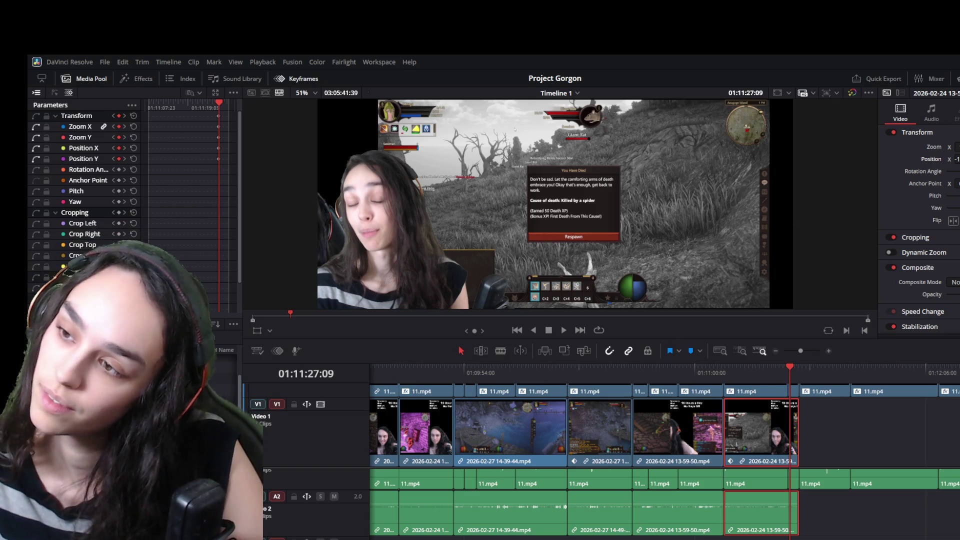
left_click(676, 375)
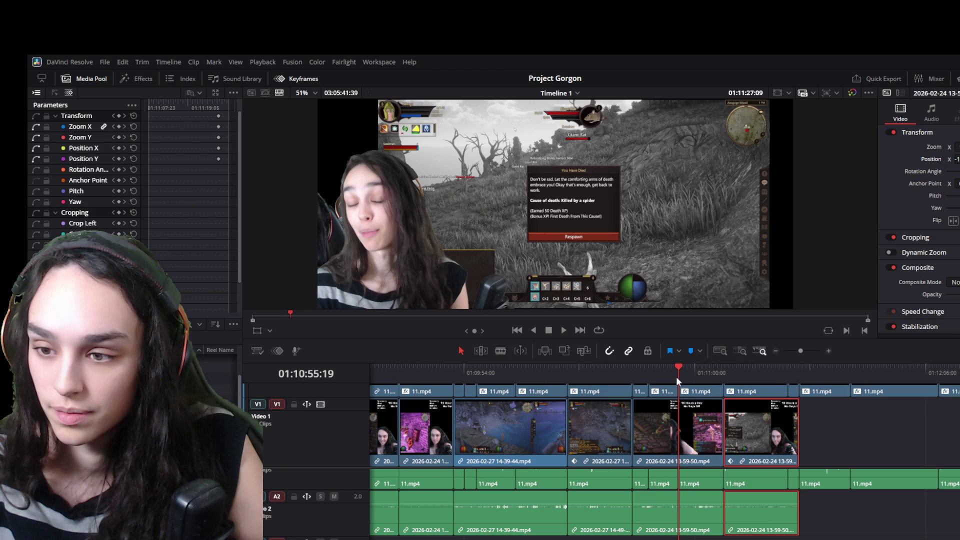
left_click(668, 418)
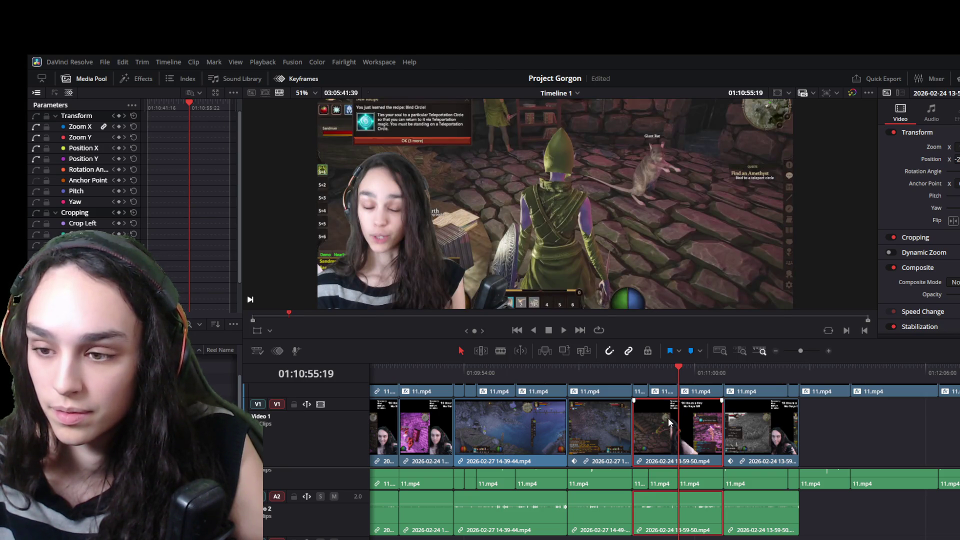
left_click(775, 418)
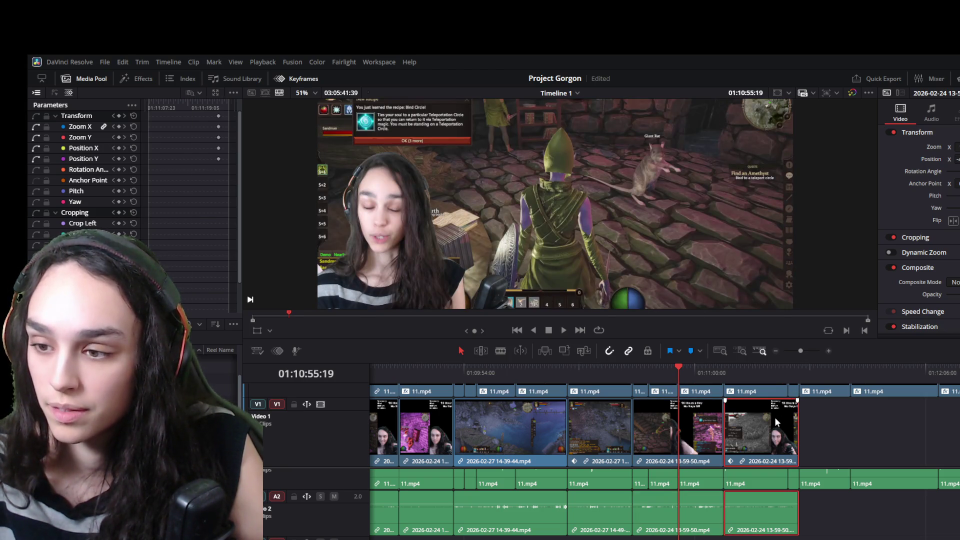
left_click(715, 433)
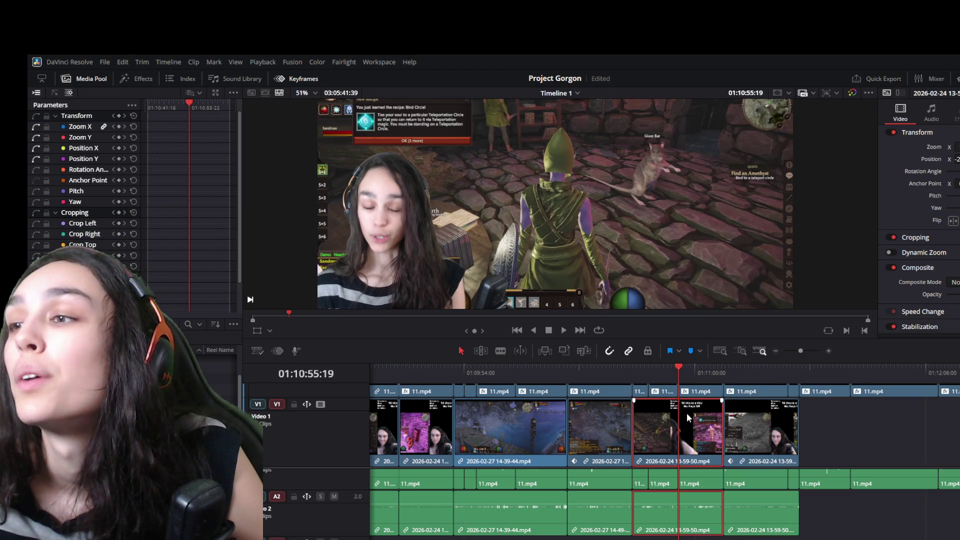
mouse_move(761, 428)
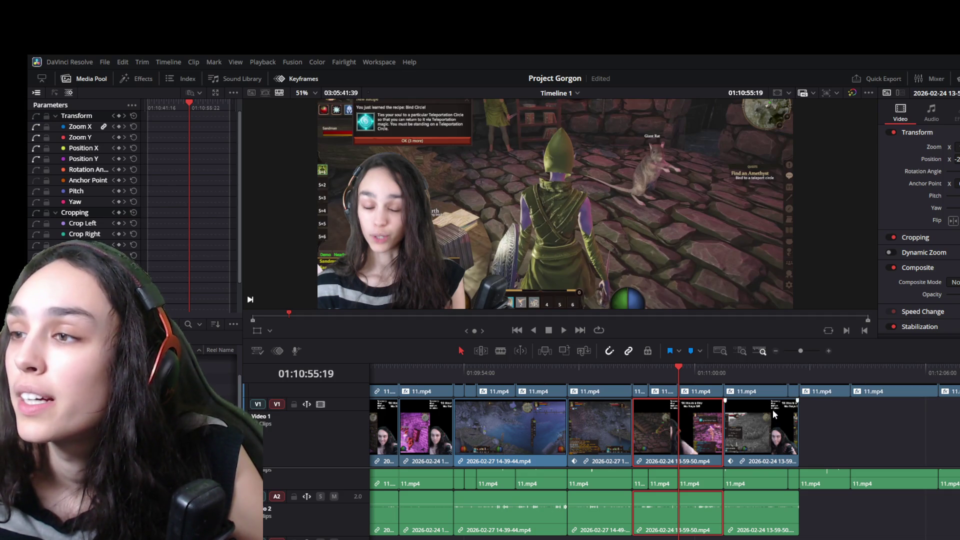
left_click(779, 427)
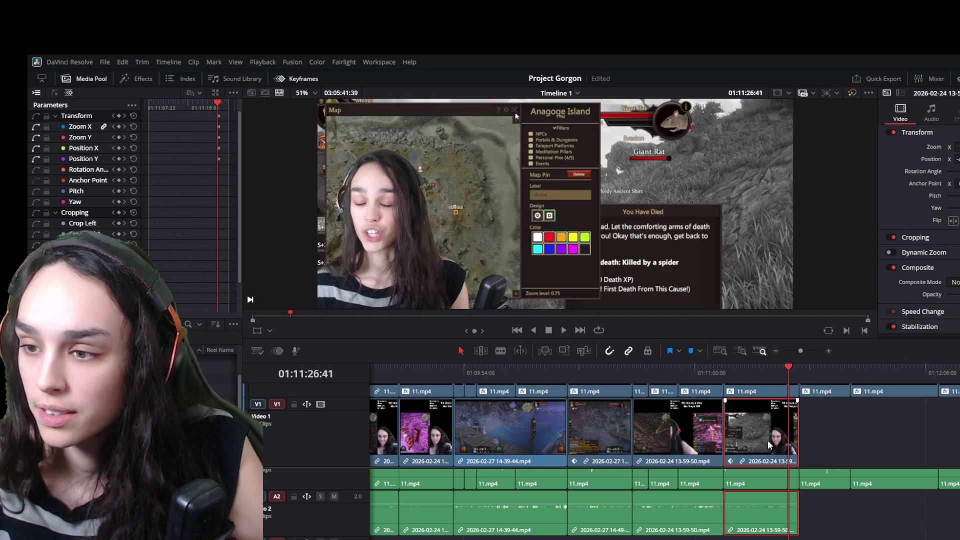
left_click_drag(242, 246, 286, 267)
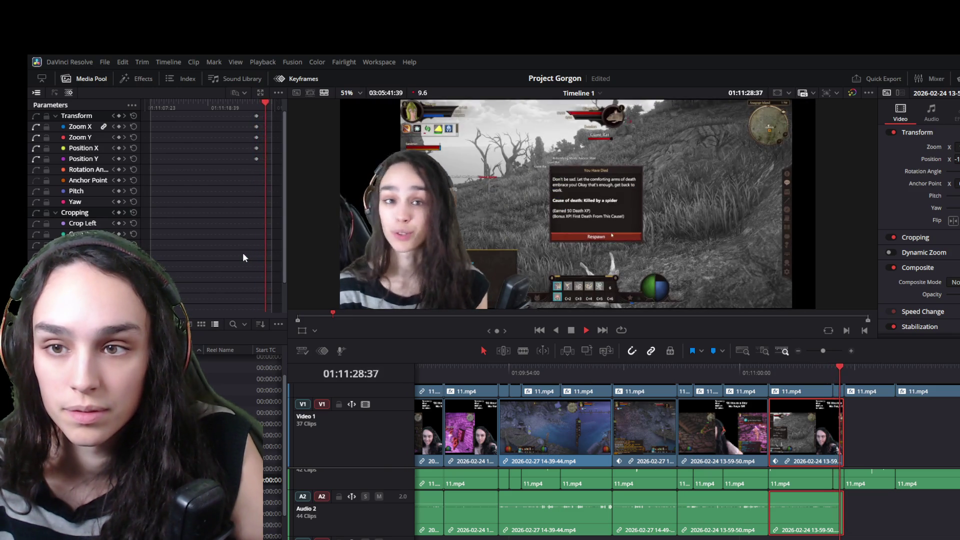
- Return to the death-screen keyframe and nudge the gameplay's Position X slightly left
key("space")
left_click_drag(260, 103, 254, 101)
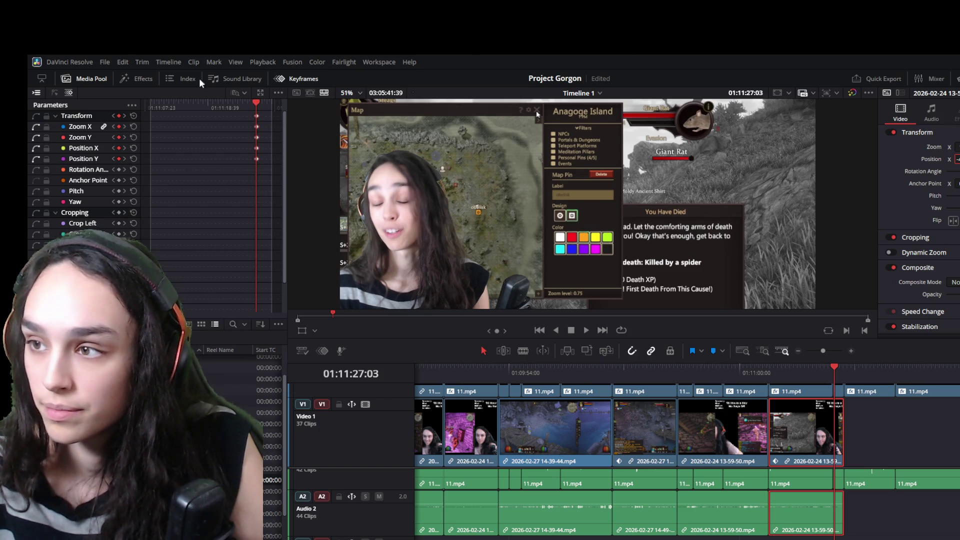
key("space")
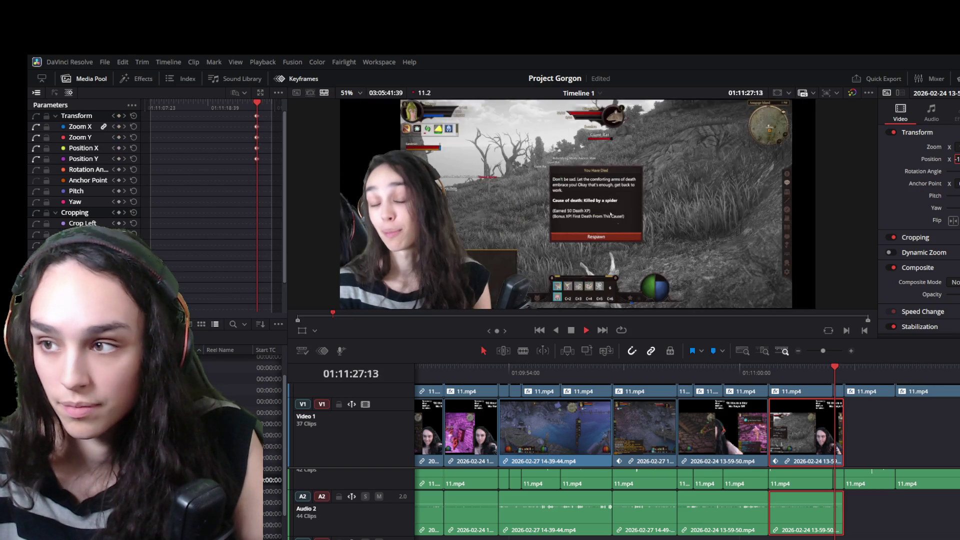
key("space")
scroll(244, 222, "up", 3)
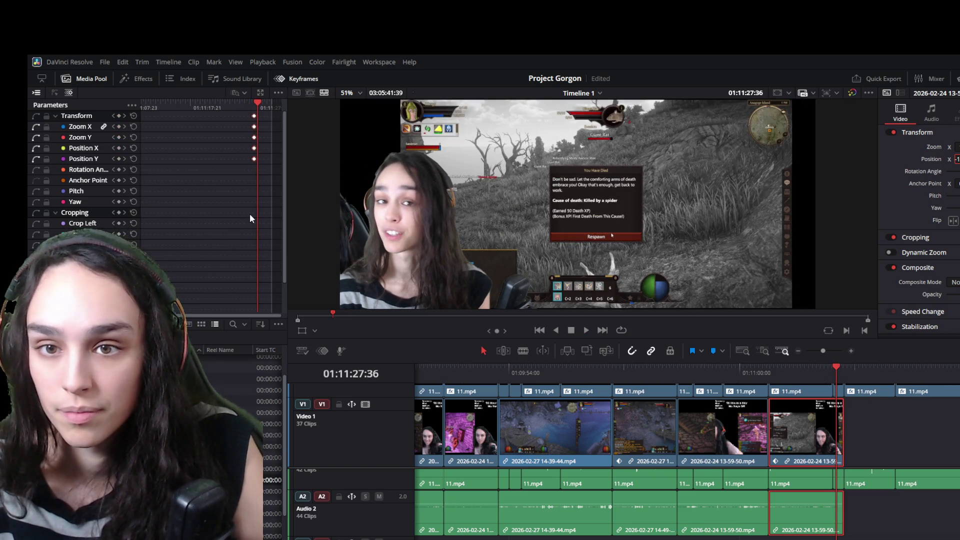
scroll(225, 210, "up", 3)
key("bracketleft")
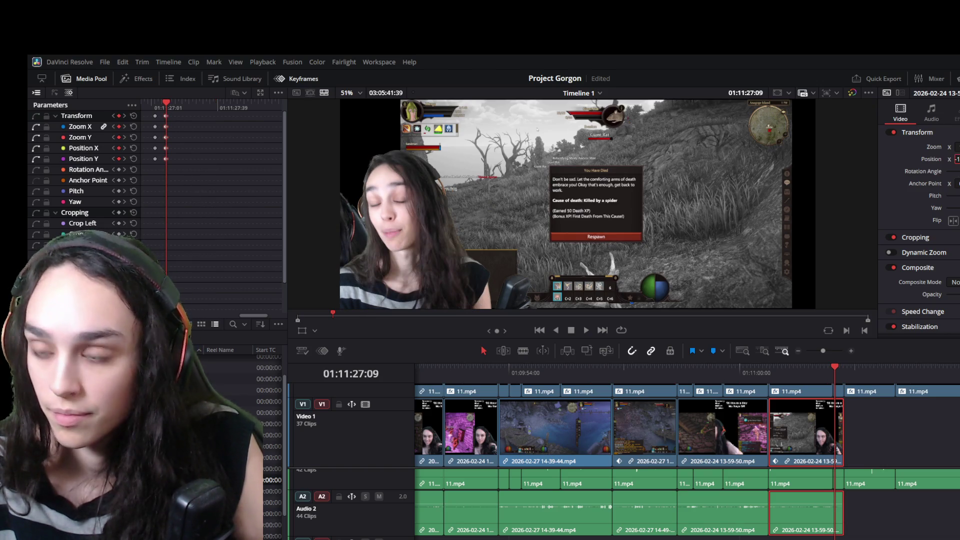
key("Return")
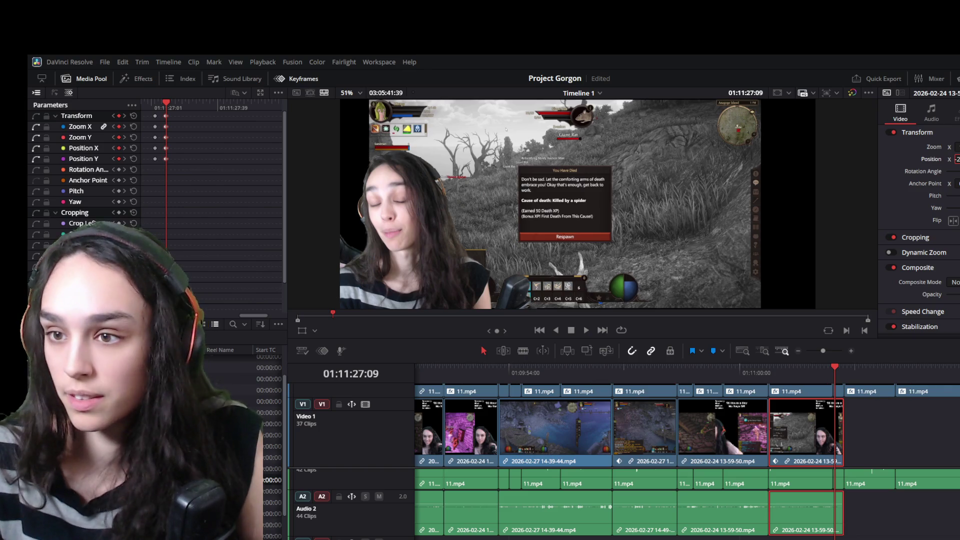
- Reselect the last clip and play it back from earlier to review the edit
left_click(731, 443)
left_click(807, 436)
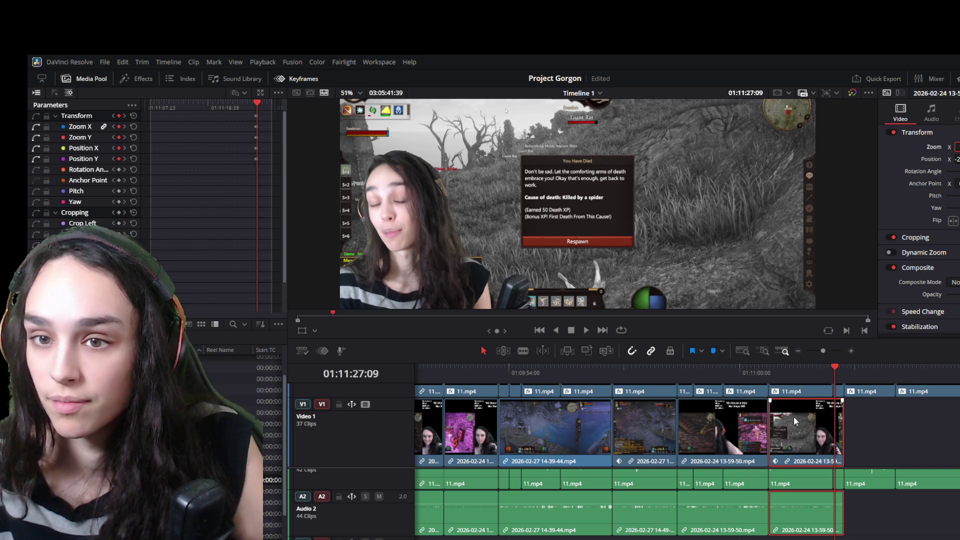
left_click(809, 373)
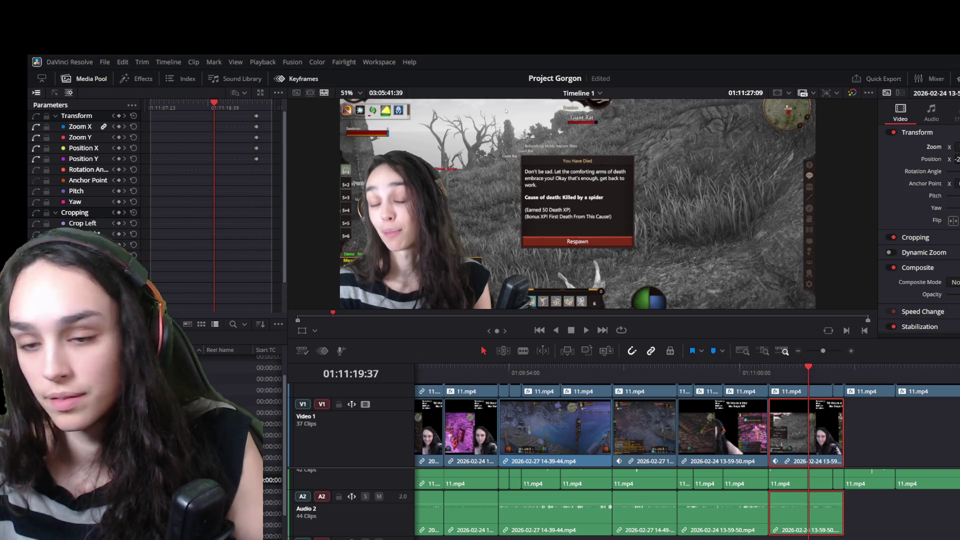
key("space")
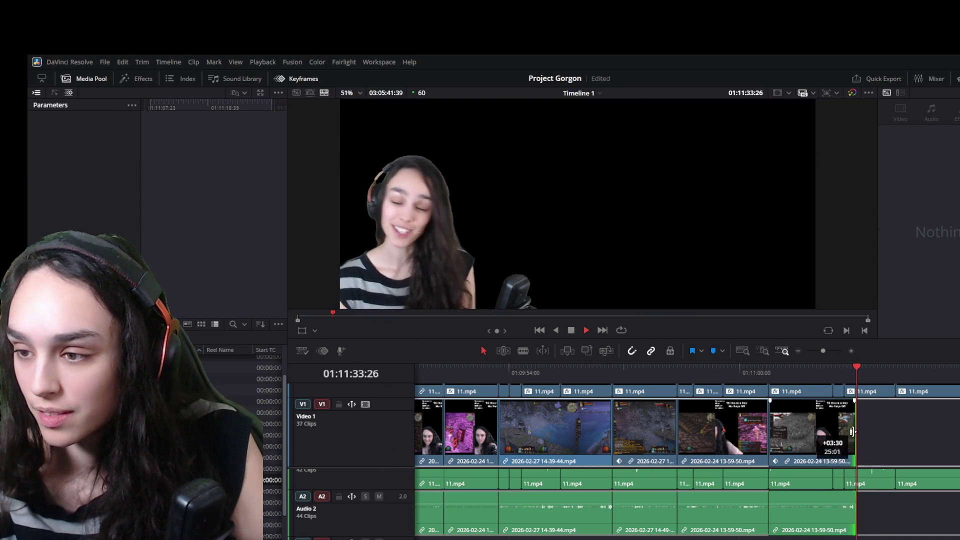
- Extend the last clip's end and push the following 11.mp4 clips far down the timeline
left_click_drag(841, 429, 945, 437)
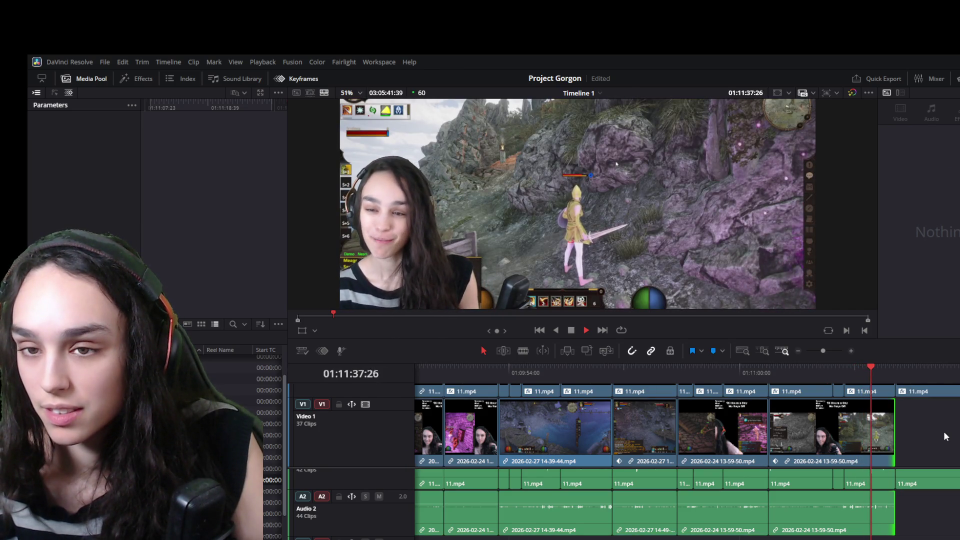
left_click(891, 431)
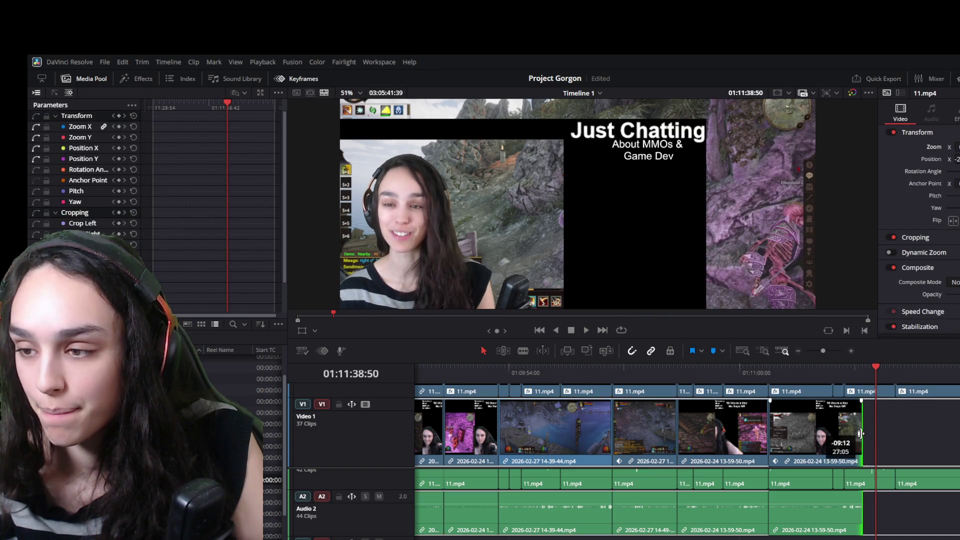
key("ctrl+z")
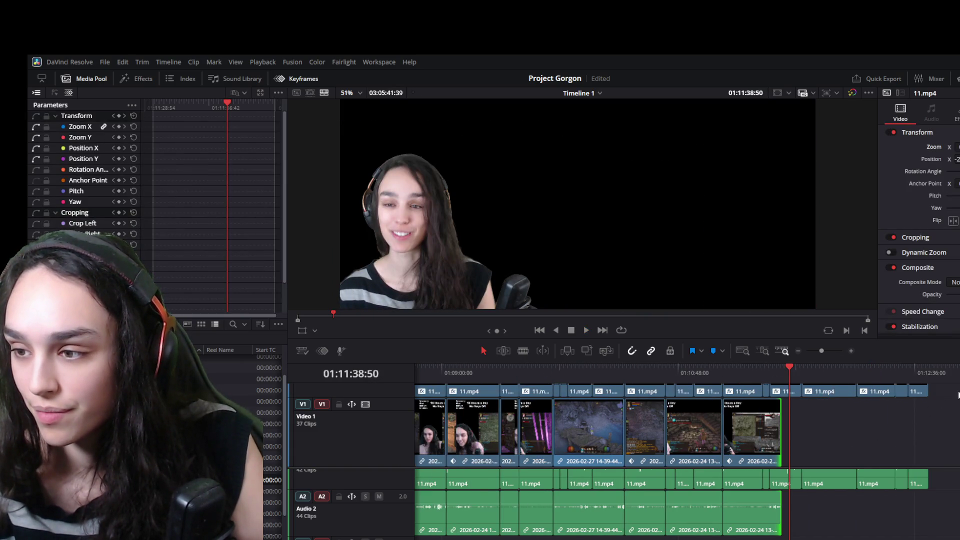
mouse_move(914, 435)
left_mouse_down()
mouse_move(816, 420)
mouse_move(791, 464)
left_mouse_up()
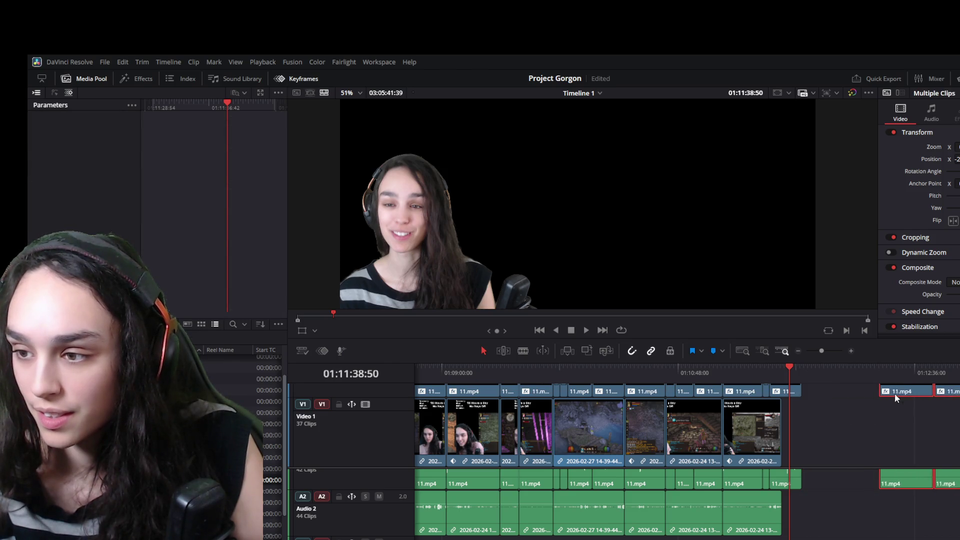
key("shift+z")
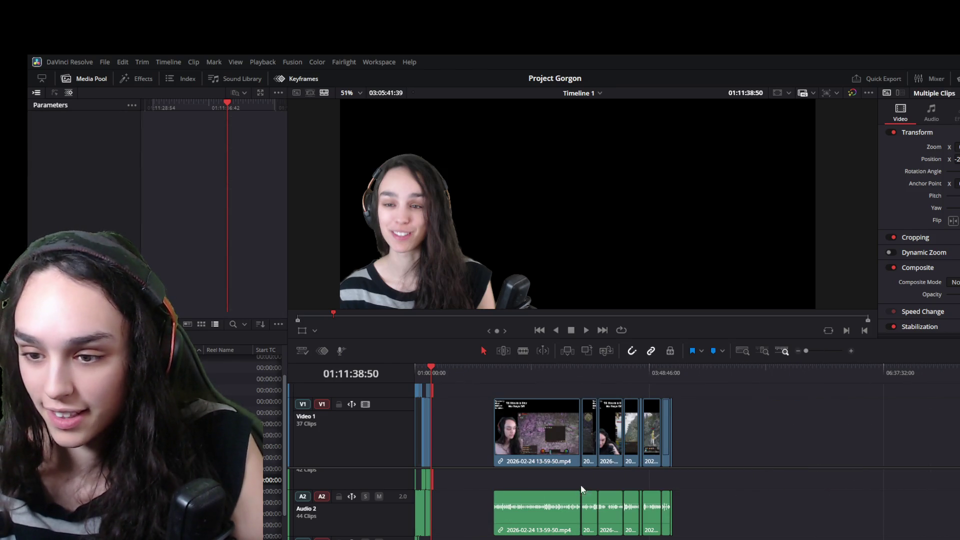
- Scrub and play through the later gameplay to the dungeon scene, zooming in and out to inspect it
left_click(614, 377)
key("shift+z")
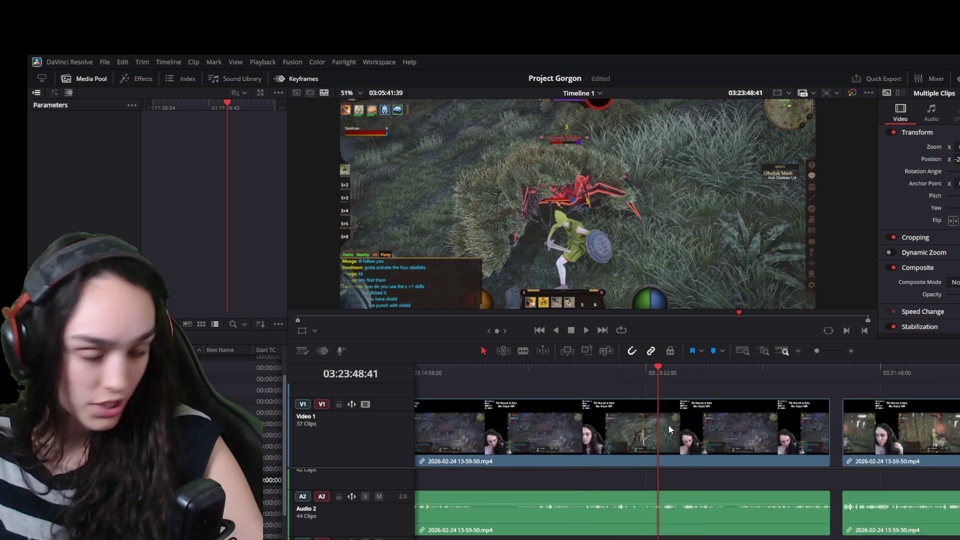
key("space")
key("shift+z")
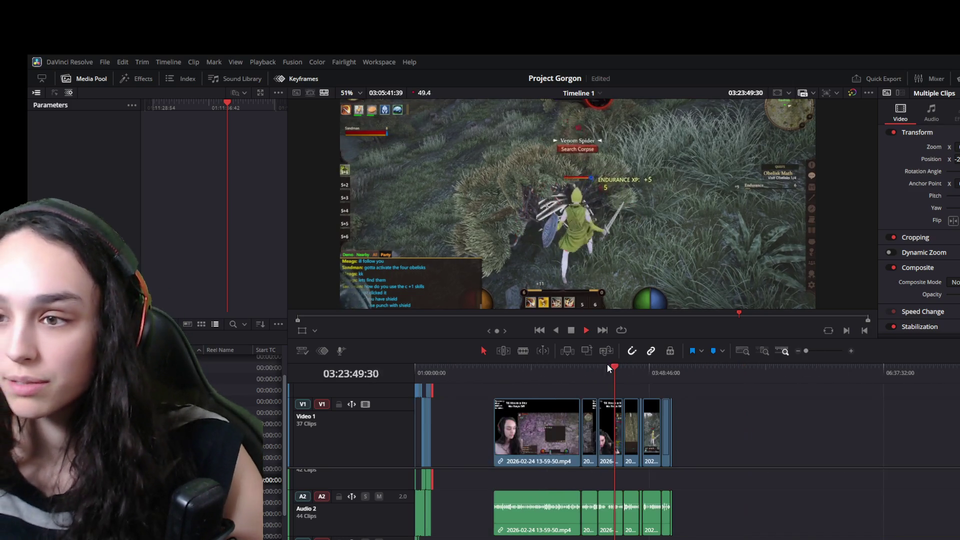
left_click(621, 367)
left_click_drag(628, 369, 644, 370)
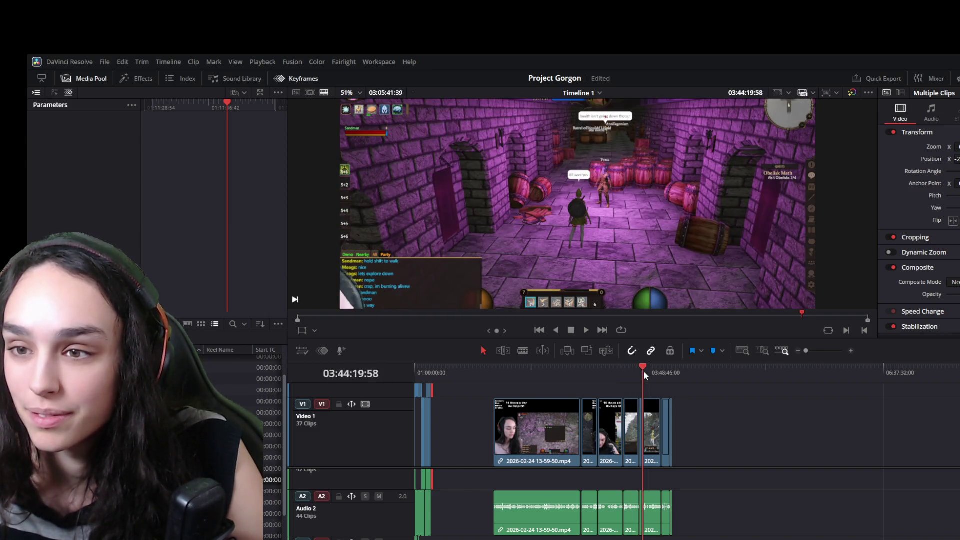
key("shift+z")
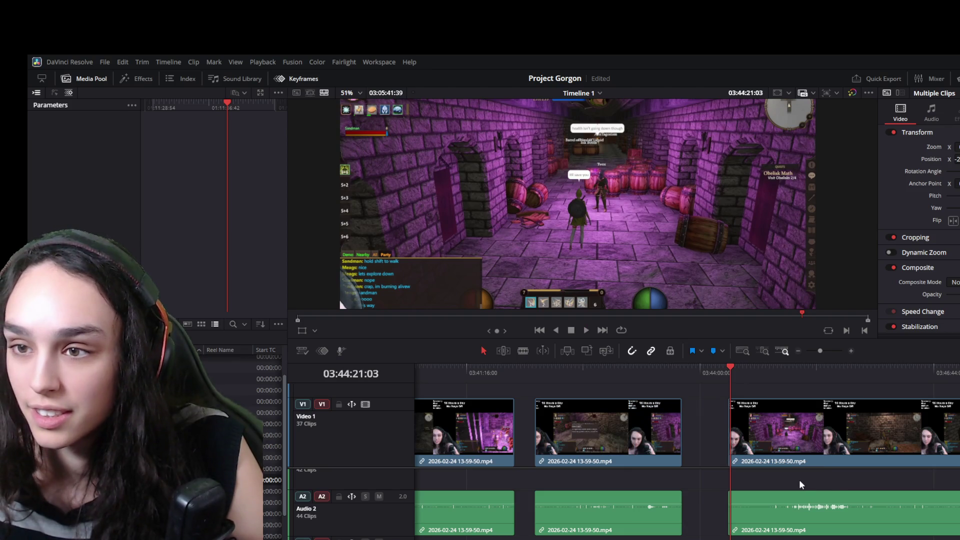
key("space")
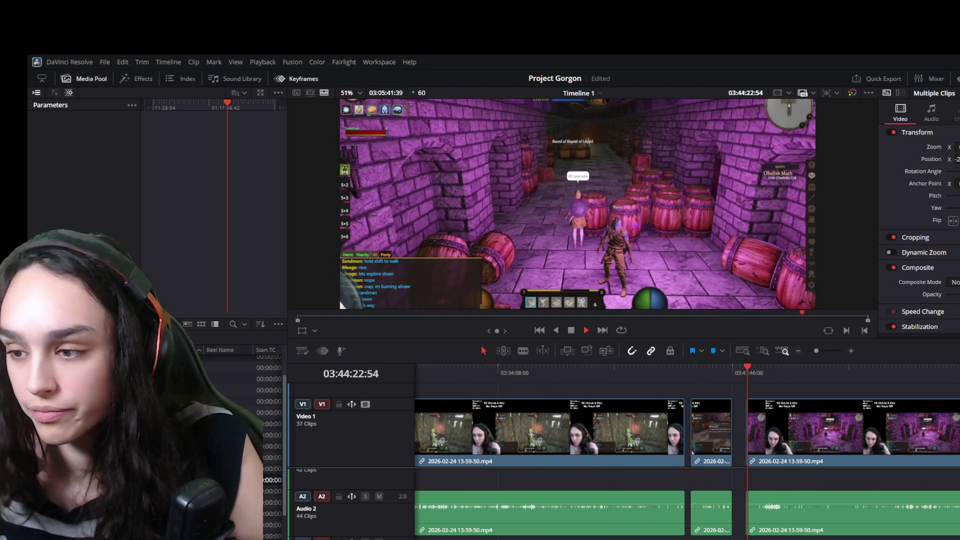
scroll(873, 524, "right", 5)
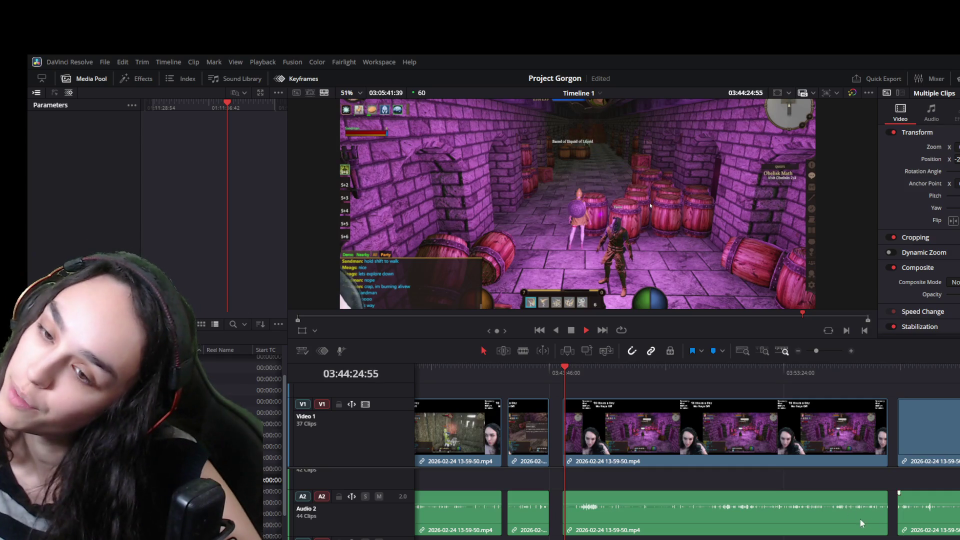
key("space")
key("shift+z")
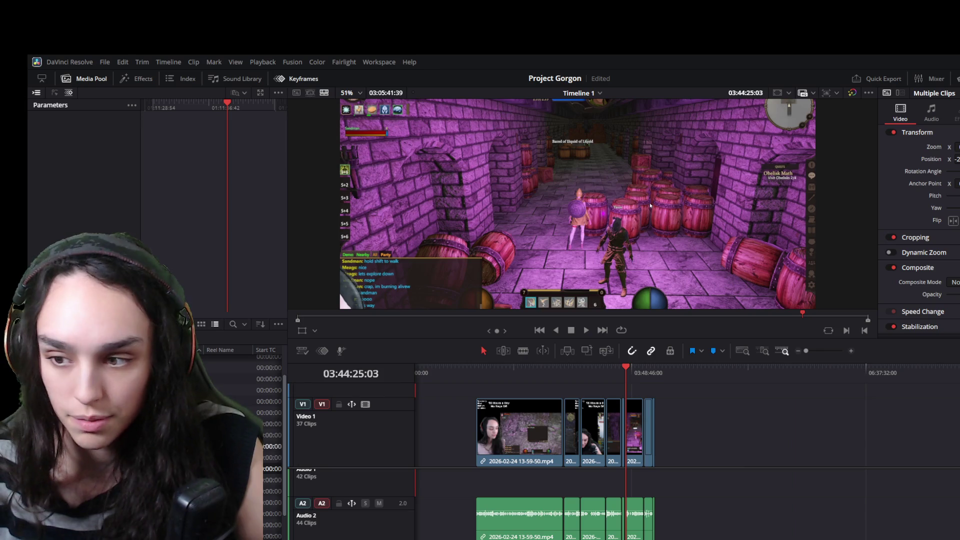
left_click_drag(577, 203, 831, 432)
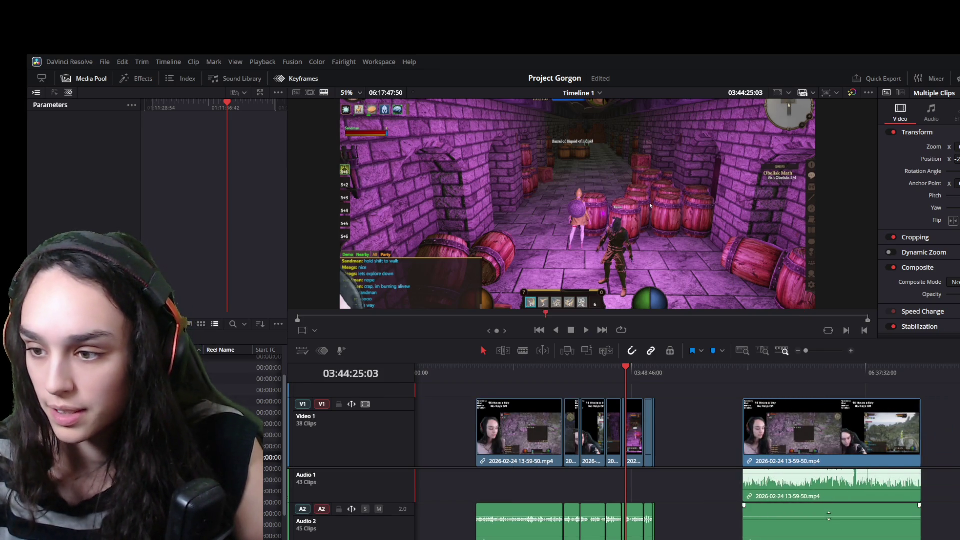
- Undo an accidental audio delete, link the new clip's video and audio with Ctrl+Alt+L and save
left_click(806, 476)
scroll(828, 480, "down", 3)
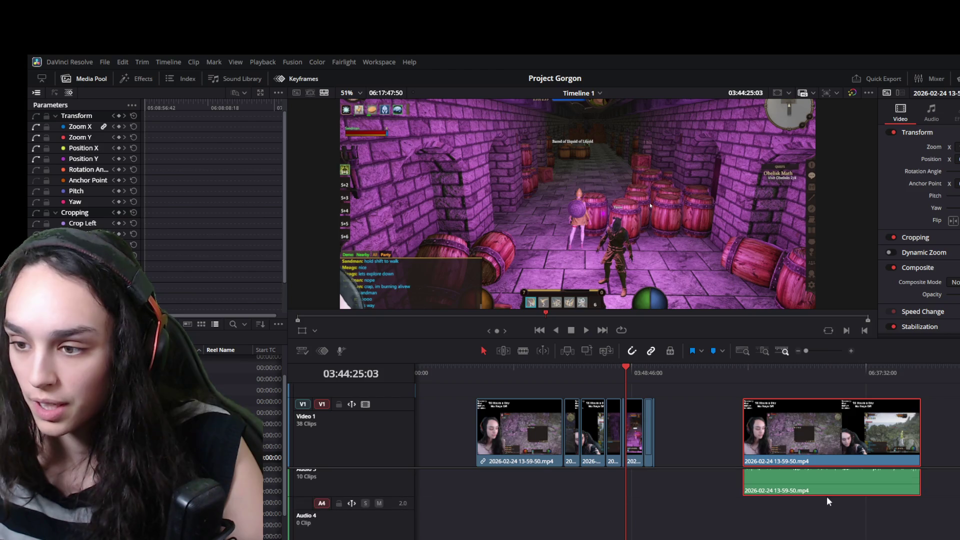
left_click(806, 491)
key("Delete")
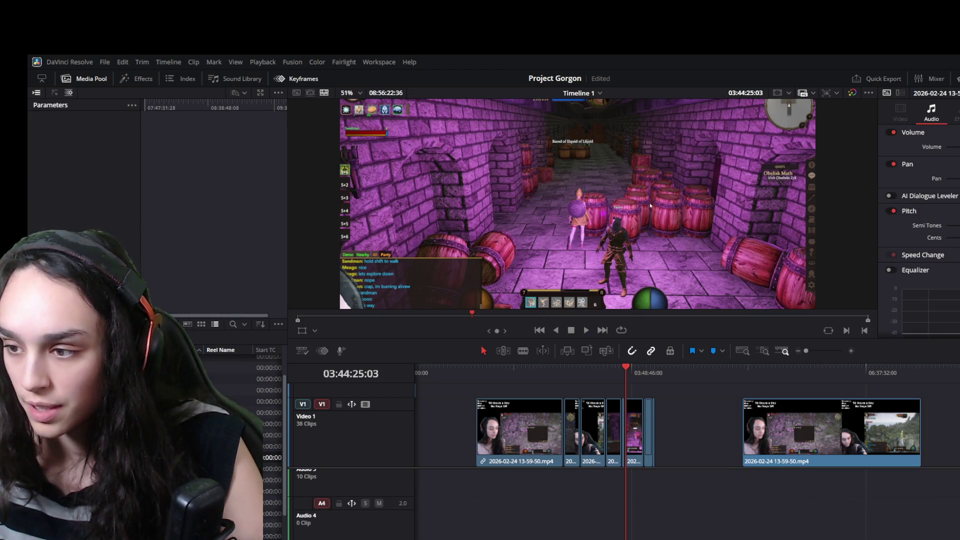
key("ctrl+z")
key("ctrl+z")
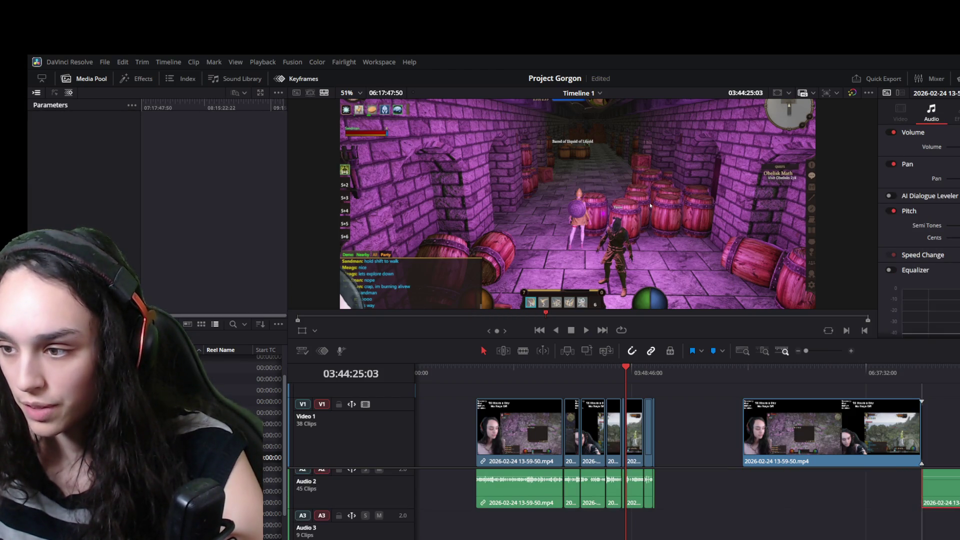
scroll(837, 491, "up", 2)
left_click(838, 490)
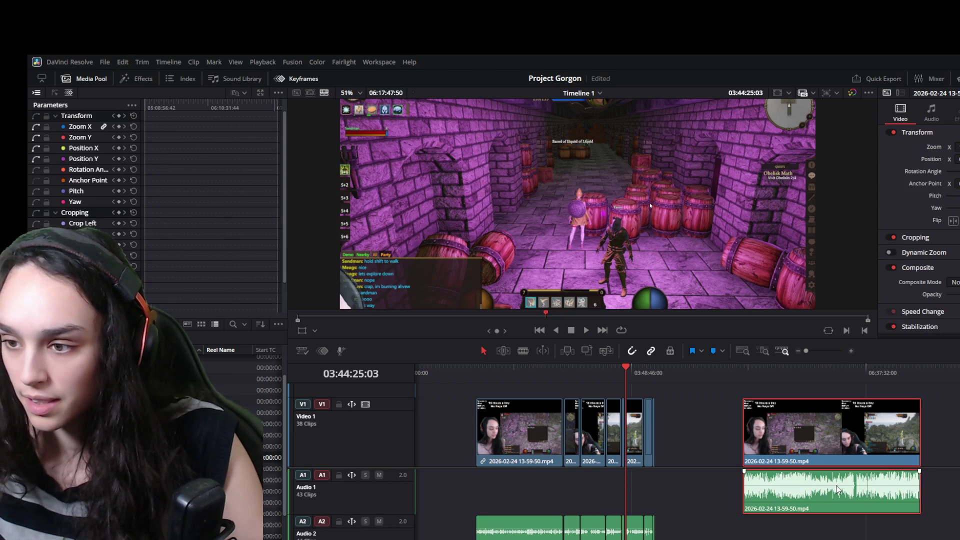
key("ctrl+alt+l")
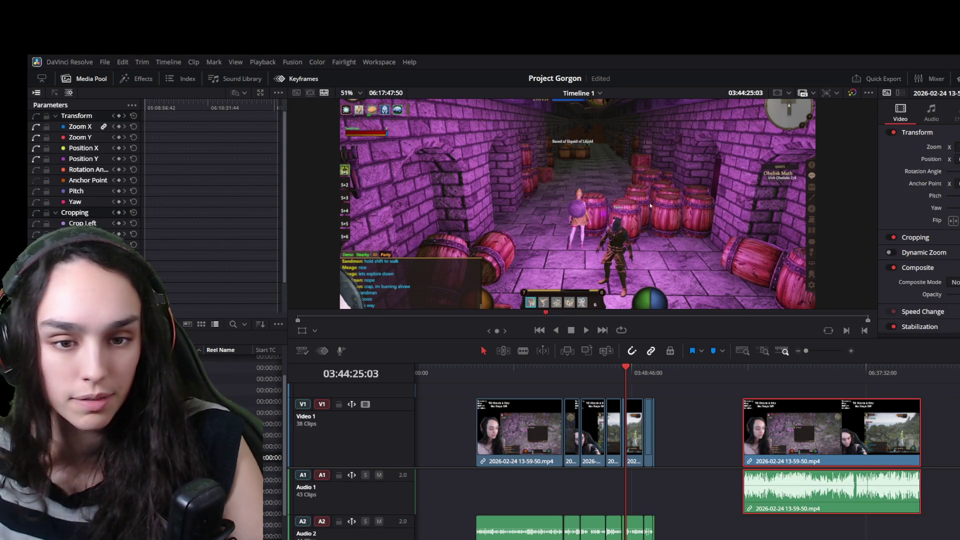
key("ctrl+s")
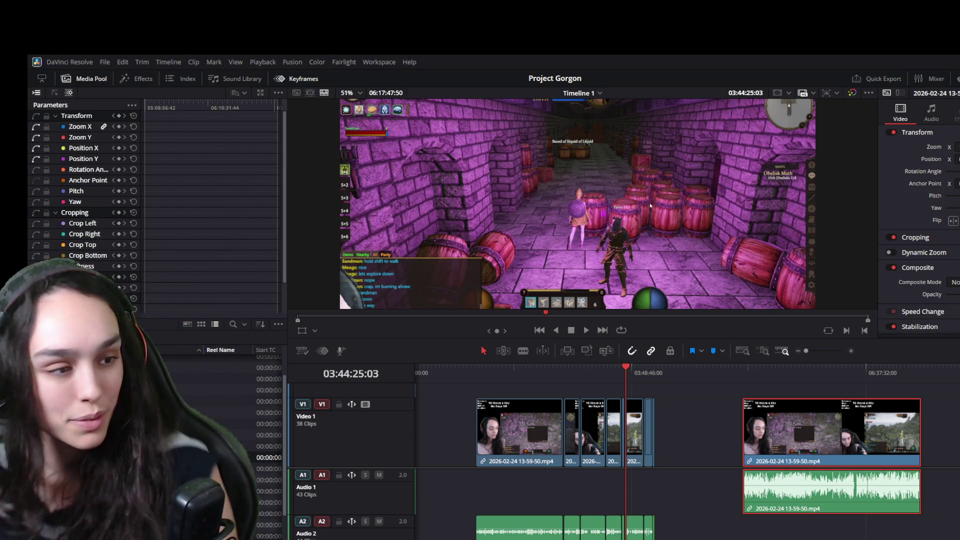
left_click(877, 372)
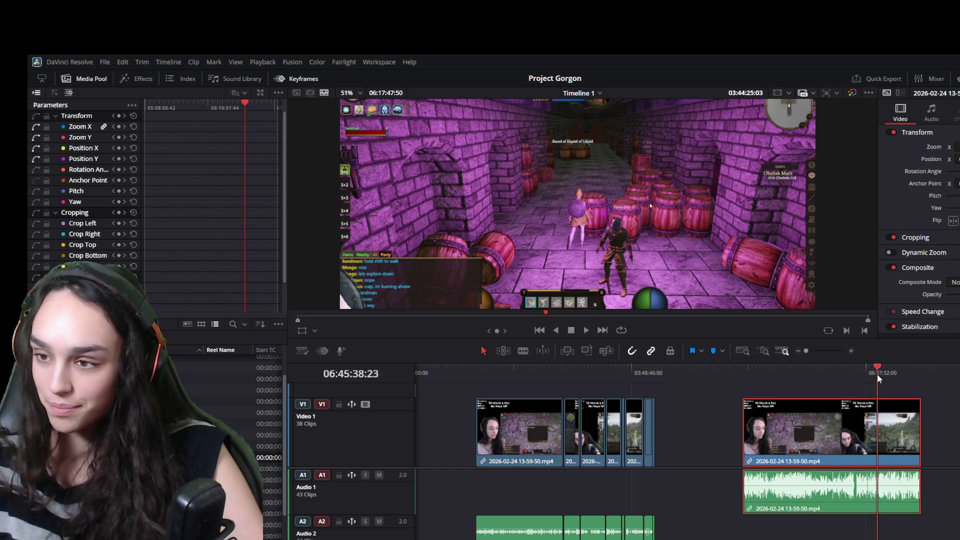
scroll(910, 455, "up", 5)
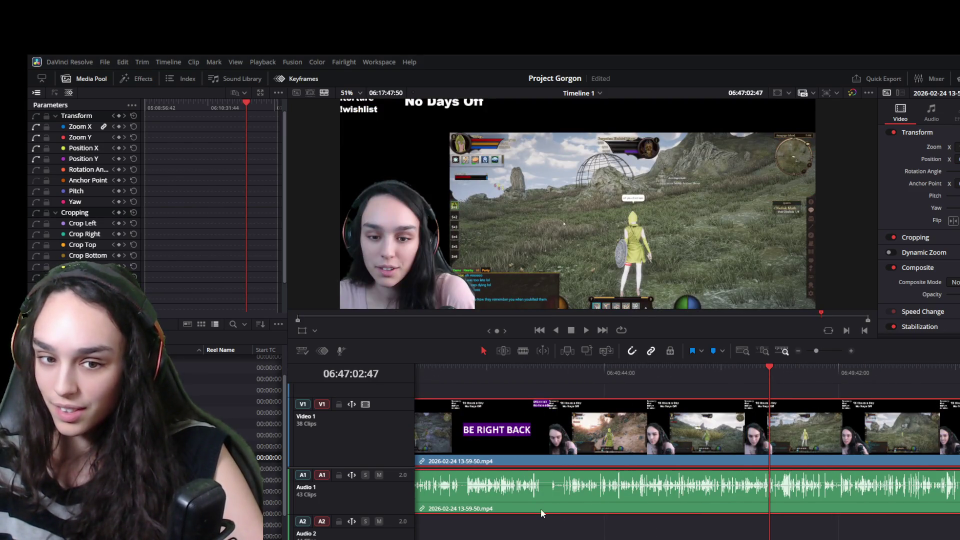
scroll(292, 363, "right", 3)
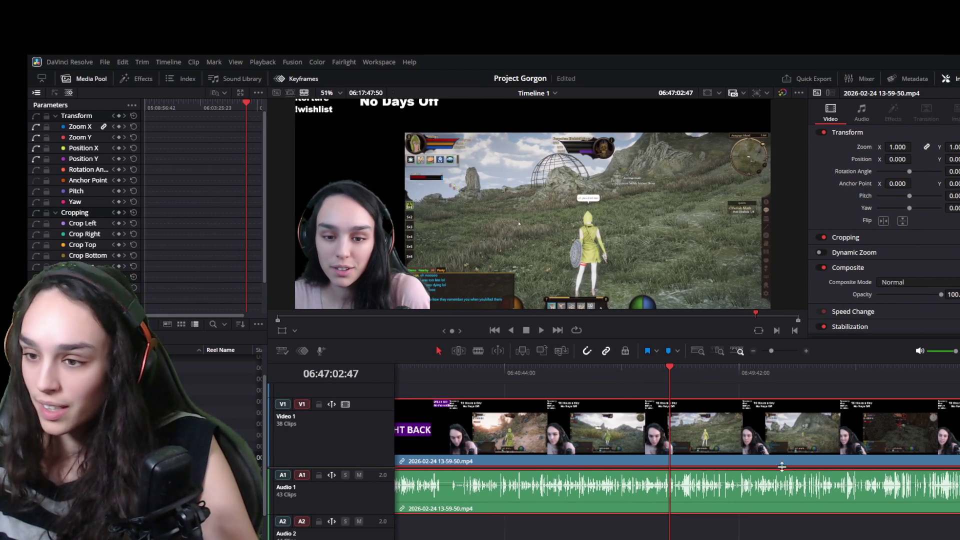
scroll(895, 488, "down", 5)
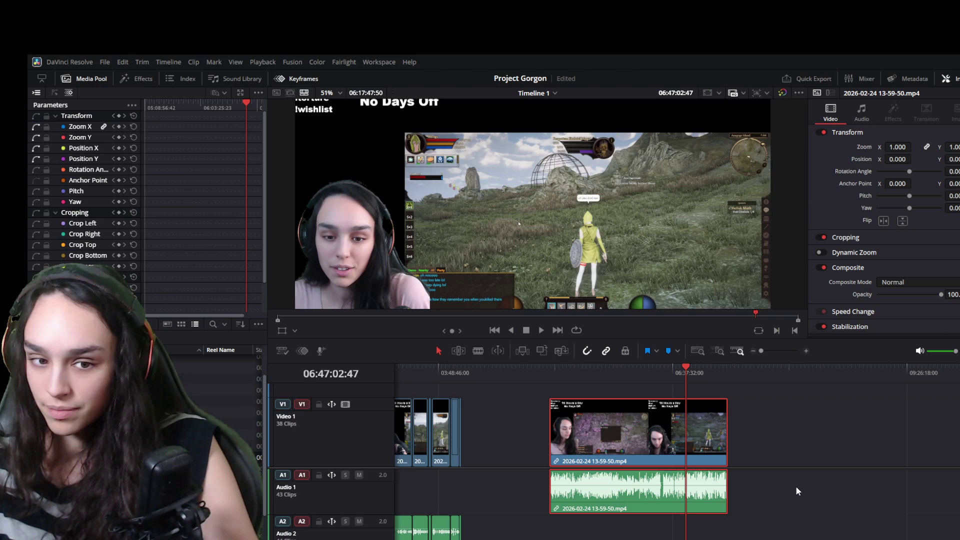
scroll(795, 485, "up", 5)
- Scrub and play through the new clip to find the cut point at 06:56:31:09
left_click_drag(755, 369, 818, 373)
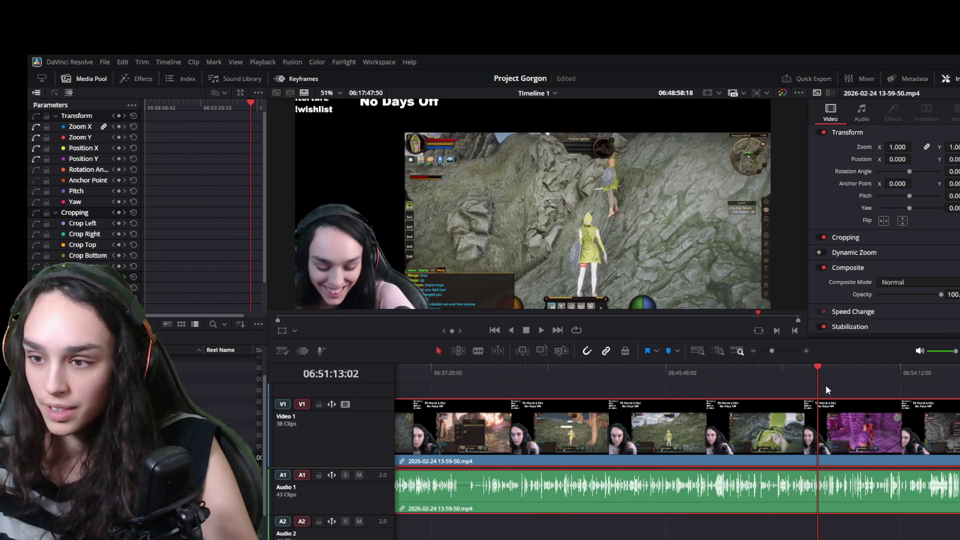
scroll(676, 450, "right", 3)
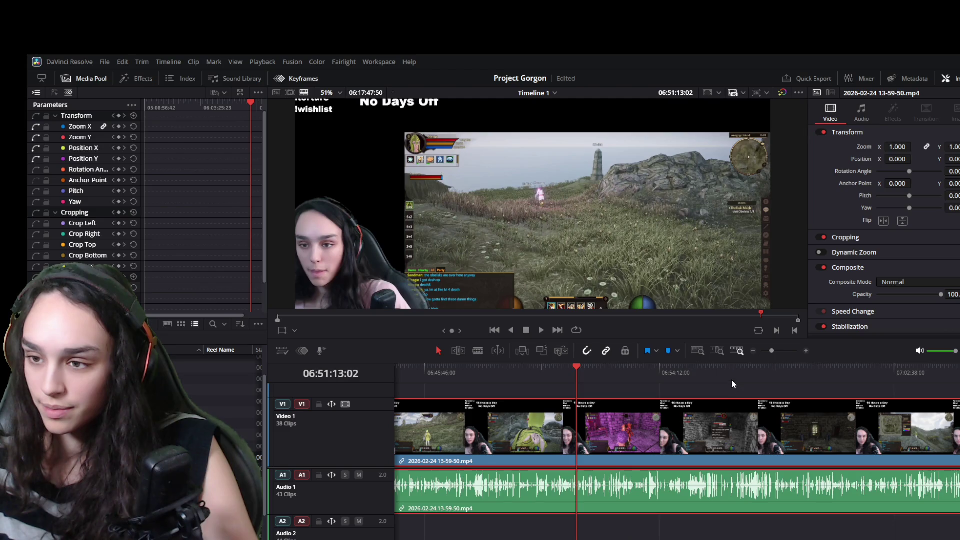
left_click_drag(731, 380, 749, 378)
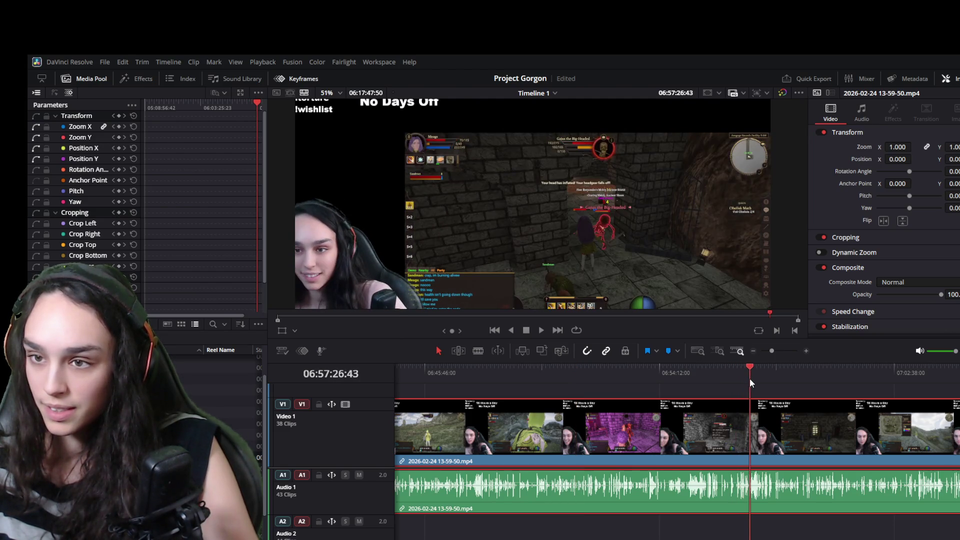
key("space")
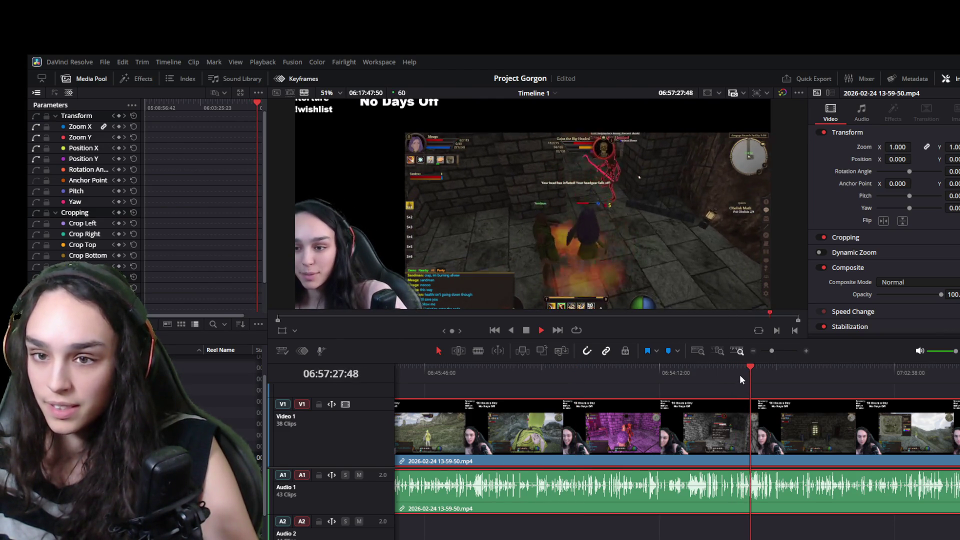
left_click_drag(731, 364, 723, 365)
key("space")
key("space")
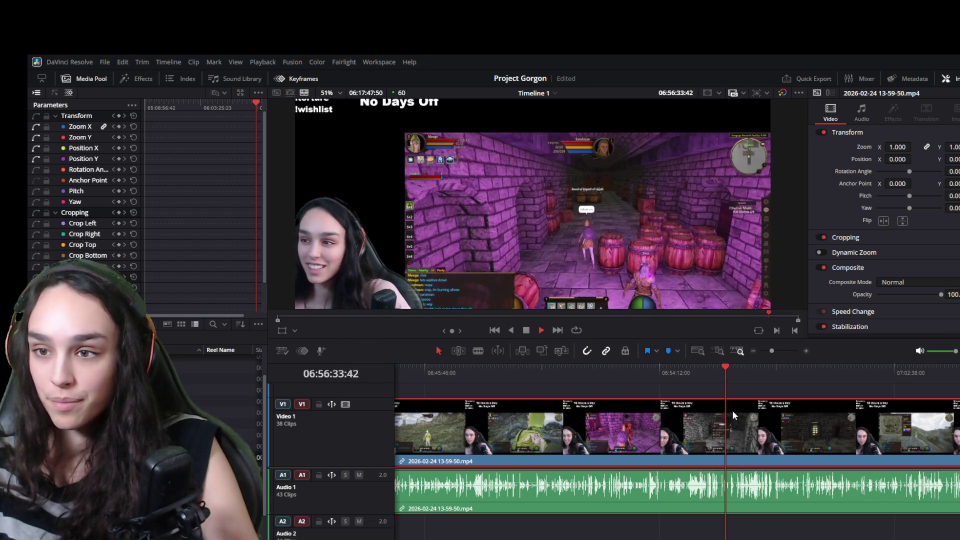
scroll(737, 447, "up", 4)
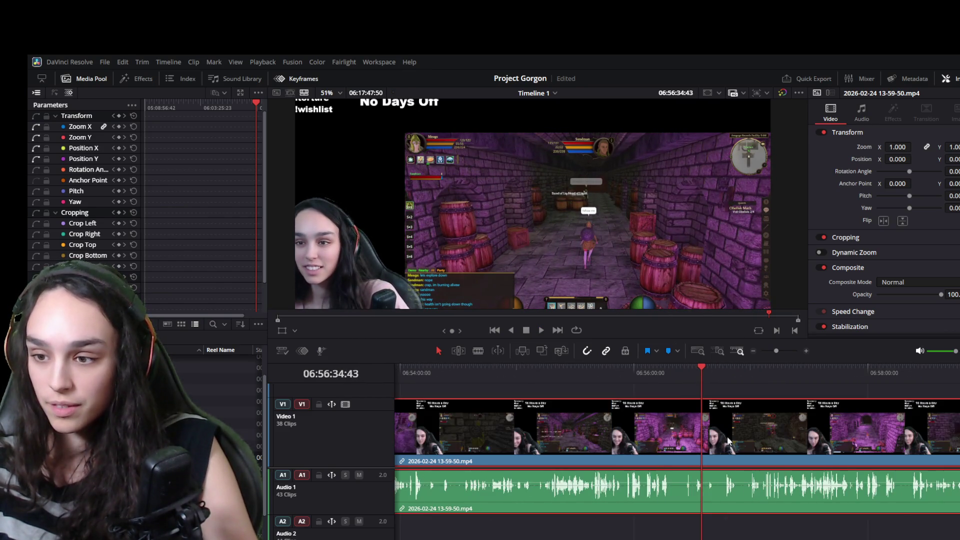
left_click_drag(698, 375, 693, 376)
- Split the clip there, delete the footage before the cut and undo a stray second split
key("ctrl+b")
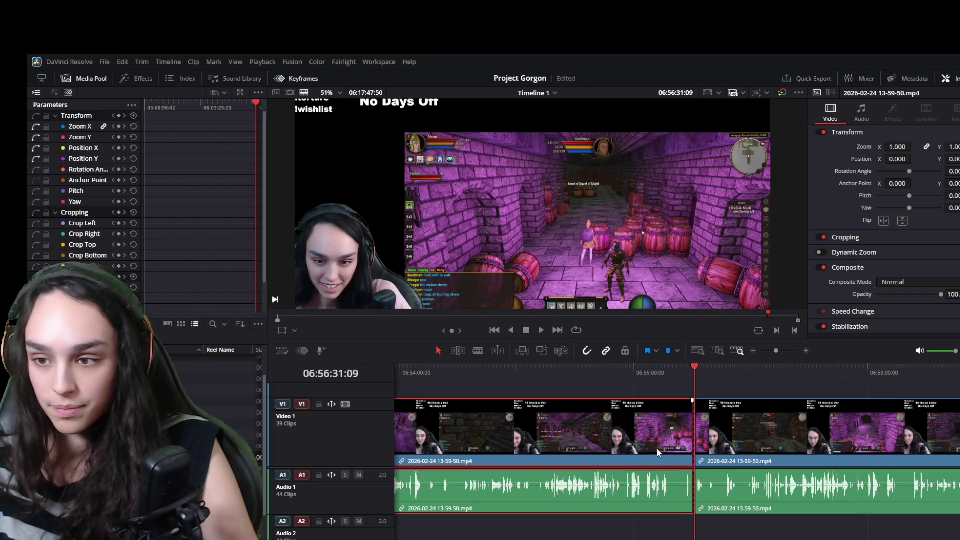
key("Delete")
left_click(753, 372)
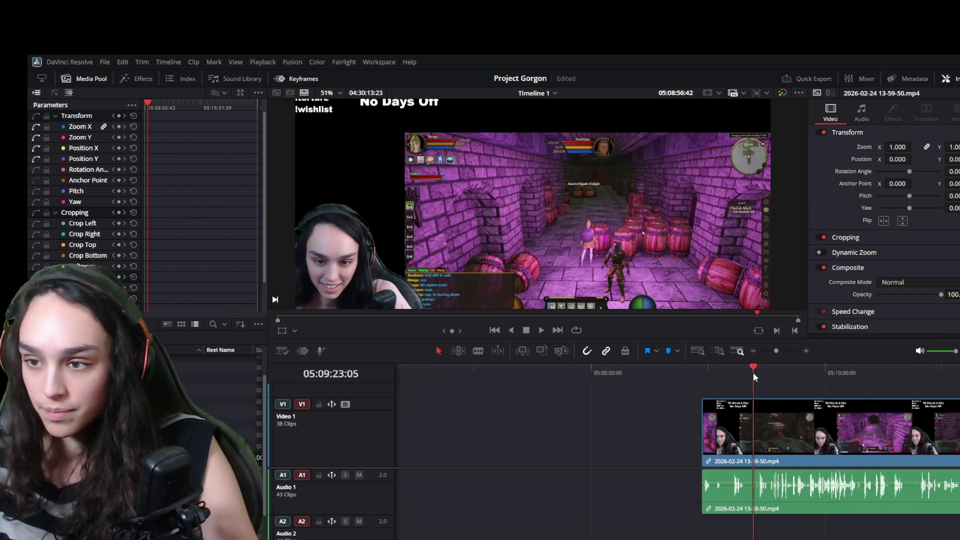
key("ctrl+b")
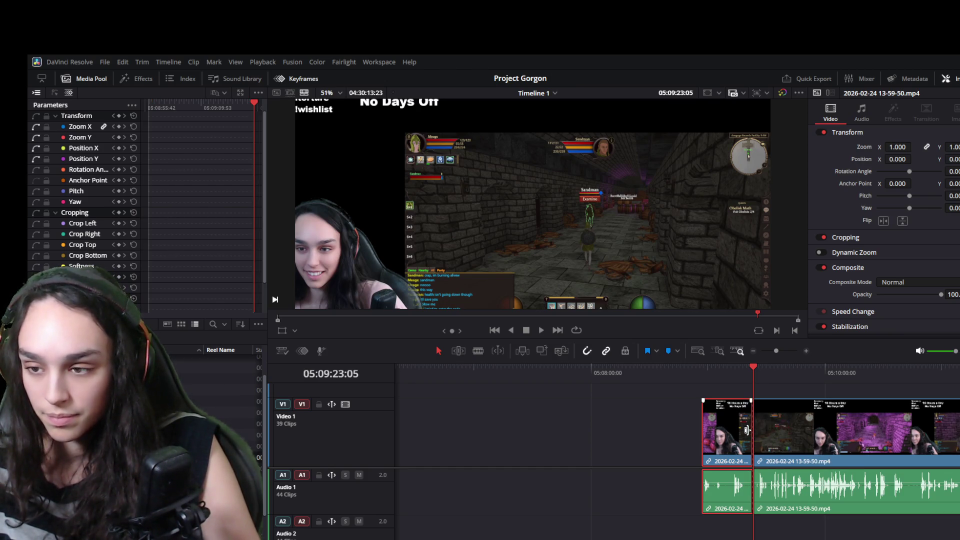
key("ctrl+z")
scroll(750, 450, "left", 3)
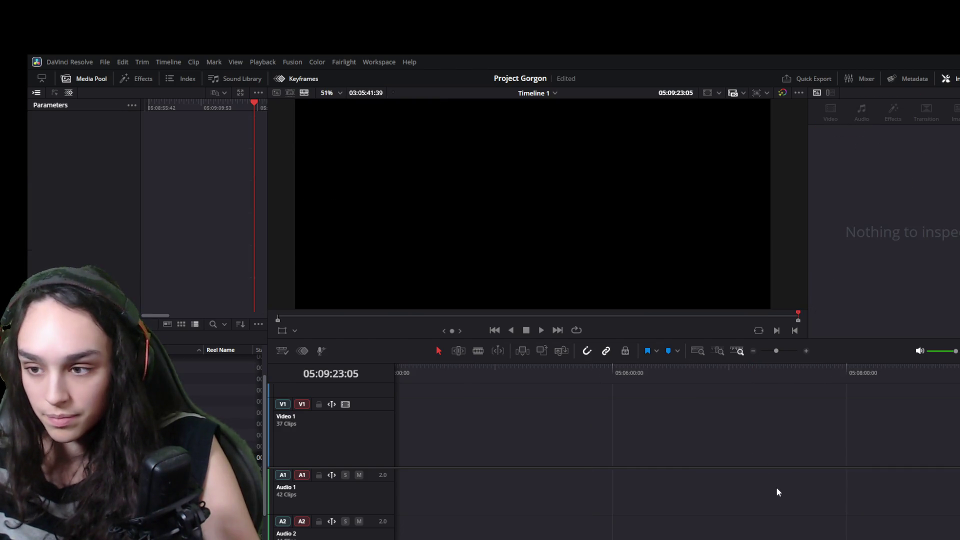
left_click(817, 465)
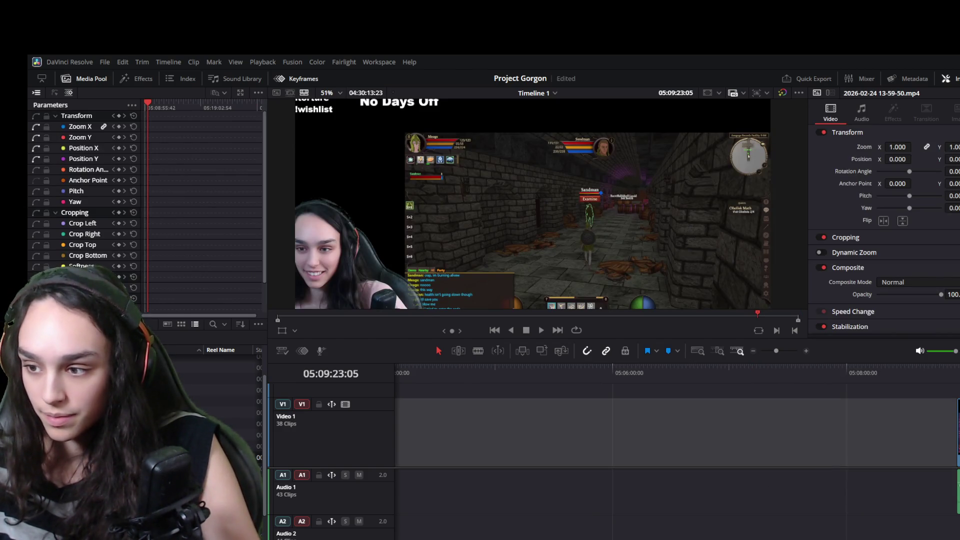
scroll(847, 435, "right", 3)
scroll(847, 435, "right", 2)
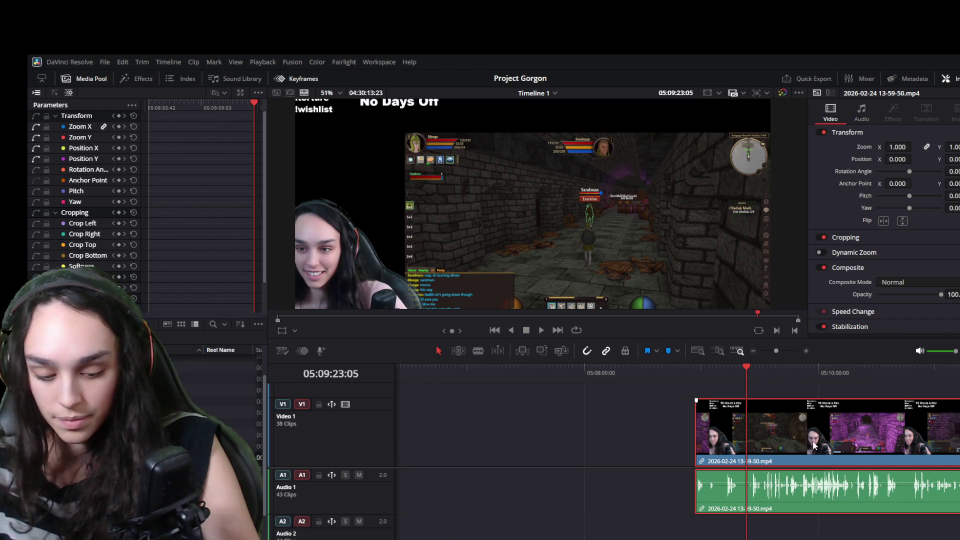
- Trim the 13-59-50.mp4 clip's head to the playhead and insert it at 01:13:40:26
key("shift+bracketleft")
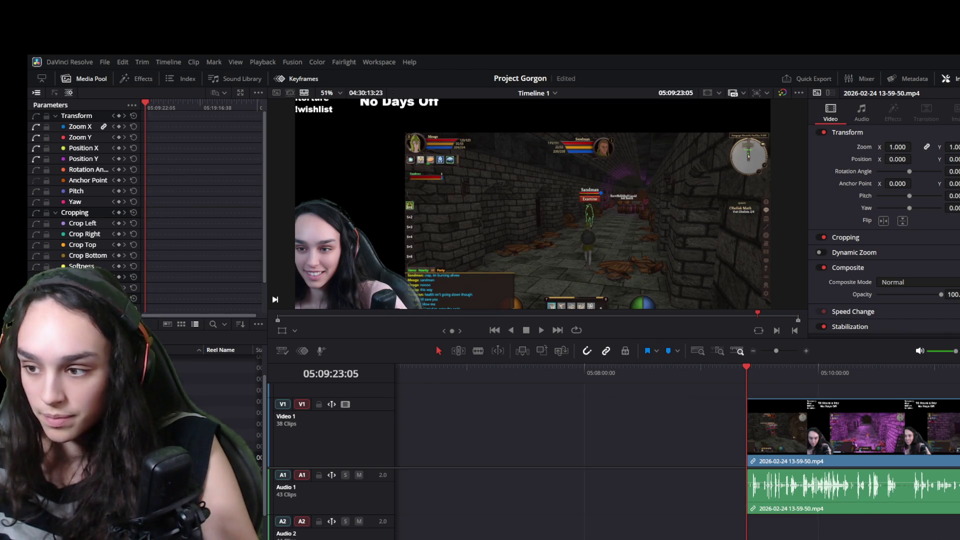
scroll(676, 450, "left", 10)
scroll(674, 449, "left", 3)
scroll(676, 450, "right", 5)
left_click(677, 374)
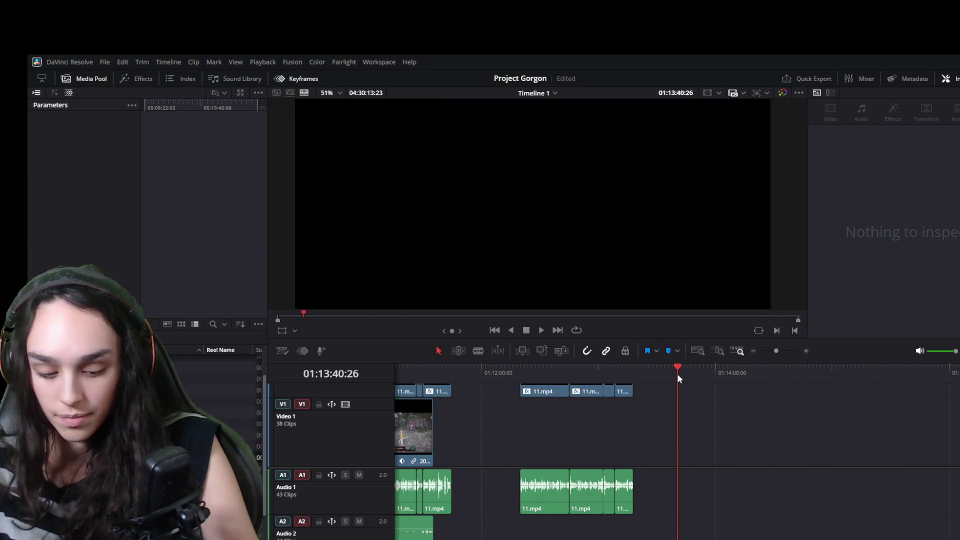
key("F10")
- Shift the overlapping webcam clips later and place the new clip after the 11.mp4 clips at 01:11:44
mouse_move(638, 493)
left_mouse_down()
mouse_move(538, 411)
mouse_move(785, 410)
left_mouse_up()
left_click_drag(699, 459, 475, 457)
left_click_drag(458, 370, 455, 370)
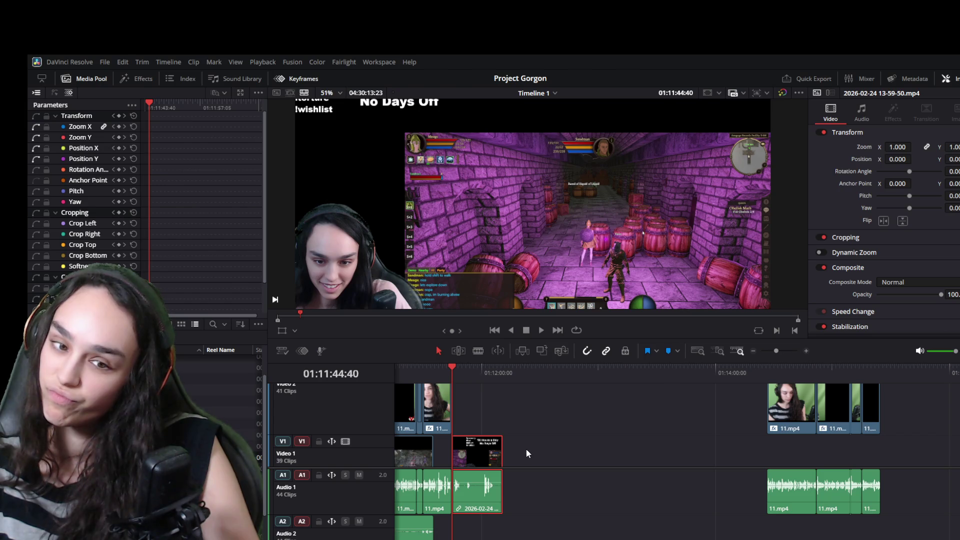
scroll(486, 464, "up", 2)
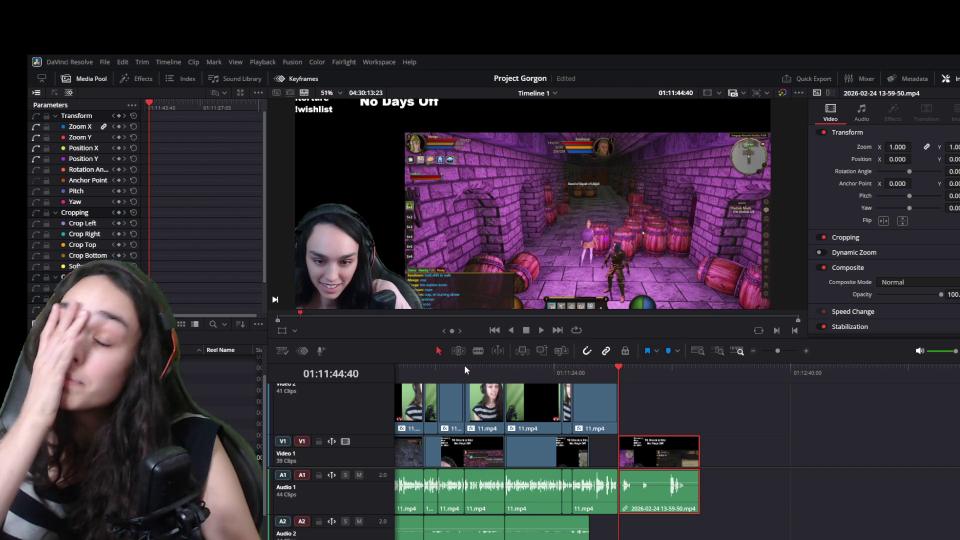
mouse_move(659, 491)
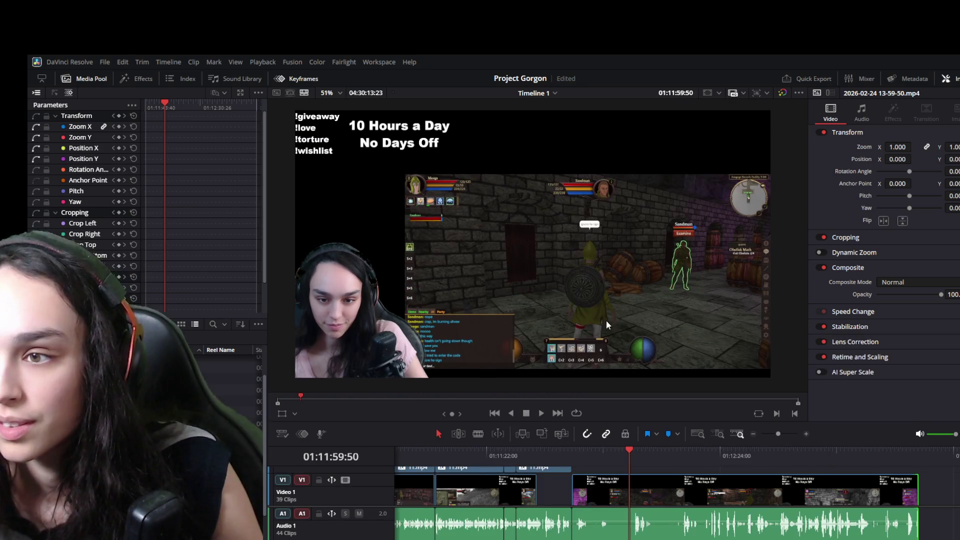
scroll(606, 320, "up", 2)
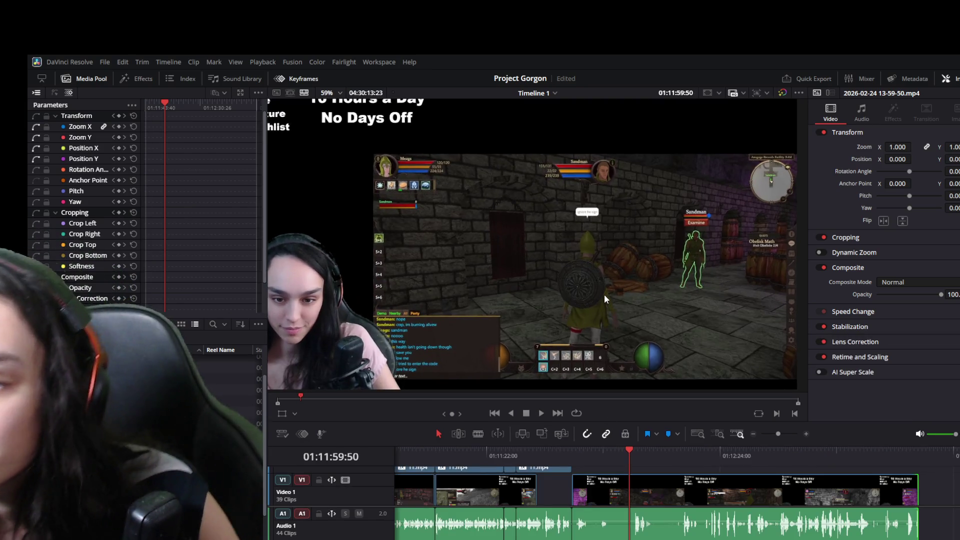
scroll(604, 294, "up", 2)
left_click(611, 453)
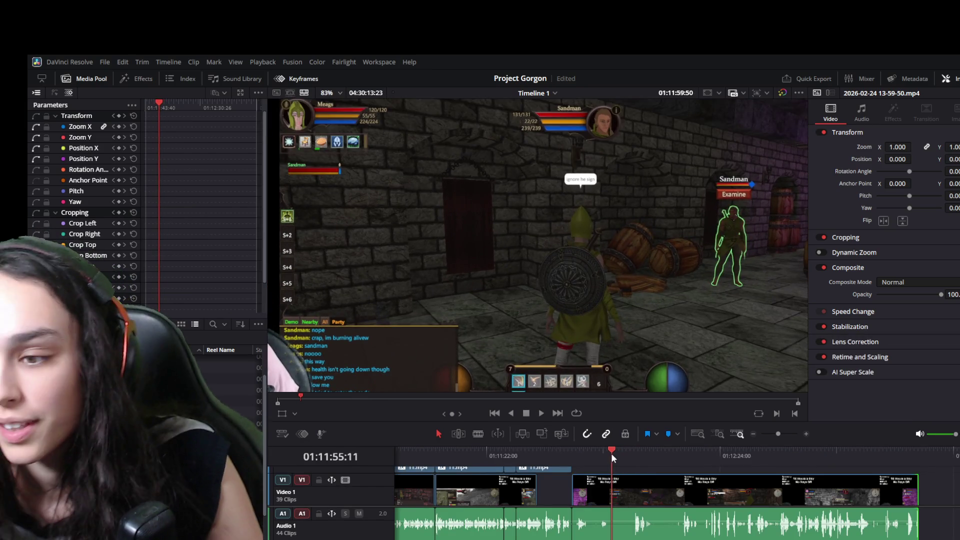
key("space")
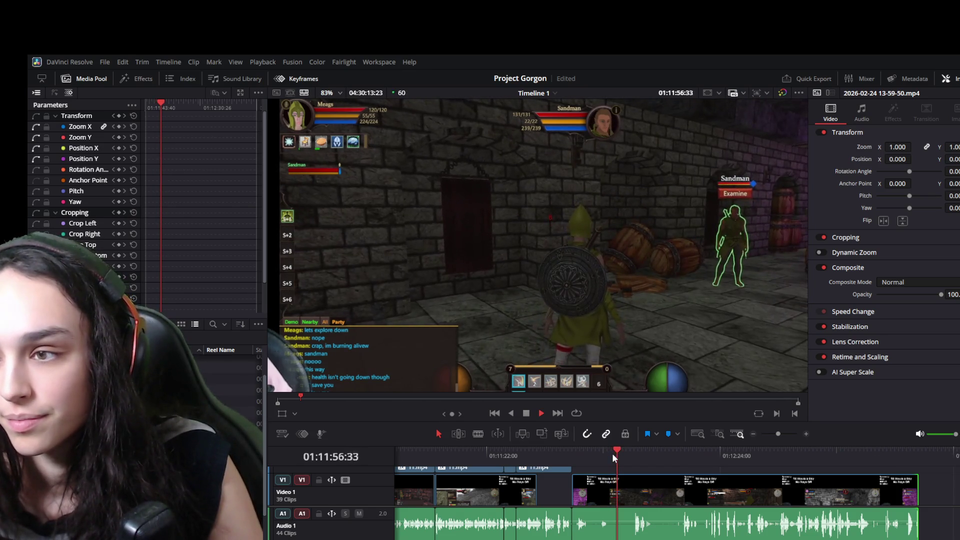
scroll(579, 309, "down", 1)
scroll(577, 309, "down", 1)
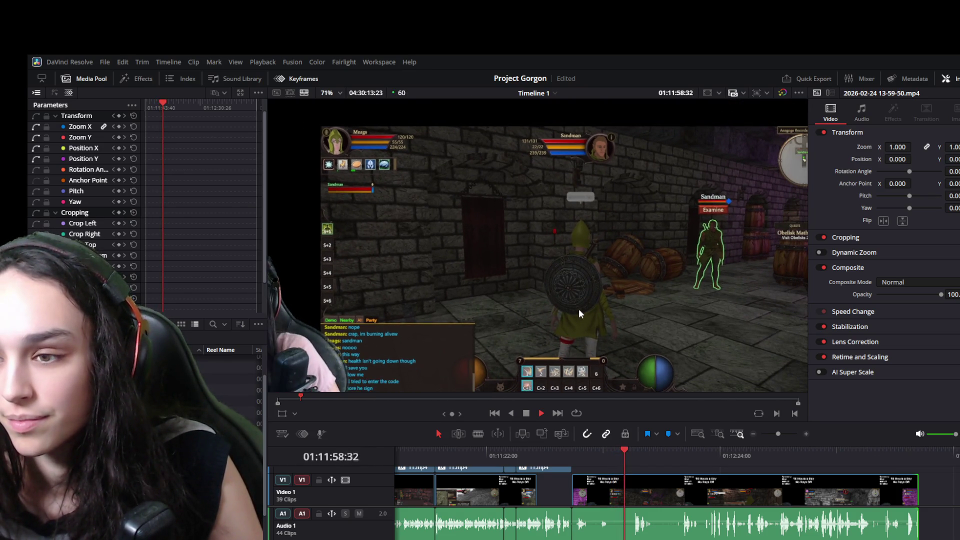
scroll(578, 308, "up", 2)
left_click(594, 447)
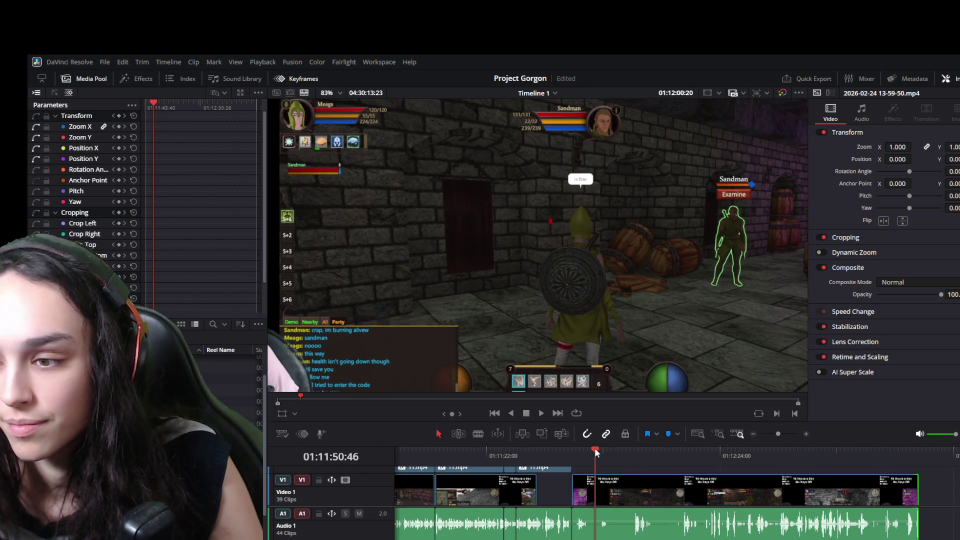
key("space")
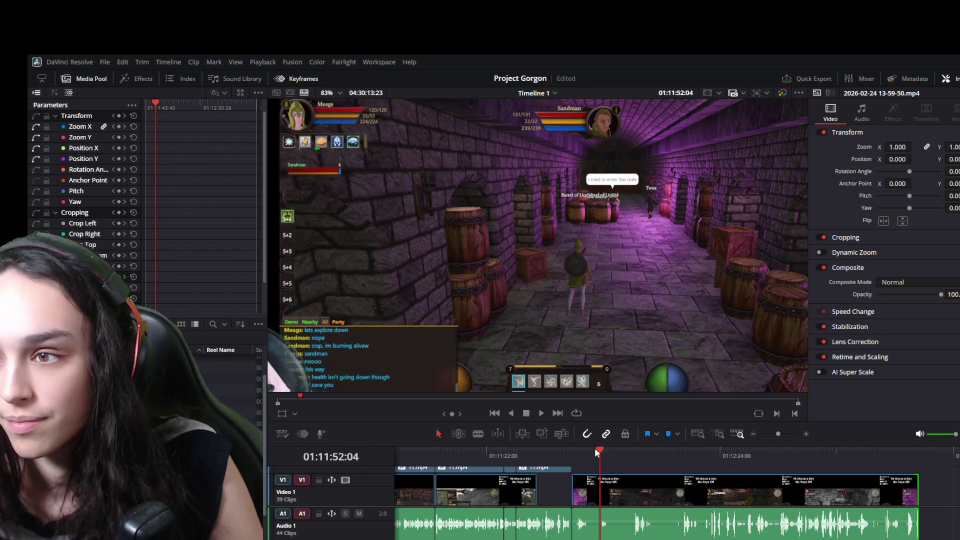
scroll(636, 171, "up", 1)
scroll(617, 230, "up", 1)
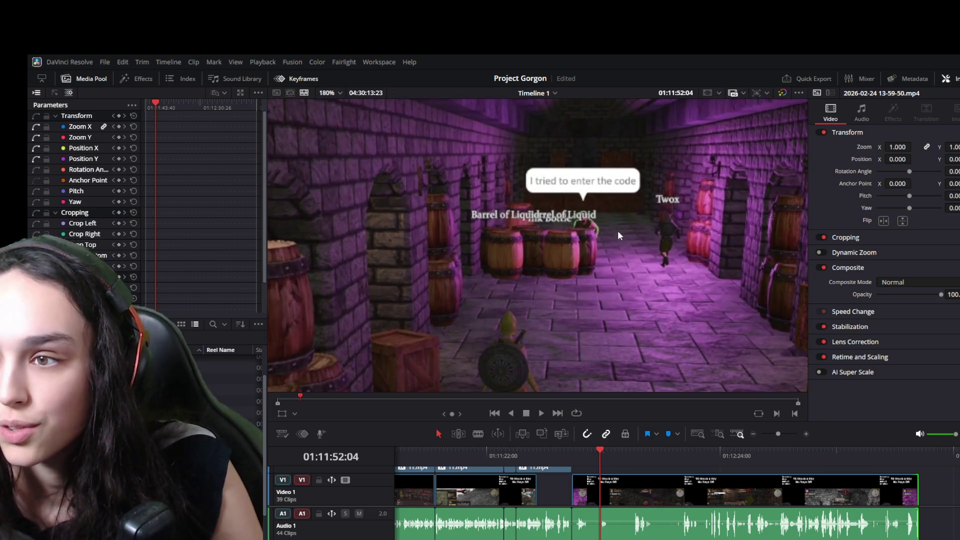
scroll(610, 237, "down", 1)
scroll(611, 238, "down", 2)
scroll(608, 255, "down", 1)
scroll(605, 264, "down", 1)
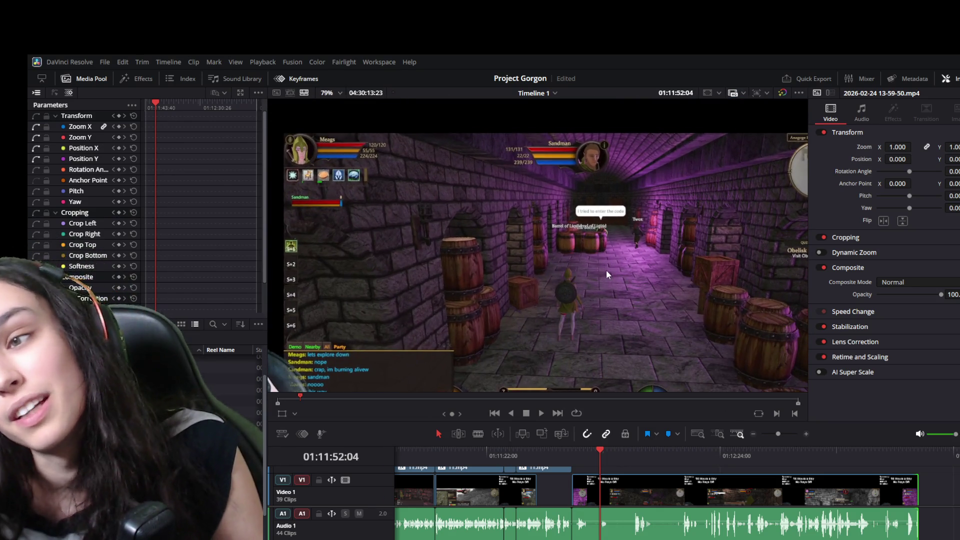
scroll(730, 345, "down", 1)
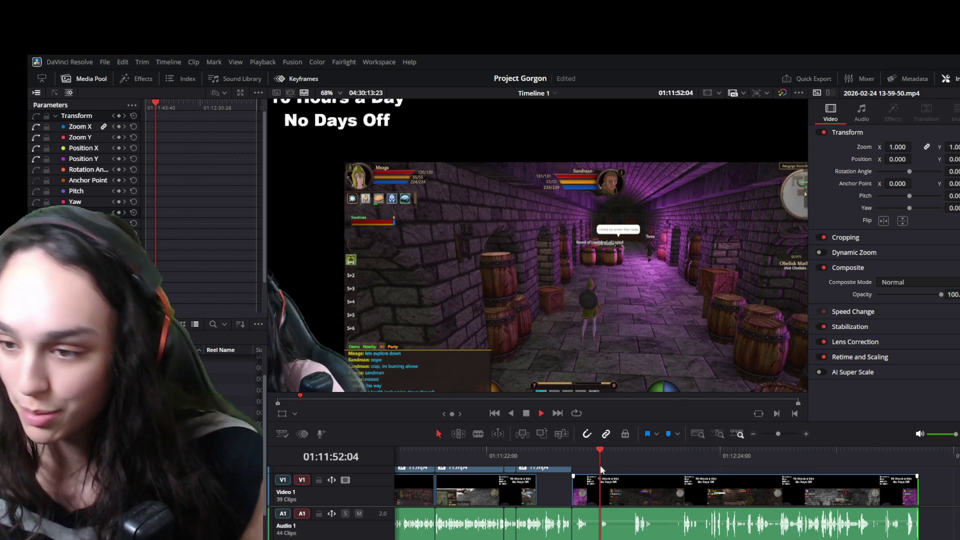
left_click(587, 450)
left_click_drag(587, 451, 578, 453)
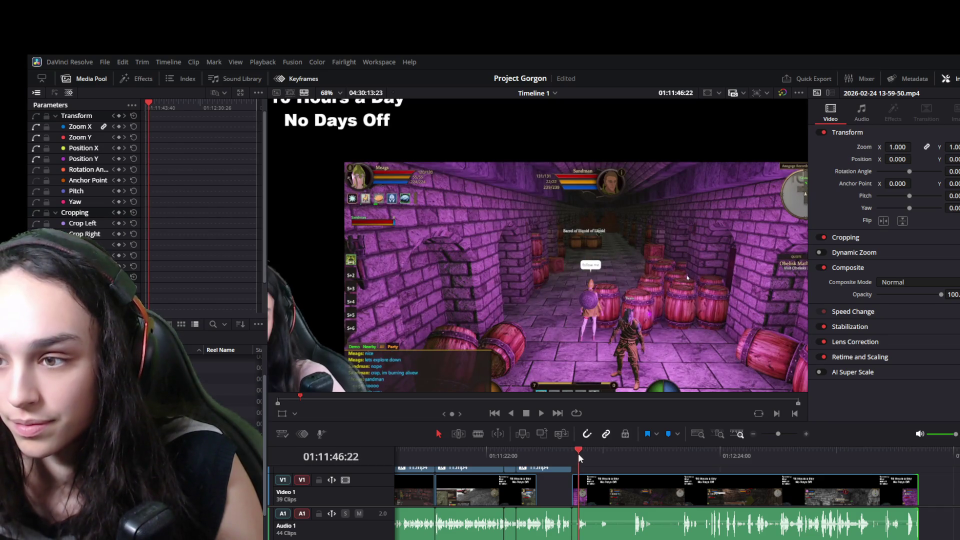
left_click_drag(578, 453, 577, 455)
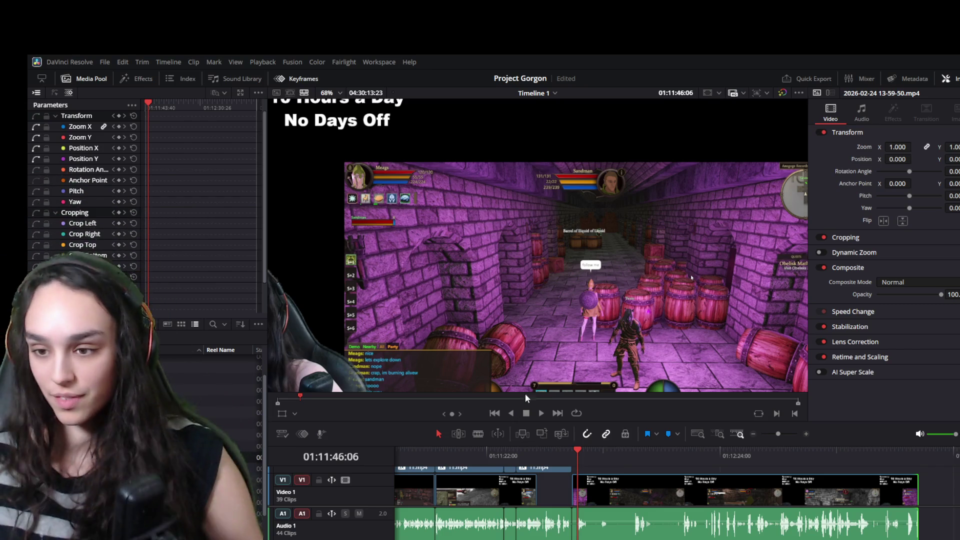
scroll(758, 499, "up", 2)
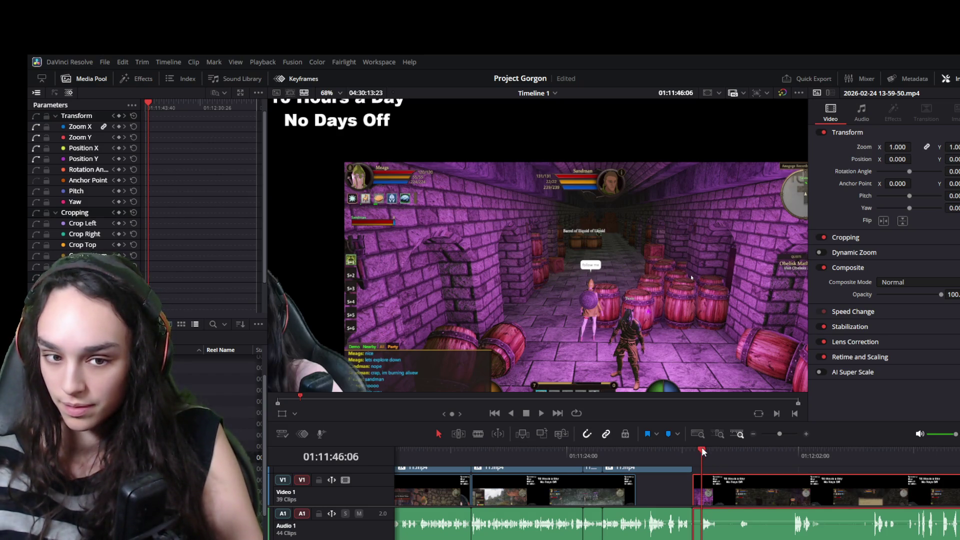
scroll(714, 515, "up", 1)
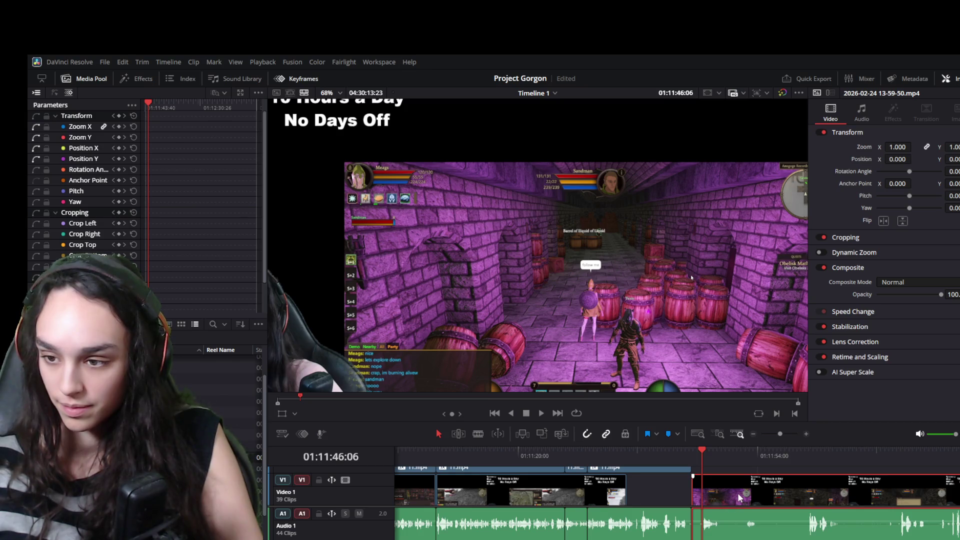
scroll(725, 505, "down", 1)
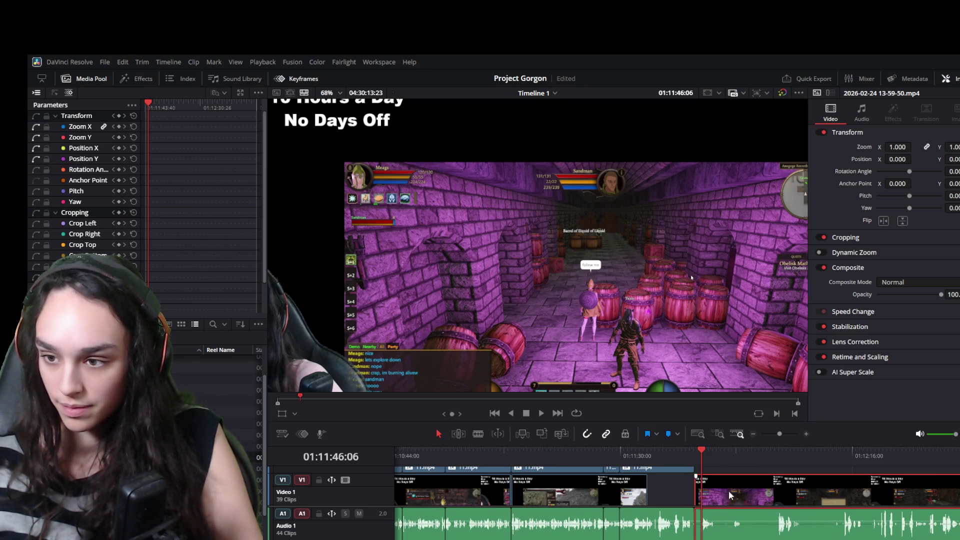
scroll(723, 488, "up", 1)
scroll(715, 478, "up", 1)
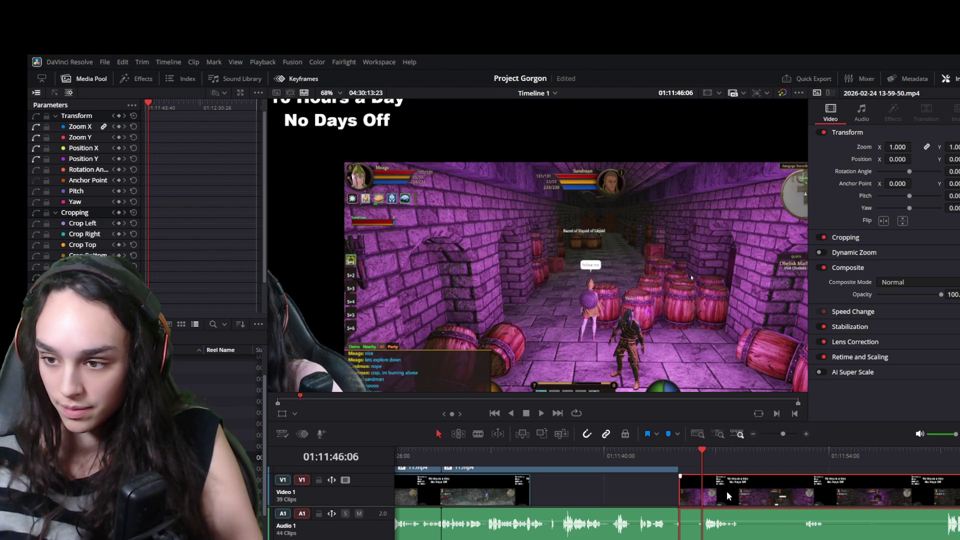
- Blade the recording at the playhead, ripple-delete the short piece, then undo the removal
key("ctrl+b")
scroll(683, 516, "down", 1)
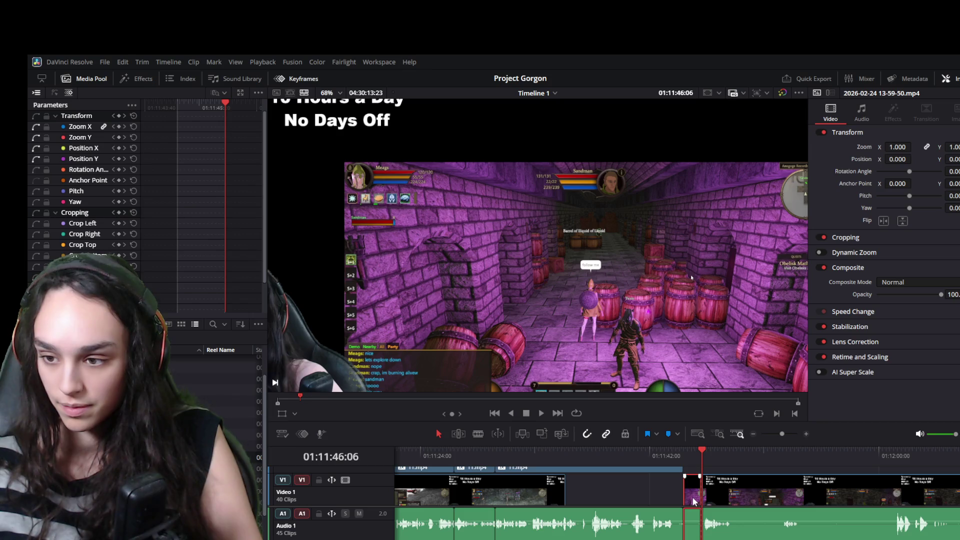
left_click(737, 467)
left_click(691, 495)
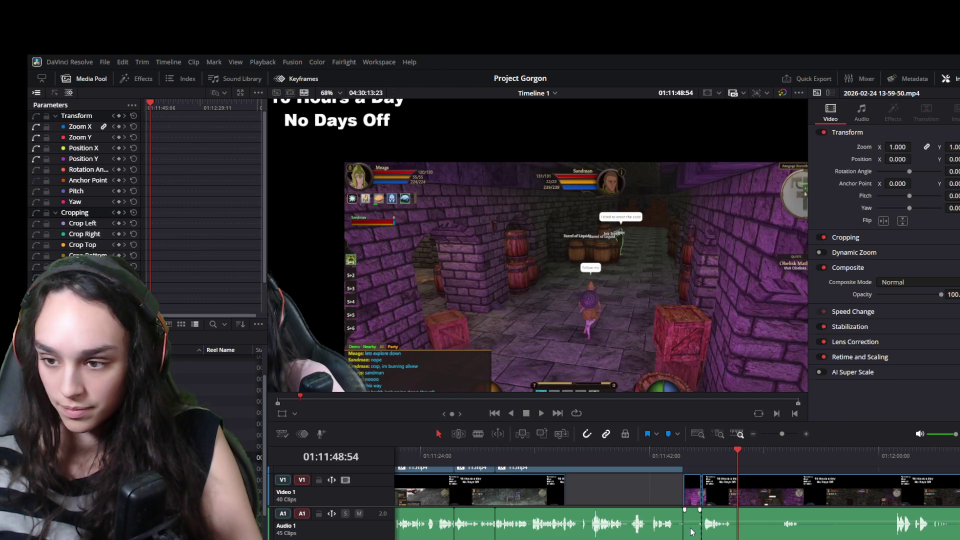
key("Delete")
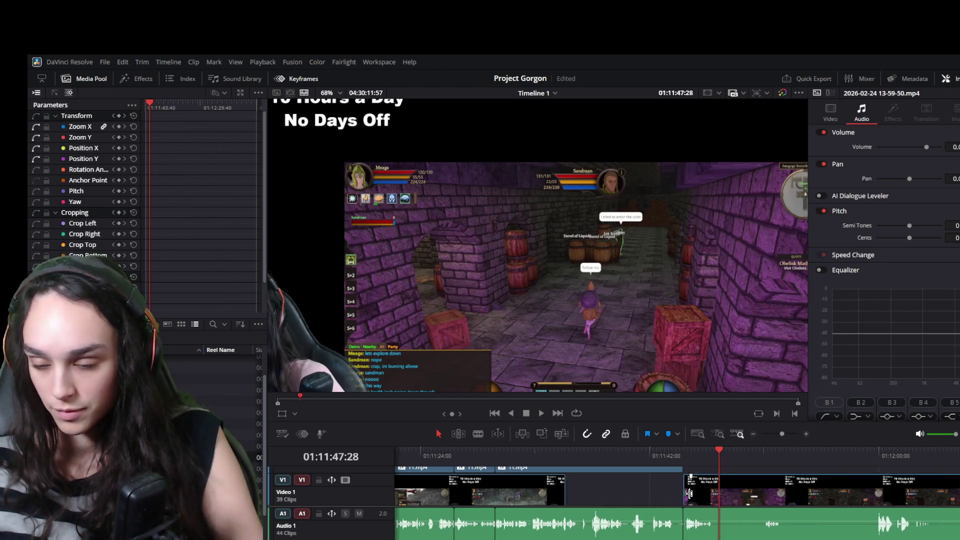
key("ctrl+z")
- Slide the small clip left toward the gap and close the gap before it
key("ctrl+minus")
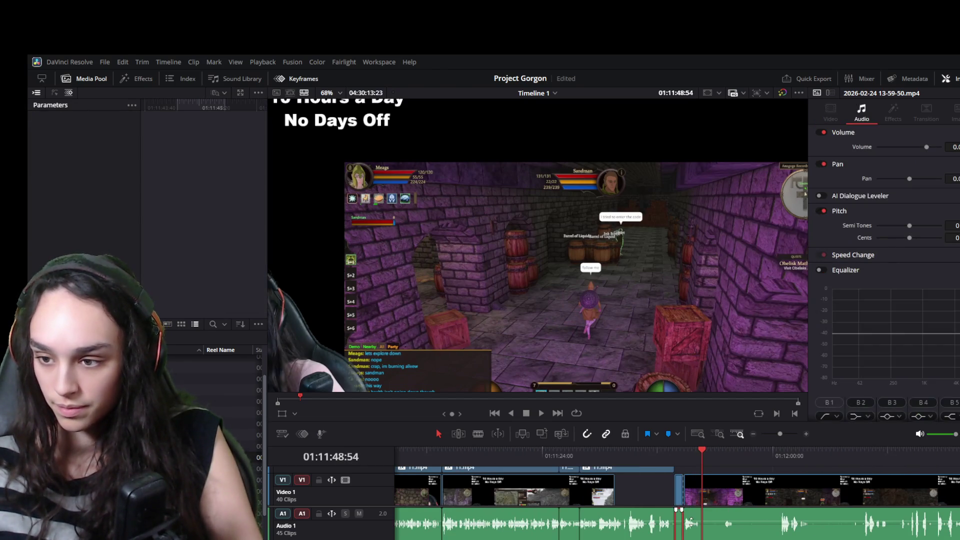
key("ctrl+minus")
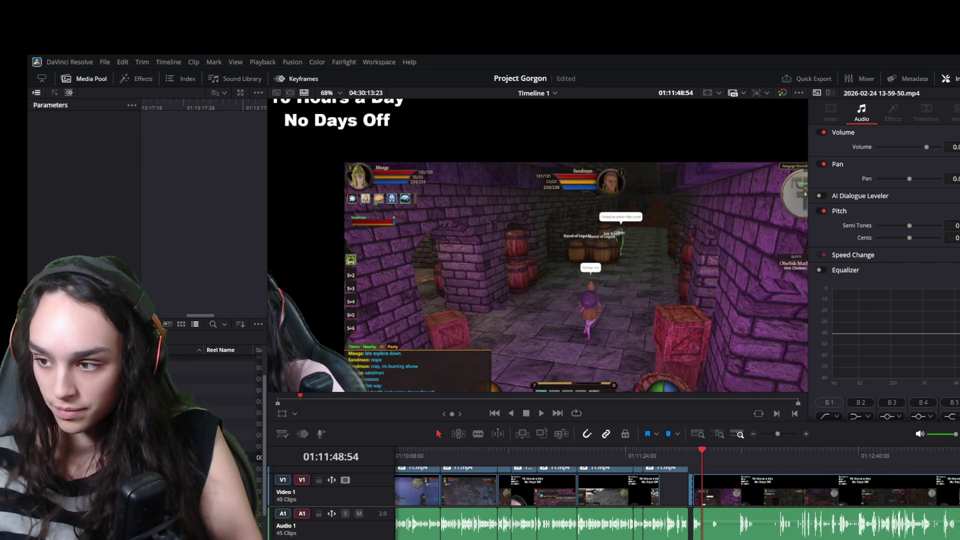
left_click(690, 501)
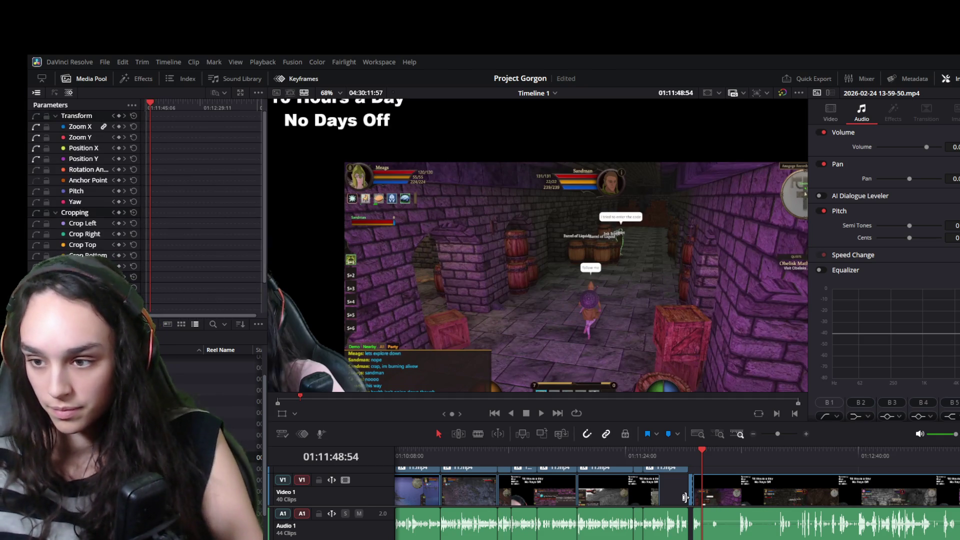
key("ctrl+equal")
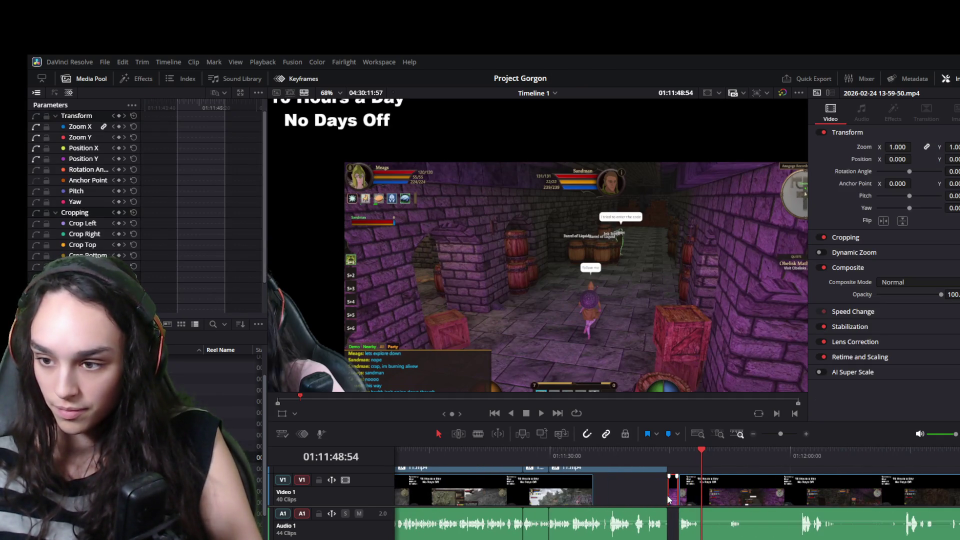
left_click_drag(673, 498, 596, 495)
left_click(600, 454)
- Zoom the dungeon clip to 1.8, compare with the previous clip's framing, and save the project
key("space")
key("space")
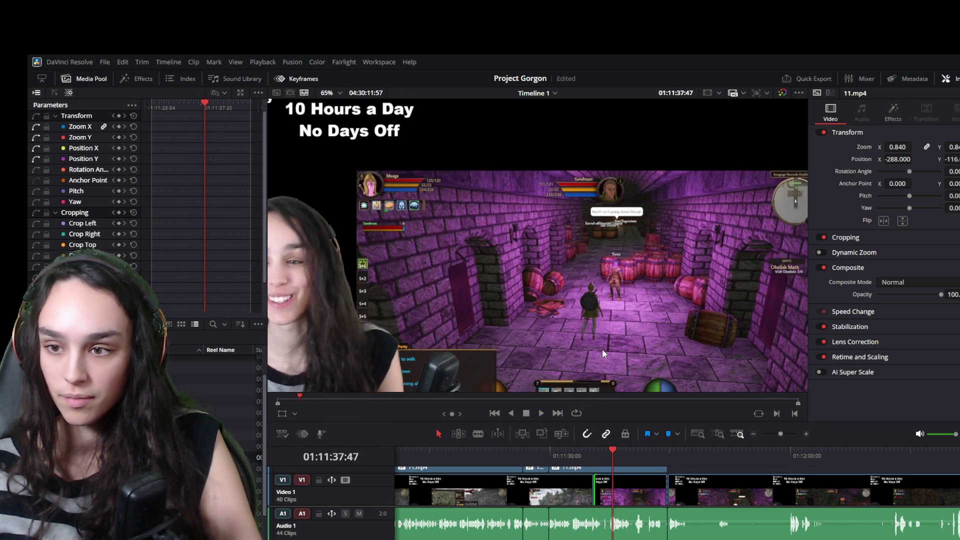
scroll(603, 349, "down", 2)
scroll(602, 348, "down", 1)
scroll(601, 348, "down", 1)
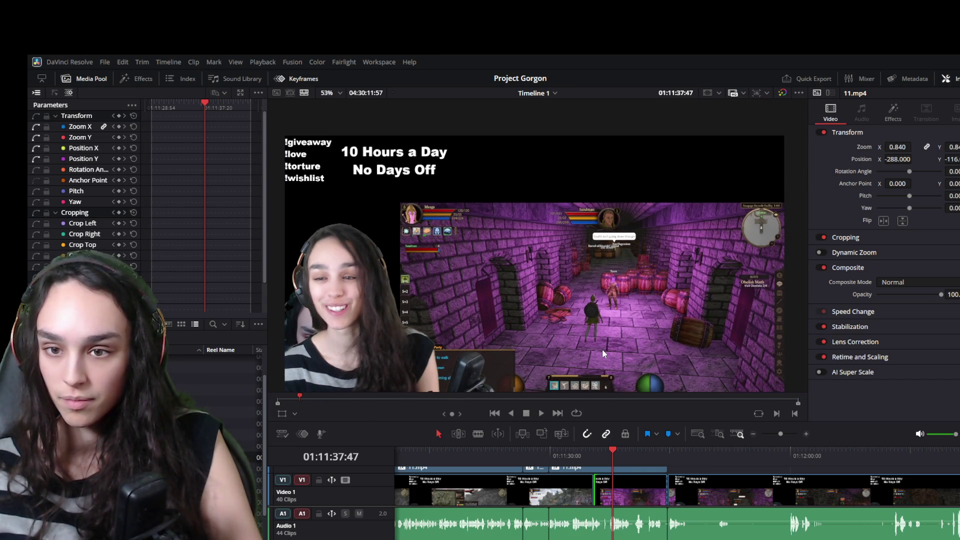
scroll(602, 349, "up", 1)
left_click(632, 486)
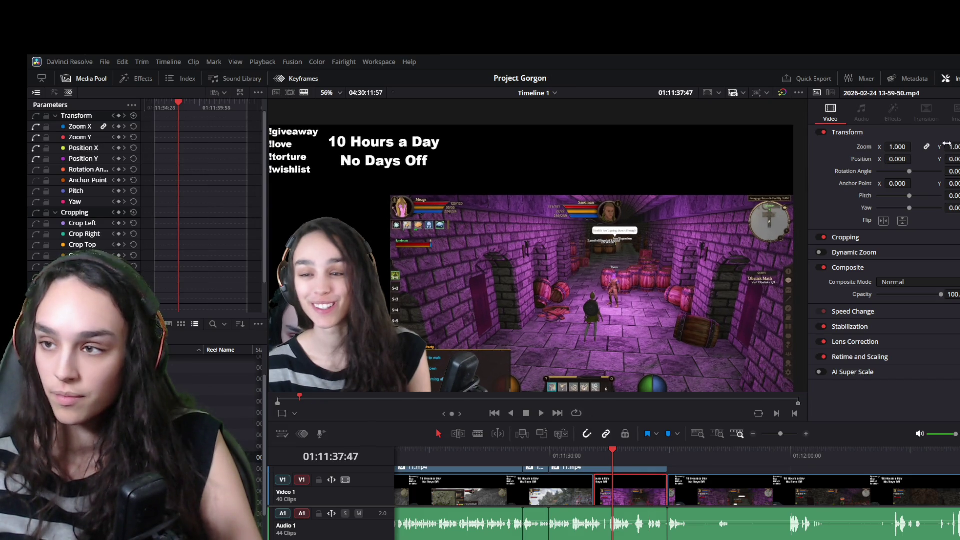
mouse_move(899, 147)
left_mouse_down()
mouse_move(913, 146)
mouse_move(899, 158)
left_mouse_up()
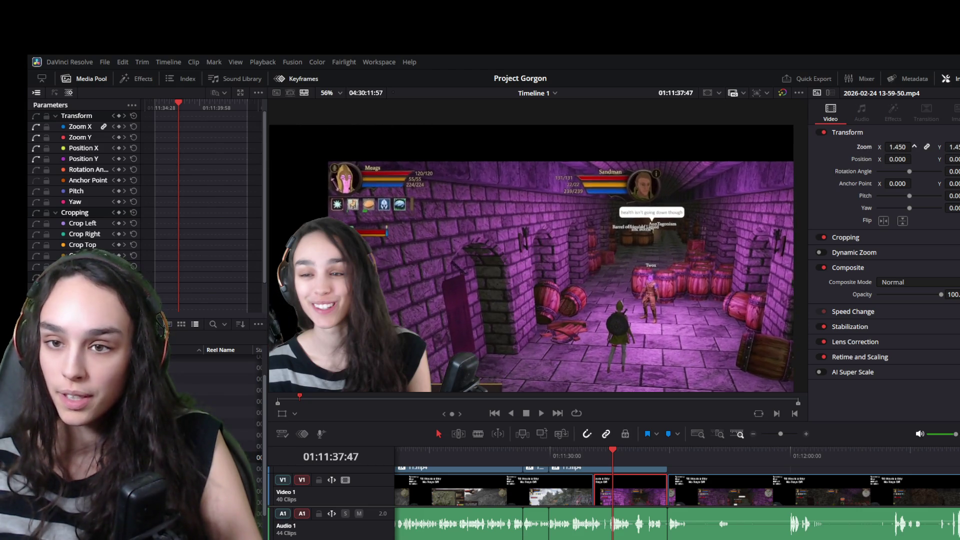
left_click(570, 497)
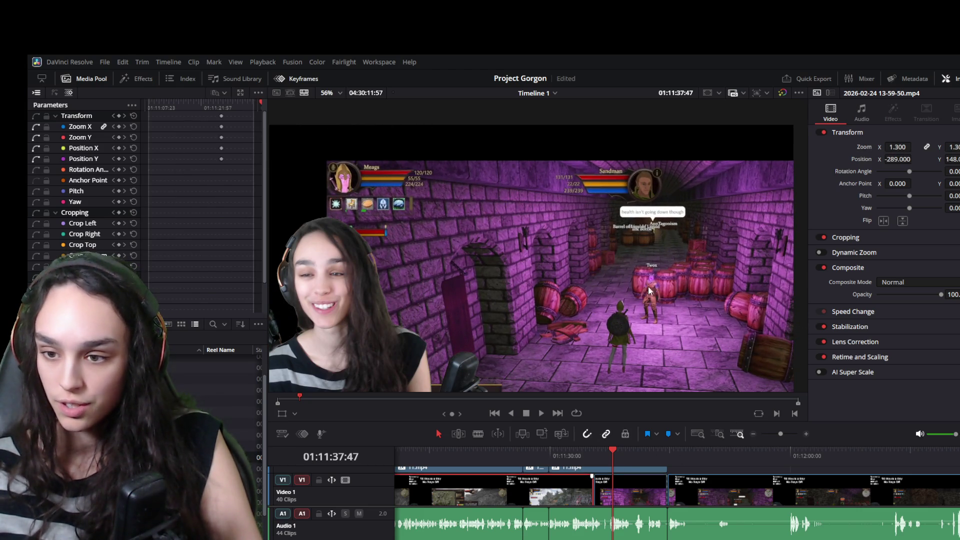
key("ctrl+s")
left_click(650, 491)
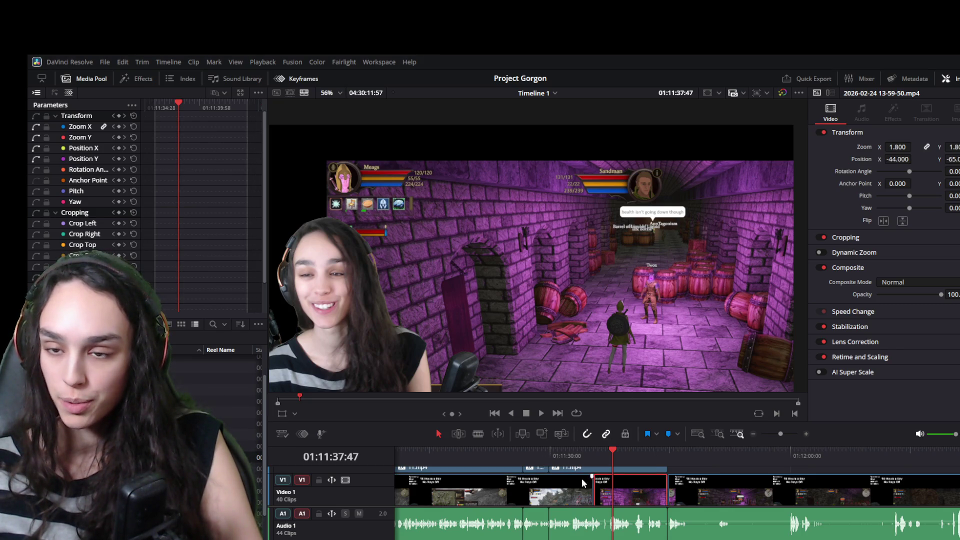
- Review the earlier clip's framing, then raise the dungeon clip's vertical position with a keyframe
left_click(566, 459)
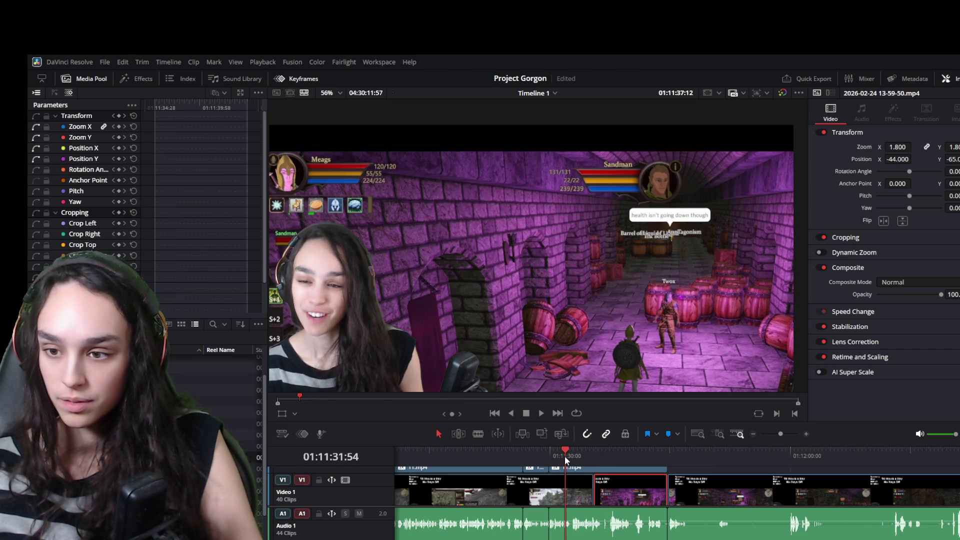
scroll(531, 319, "down", 1)
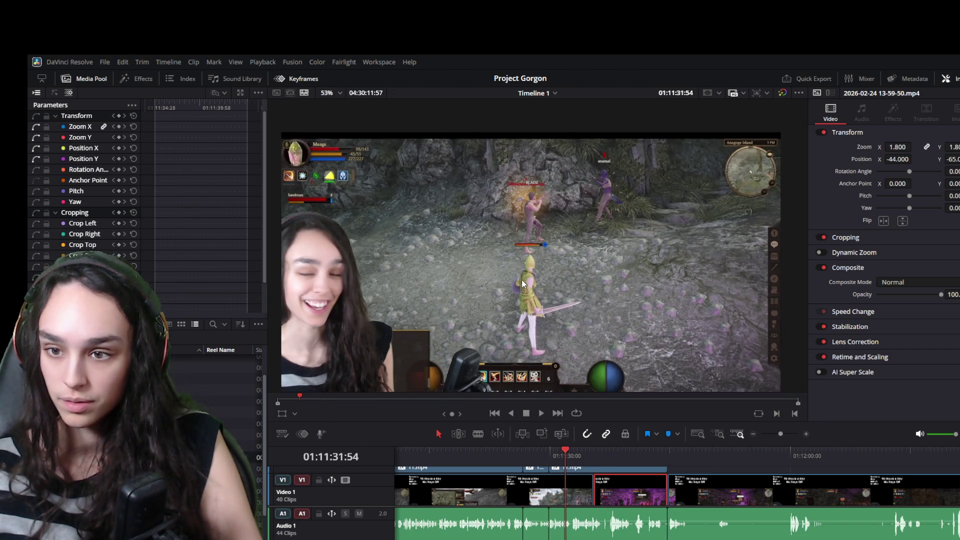
key("ctrl+s")
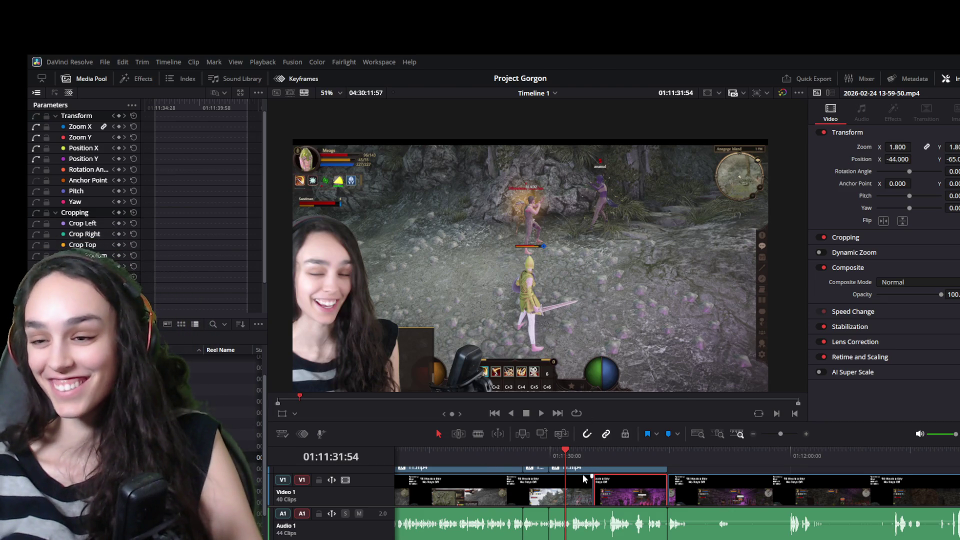
left_click(611, 457)
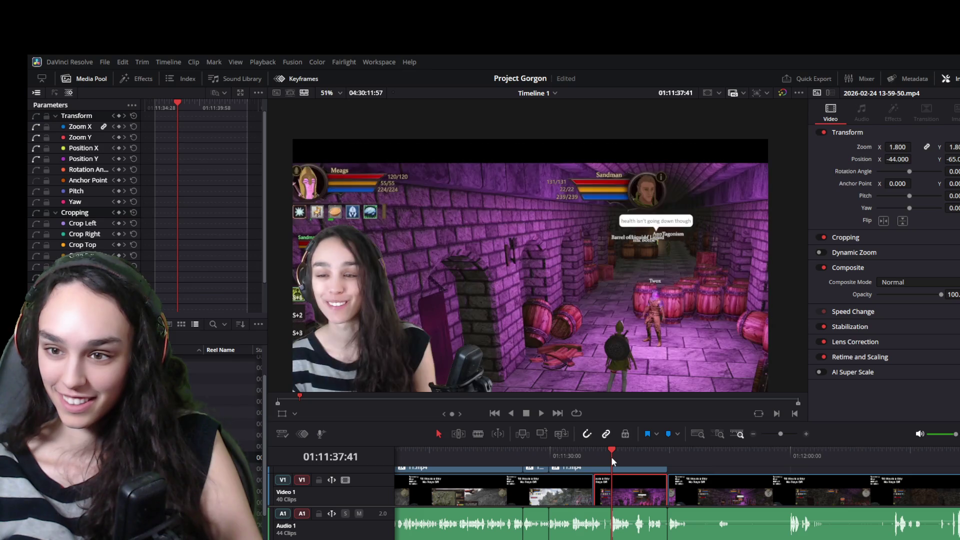
left_click(574, 495)
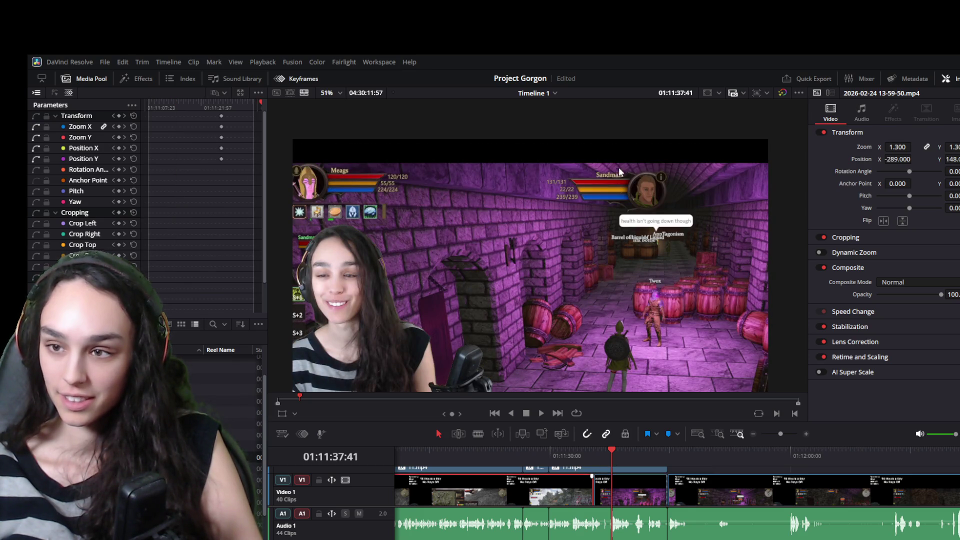
left_click(647, 502)
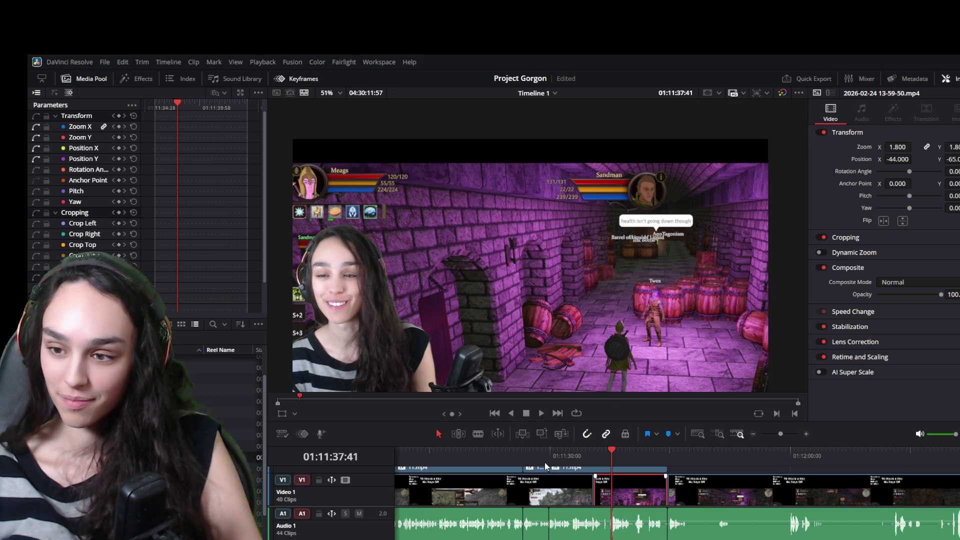
left_click_drag(953, 159, 957, 159)
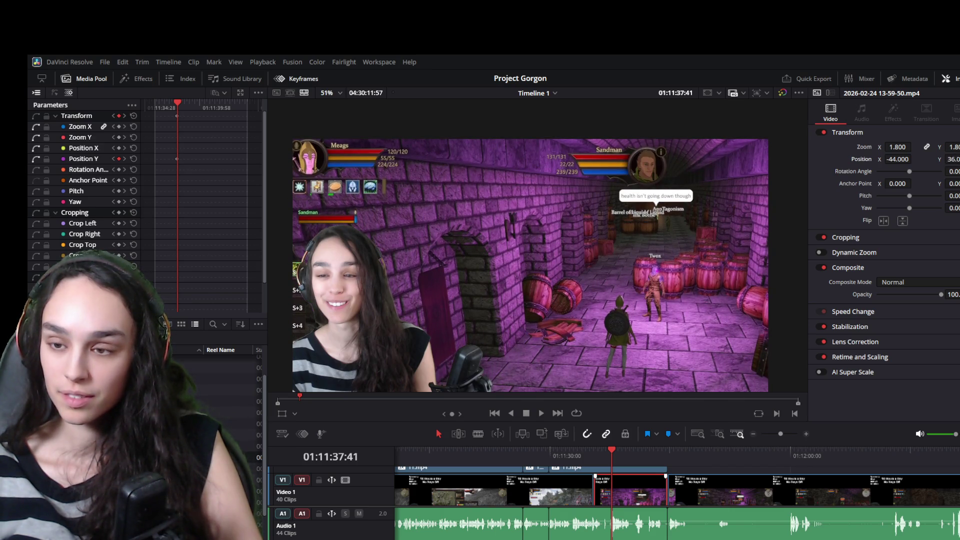
- Keyframe the dungeon clip to zoom 1.3 and Position X -289, matching the previous clip
left_click(523, 504)
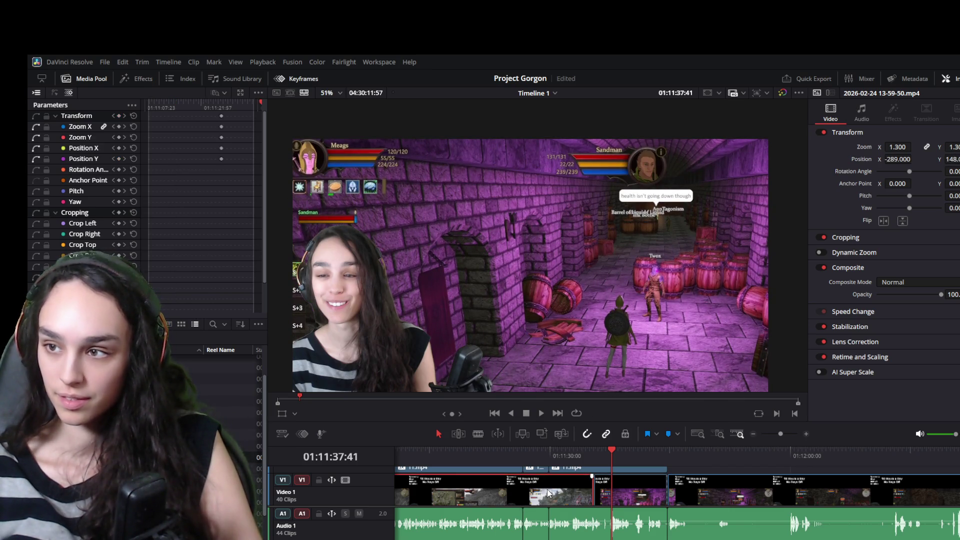
left_click(624, 497)
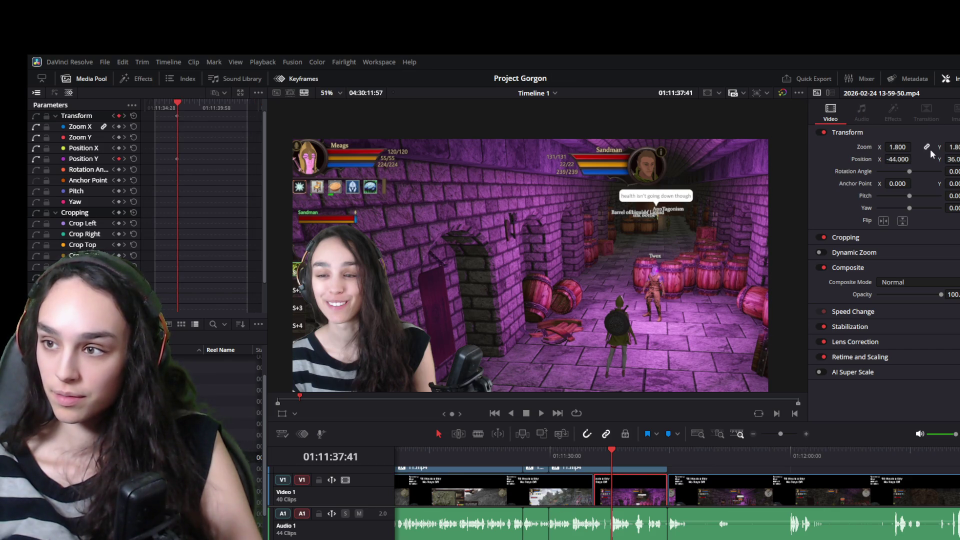
type("1.3")
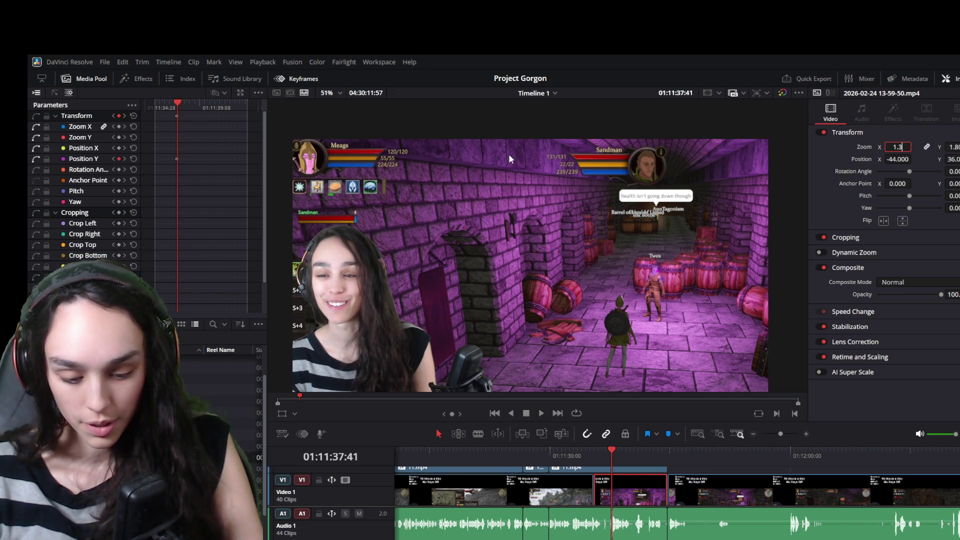
key("Return")
left_click(548, 493)
left_click(641, 493)
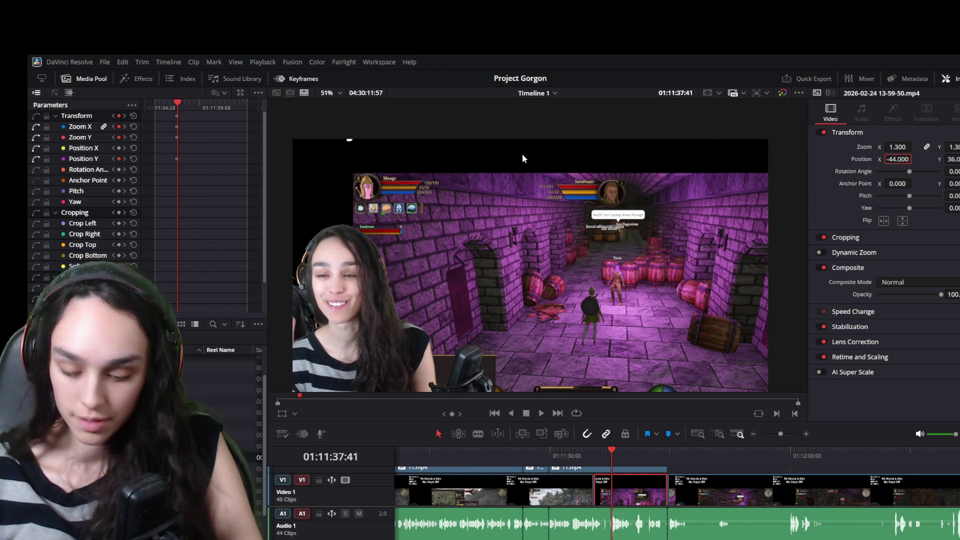
type("-289")
key("Return")
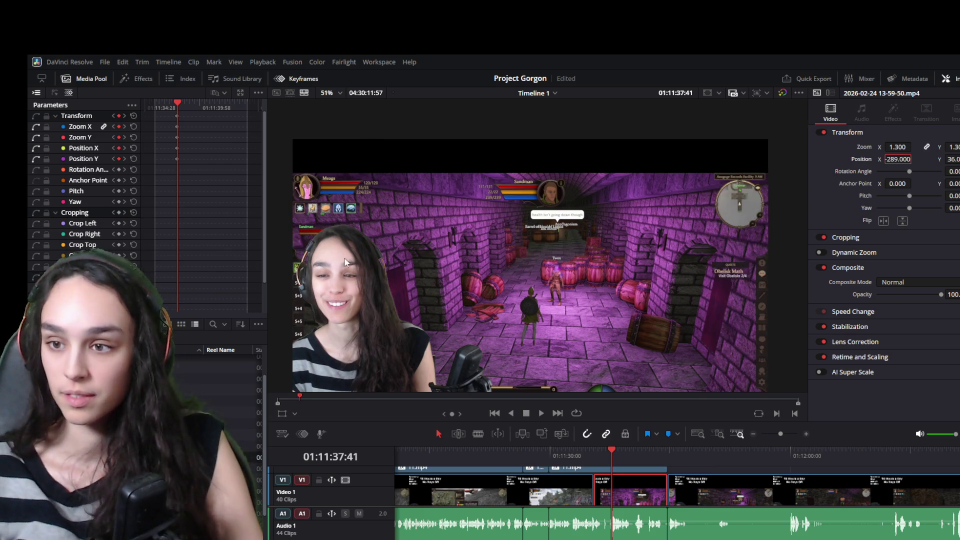
- Set Position Y to 148 after comparing the neighbouring clip, then review playback
left_click(641, 479)
left_click(664, 495)
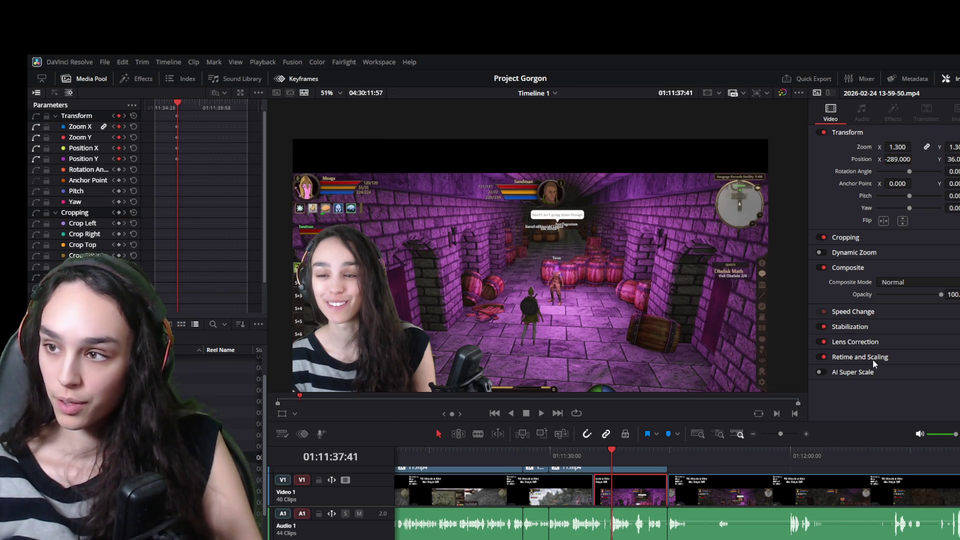
type("148")
key("Return")
key("space")
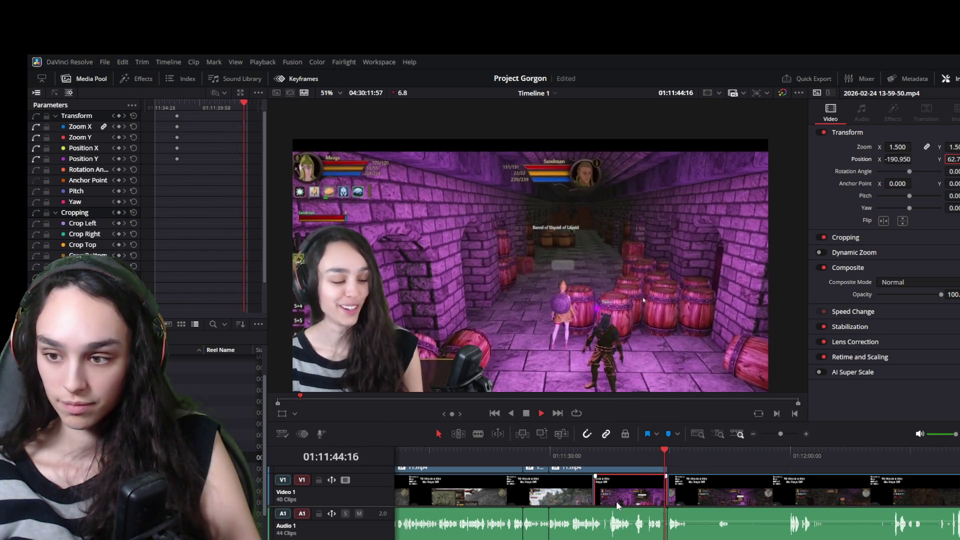
- Trim the dungeon clip at the edit point and trim back the end of its 11.mp4 audio
key("space")
key("Right")
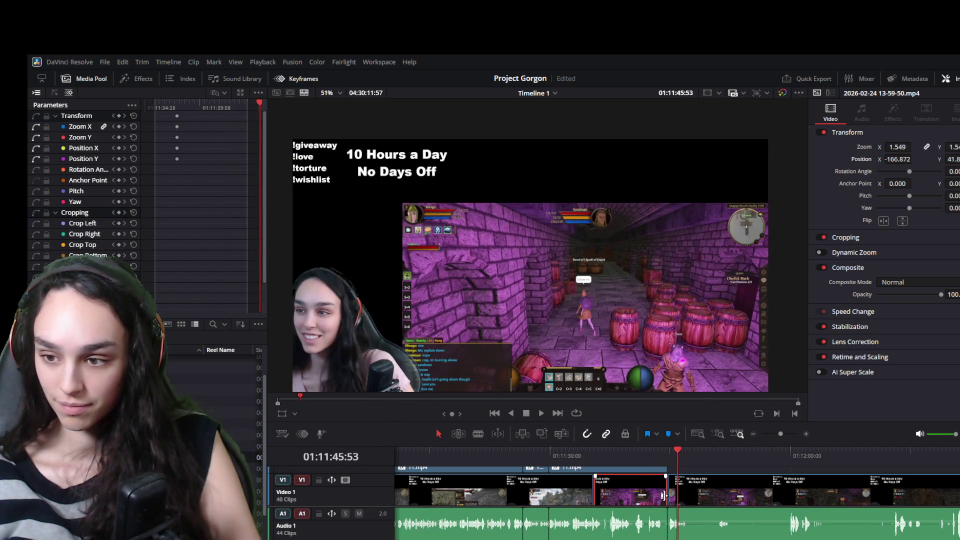
scroll(661, 498, "up", 3)
left_click_drag(670, 492, 660, 497)
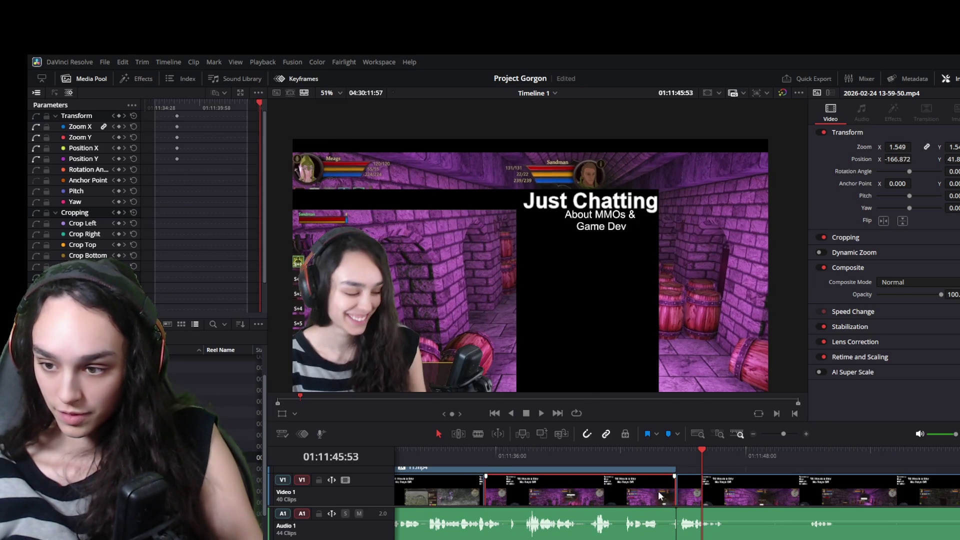
left_click(650, 532)
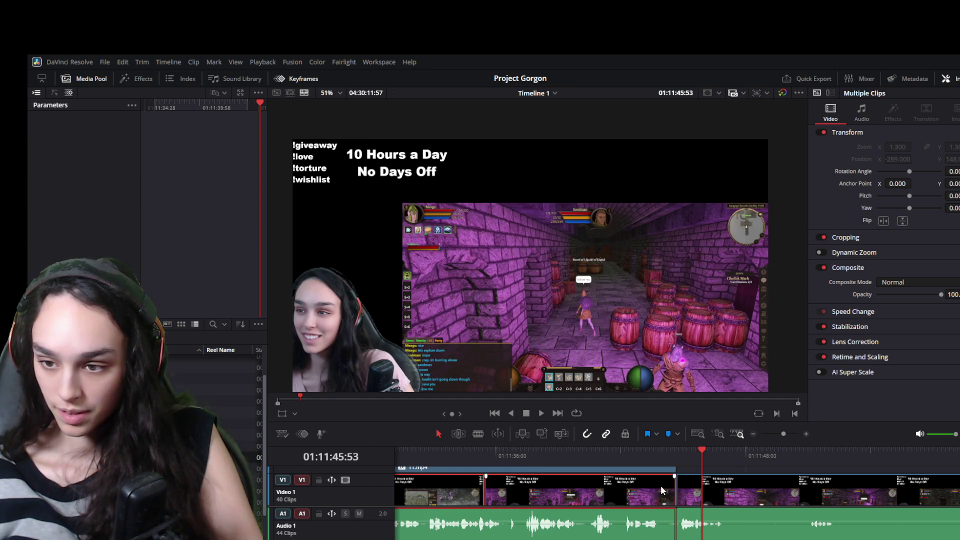
left_click(688, 488)
left_click(645, 527)
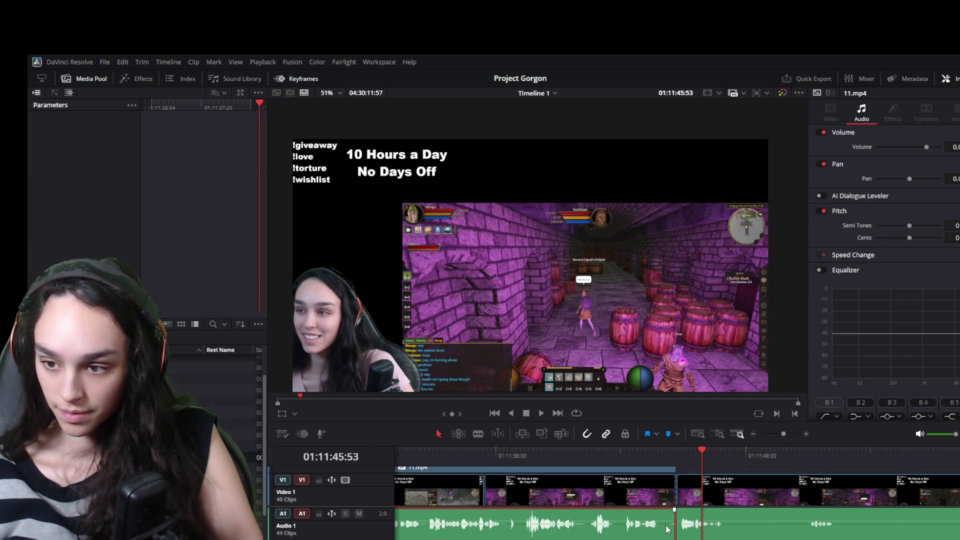
left_click_drag(670, 525, 664, 509)
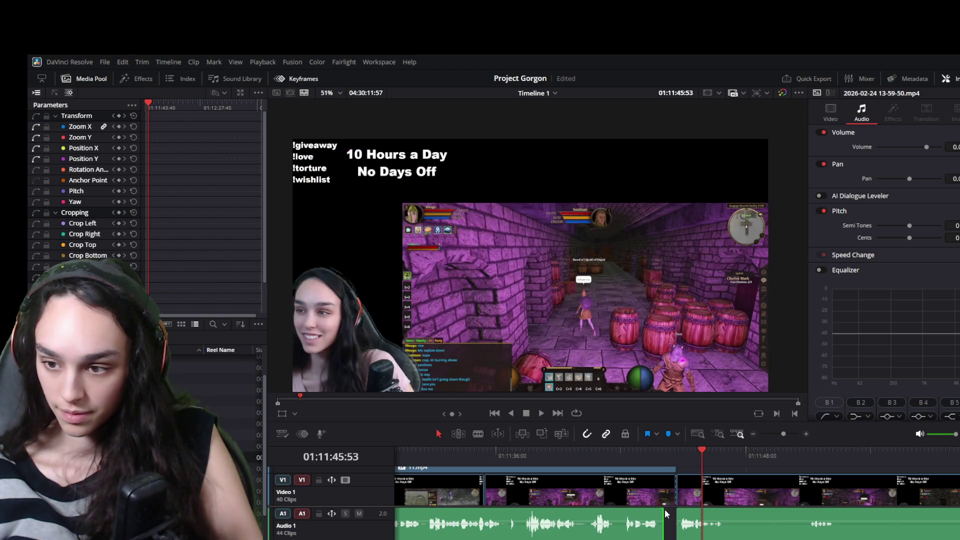
- Trim the 11.mp4 video end back 18 frames and slide the next clip left to close the gap
left_click(666, 473)
left_click_drag(670, 468, 669, 487)
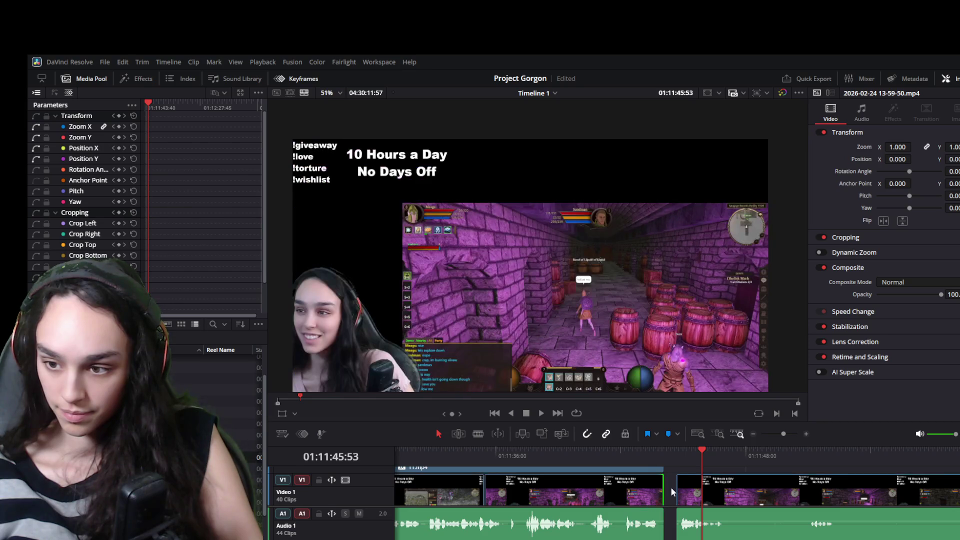
left_click_drag(684, 523, 671, 523)
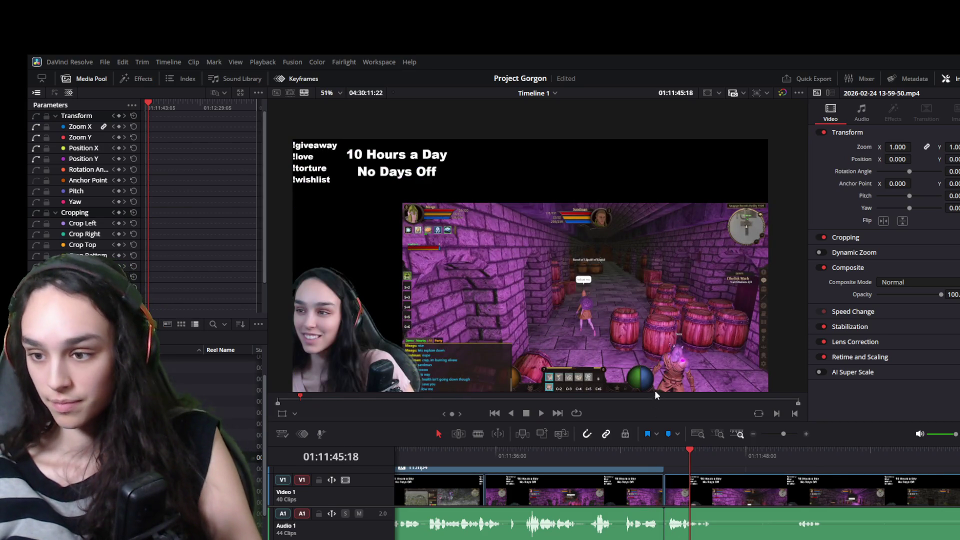
key("space")
key("space")
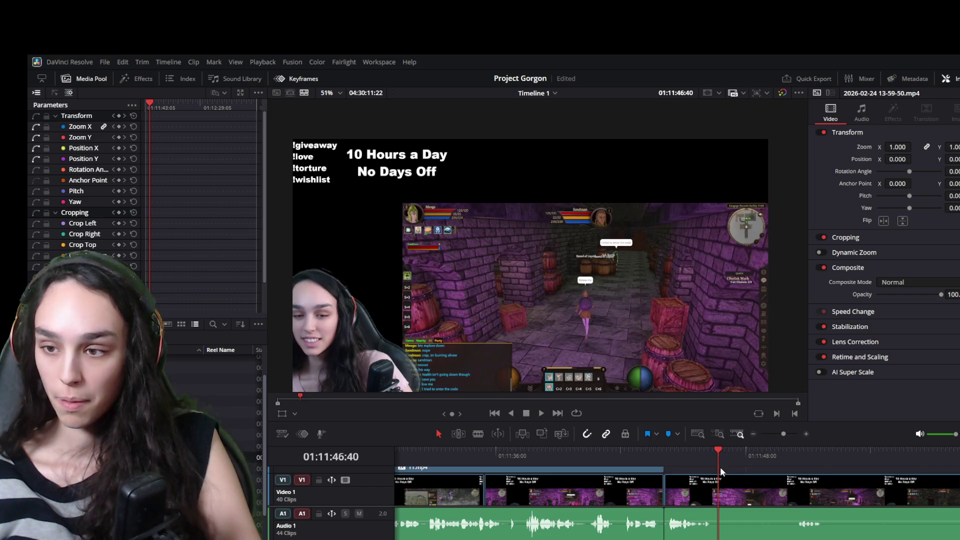
- Review later footage and set the playhead at the cut point with the clip selected
left_click(734, 454)
left_click_drag(735, 455, 740, 455)
key("space")
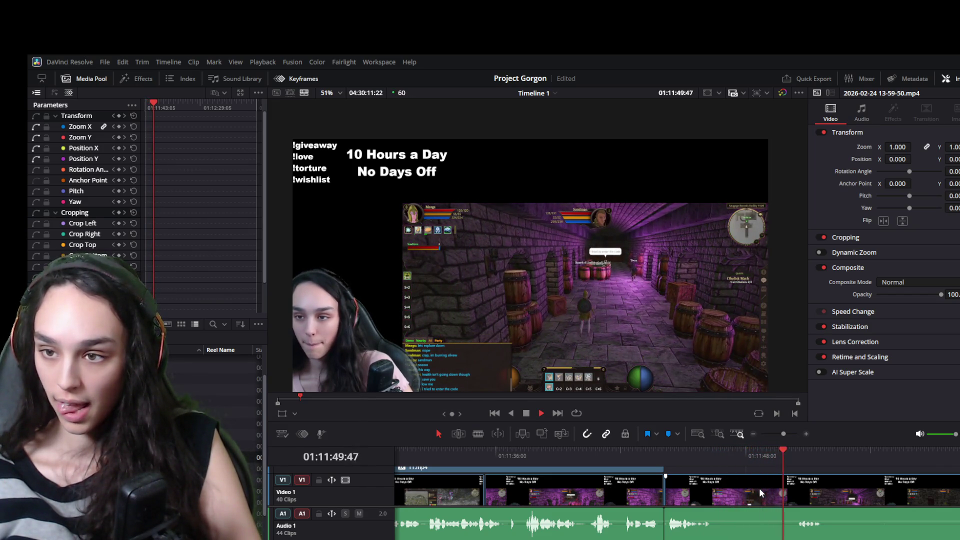
key("space")
left_click(741, 452)
left_click(741, 489)
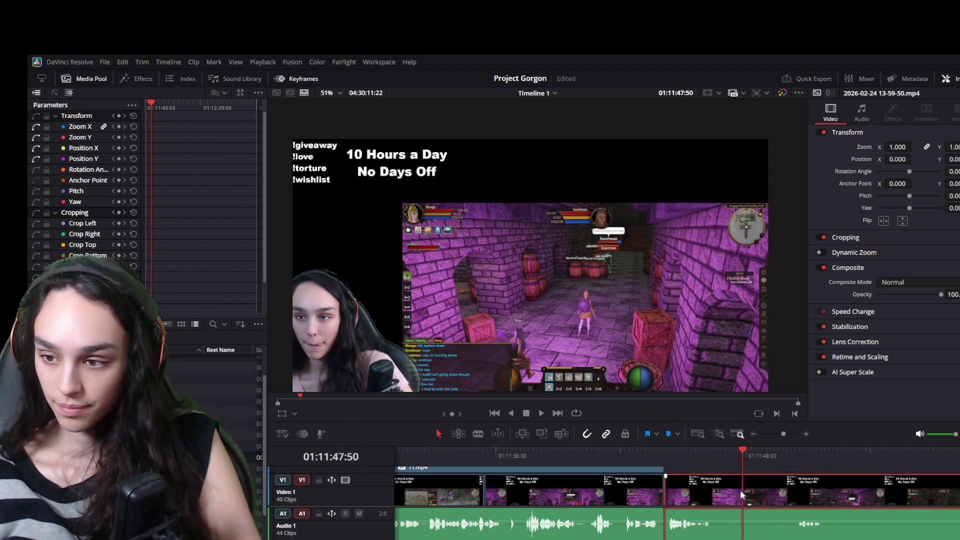
- Split the clip at the playhead and step forward to the frame where the zoom should start
key("ctrl+b")
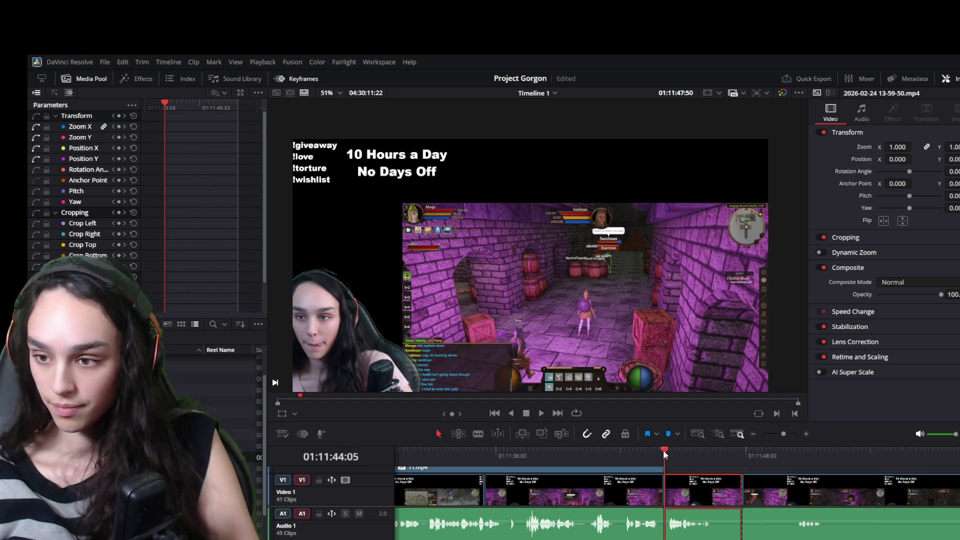
key("space")
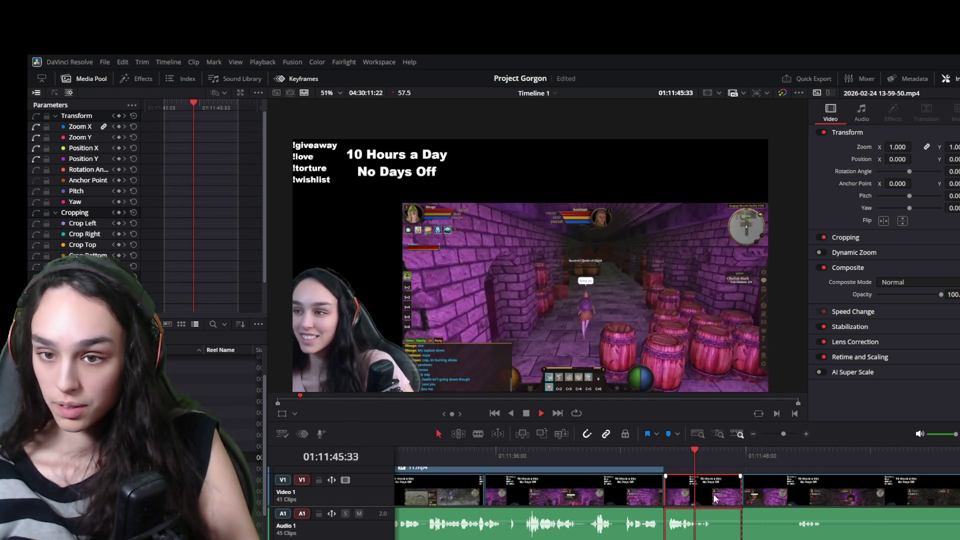
key("space")
left_click(709, 452)
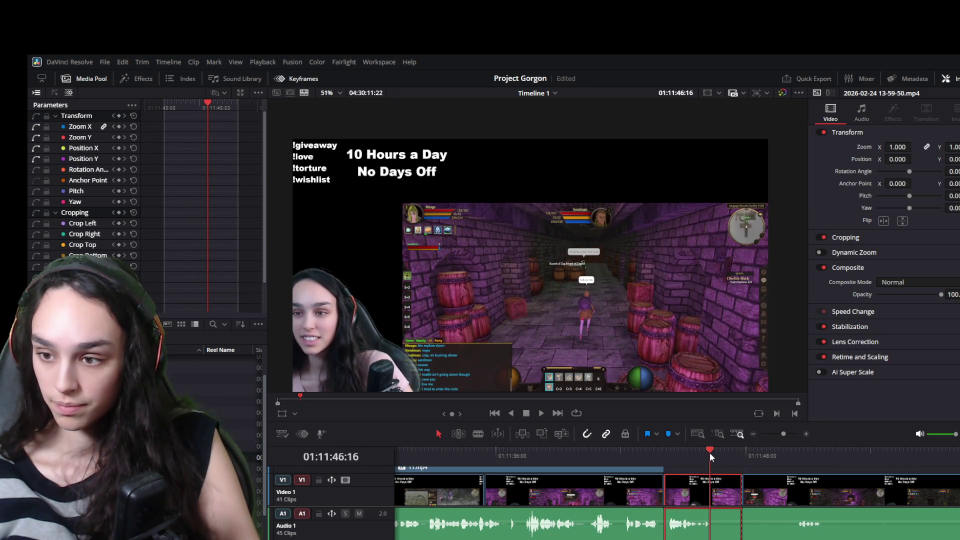
mouse_move(709, 452)
left_mouse_down()
mouse_move(719, 447)
mouse_move(712, 453)
left_mouse_up()
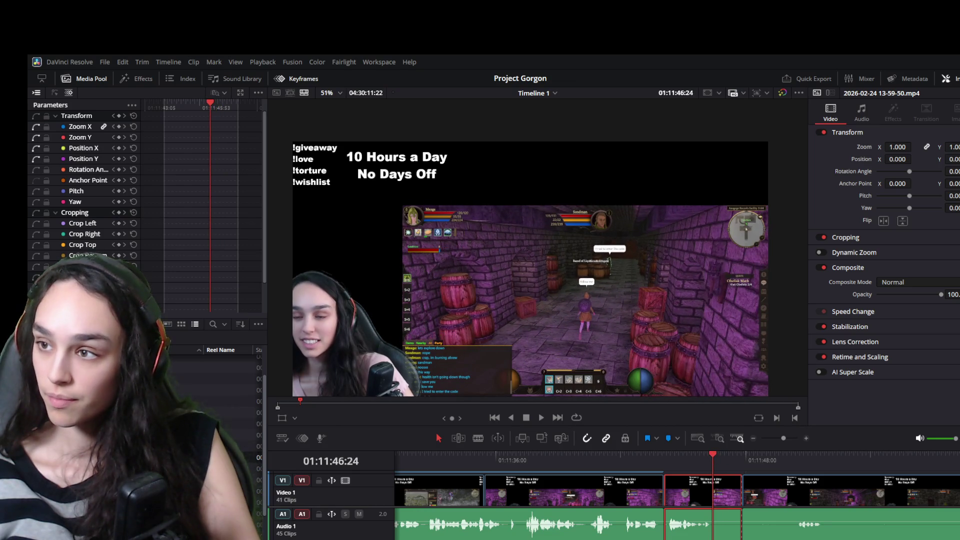
key("Right")
key("Right")
key("Right")
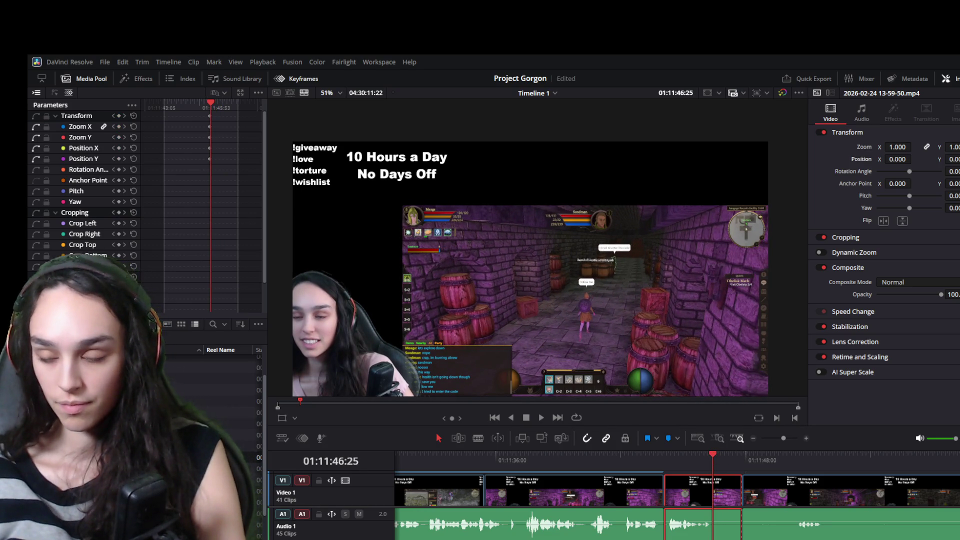
key("Right")
key("Right")
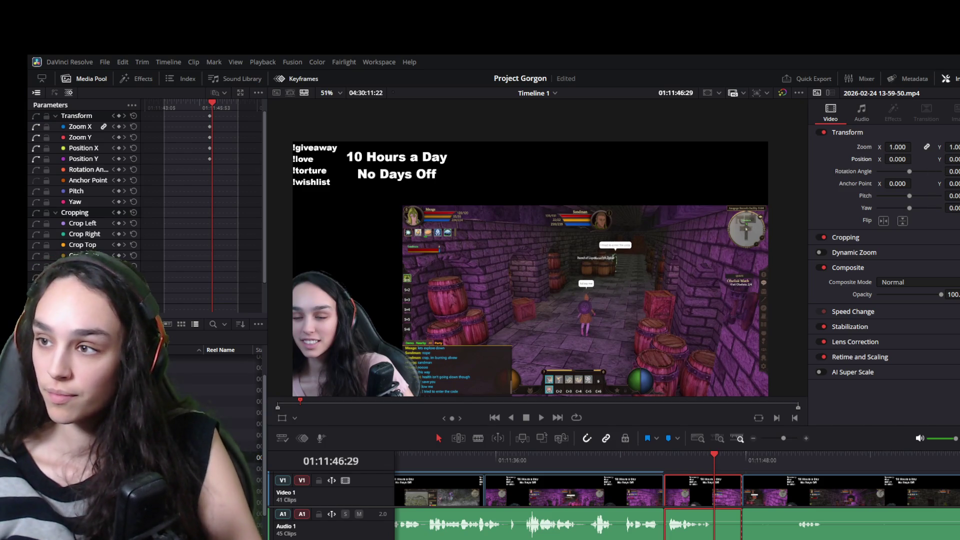
- Keyframe a 3.46× zoom panned onto the 'follow me' character, then move to where the zoom should end
mouse_move(897, 147)
left_mouse_down()
mouse_move(895, 159)
mouse_move(914, 159)
left_mouse_up()
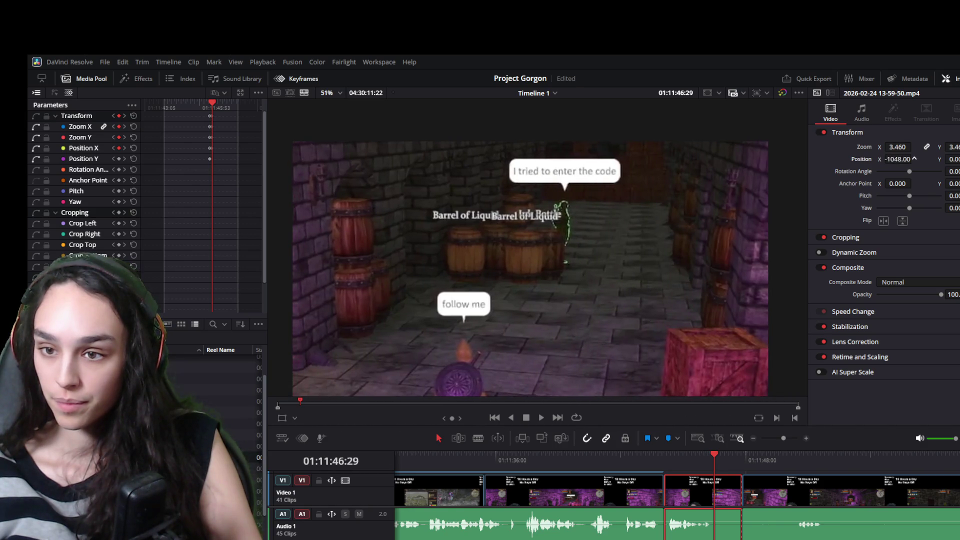
left_click_drag(954, 159, 957, 159)
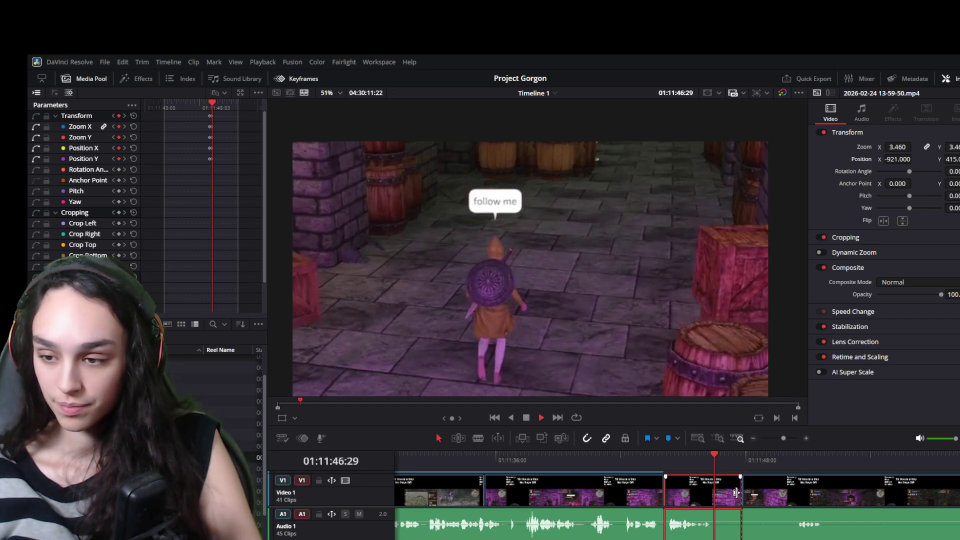
key("space")
left_click_drag(739, 456, 734, 453)
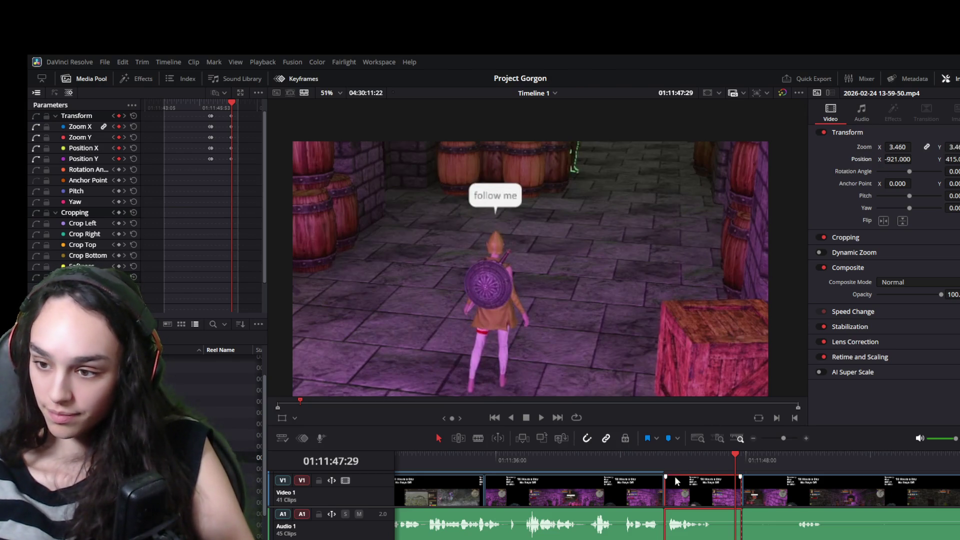
- Compare neighbouring clips and give the short clip a 1.3 zoom with a new horizontal position
left_click(624, 494)
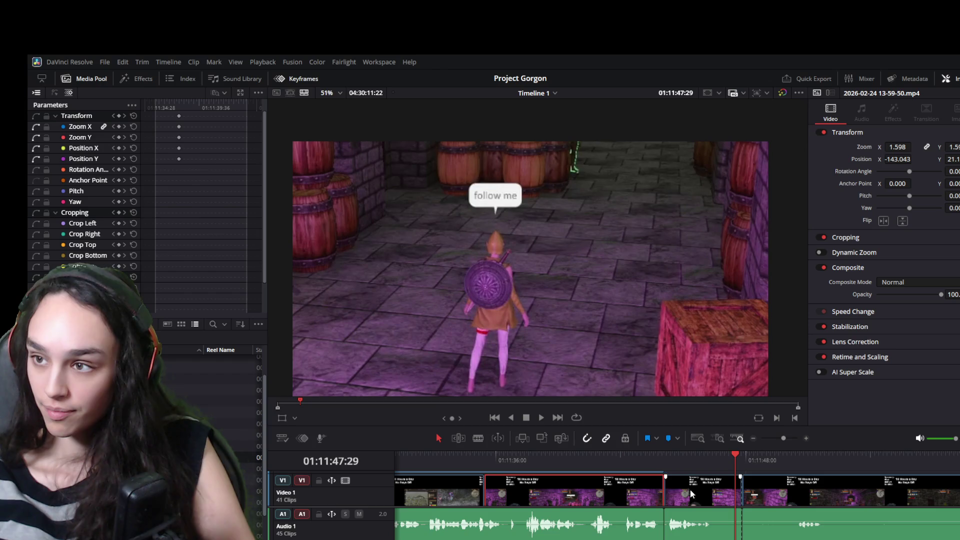
left_click(442, 498)
left_click(705, 494)
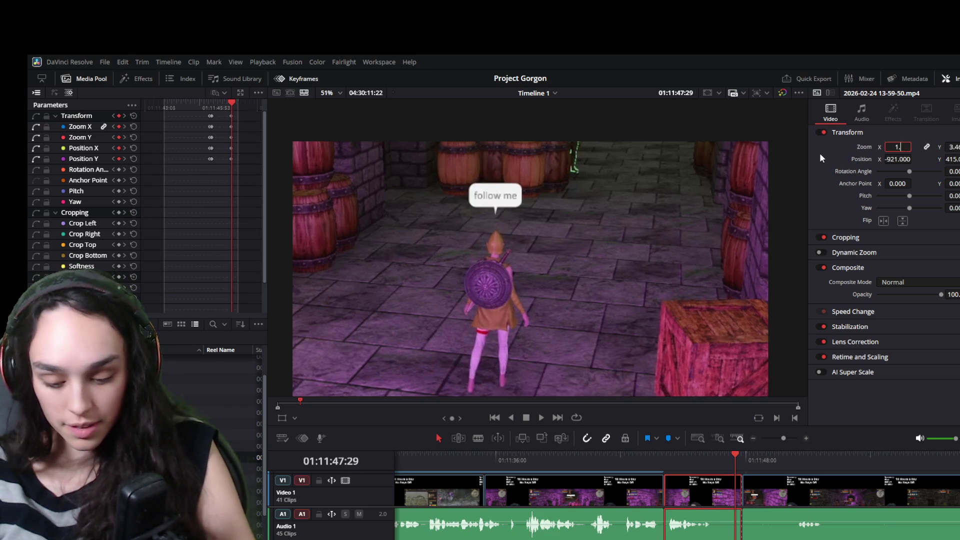
type("1.3")
key("Return")
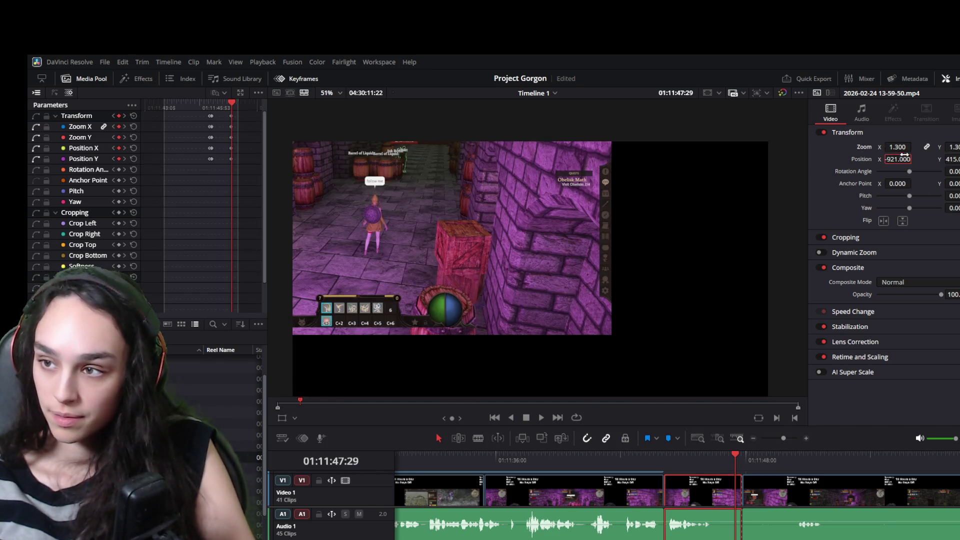
type("-289")
key("Return")
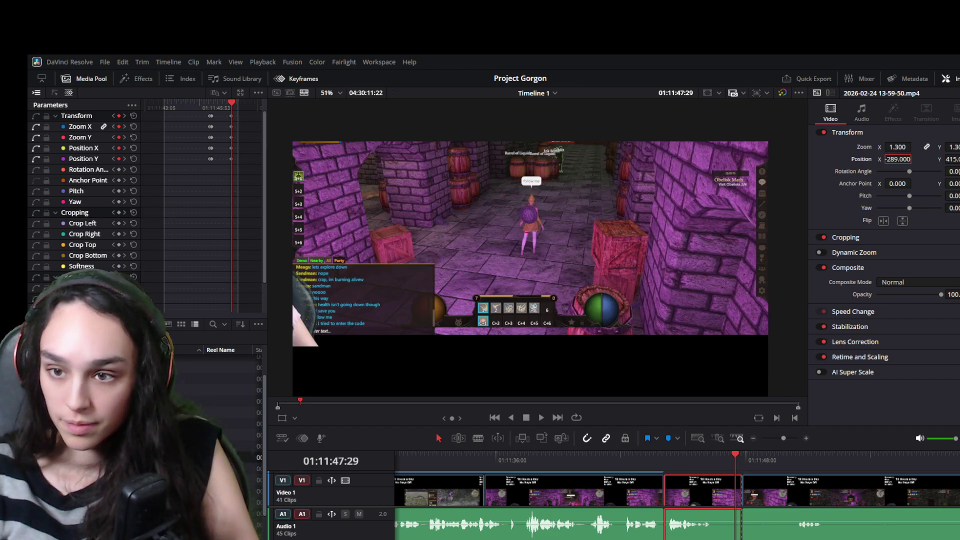
- Set a new vertical position, then undo to reset the clip's position to 0 and zoom to 1.0
left_click(601, 501)
left_click(436, 486)
left_click(703, 496)
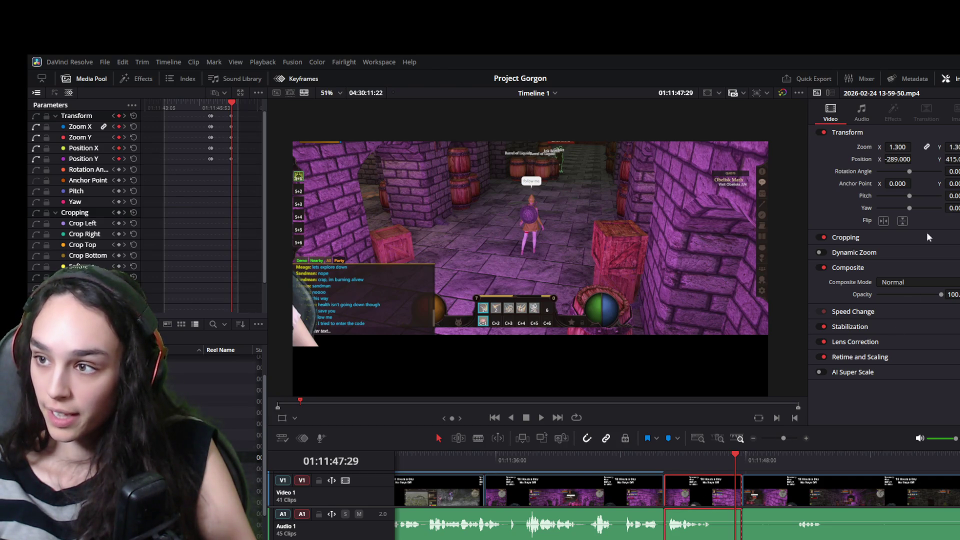
type("48")
key("Return")
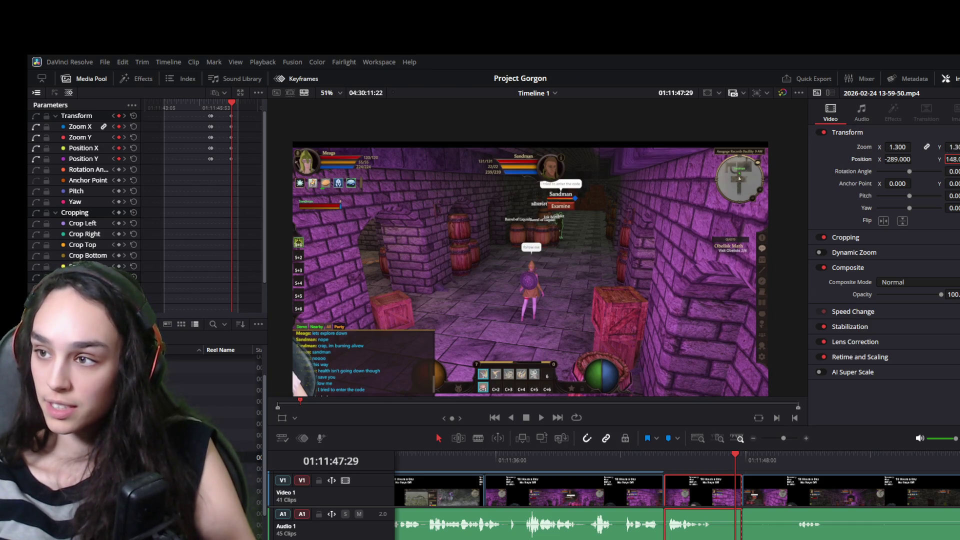
key("ctrl+z")
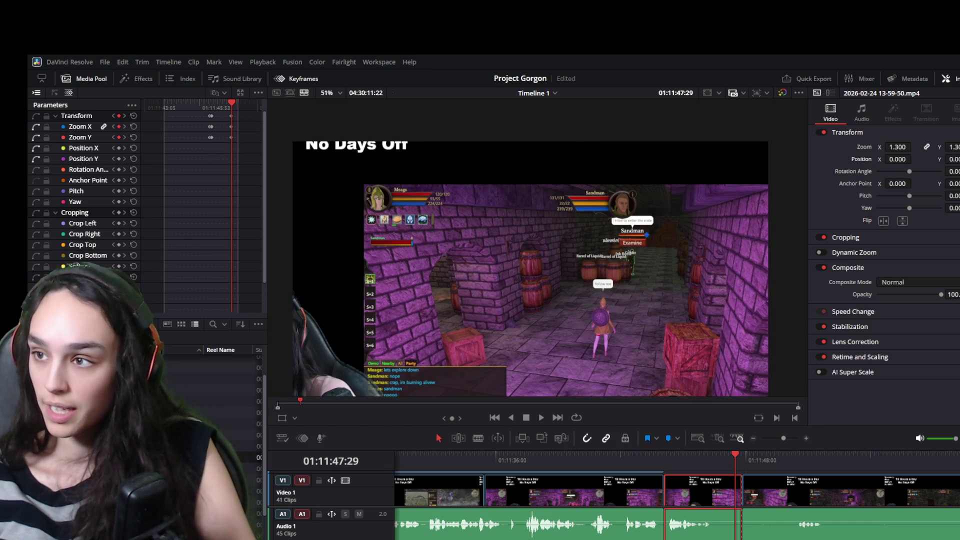
key("ctrl+z")
- Replay the clip and step forward to the frame where the zoom should start
left_click(720, 455)
key("space")
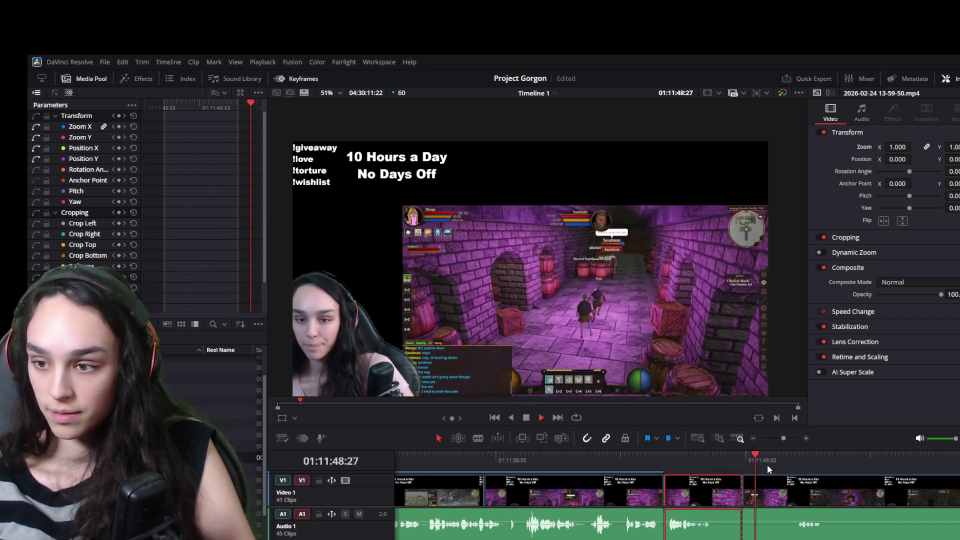
left_click(716, 453)
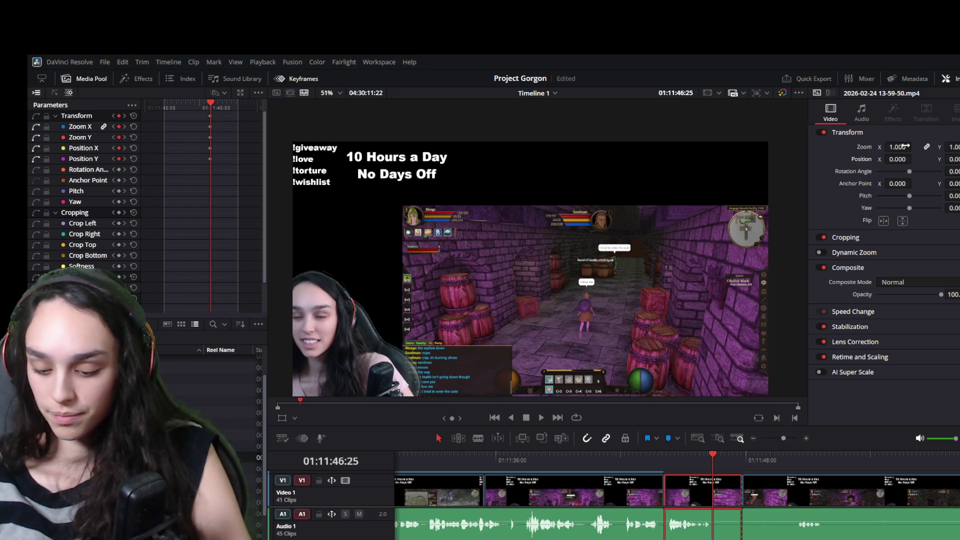
key("Right")
key("Right")
key("Right")
- Keyframe a 3.62× zoom on the 'follow me' character and move to where it should end
mouse_move(897, 147)
left_mouse_down()
mouse_move(913, 159)
mouse_move(805, 319)
left_mouse_up()
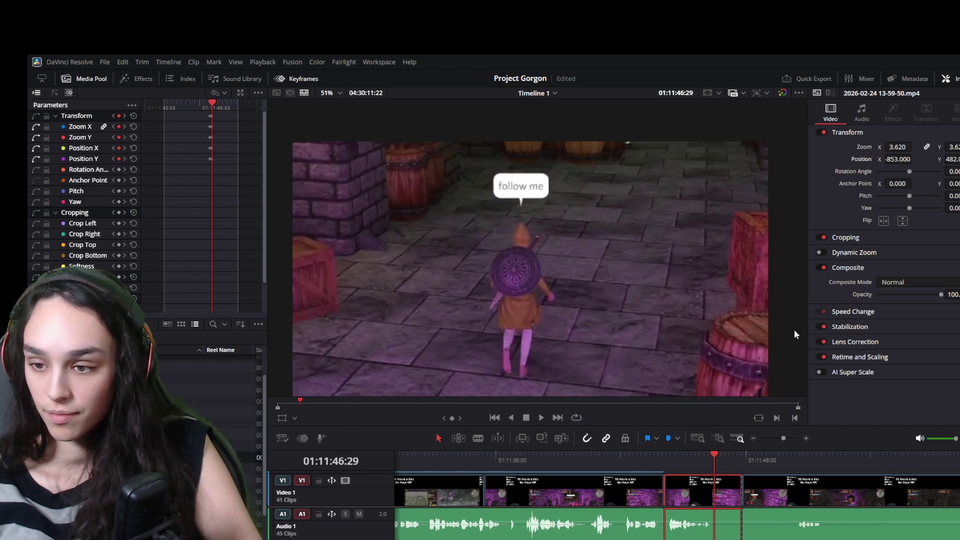
left_click_drag(728, 457, 735, 457)
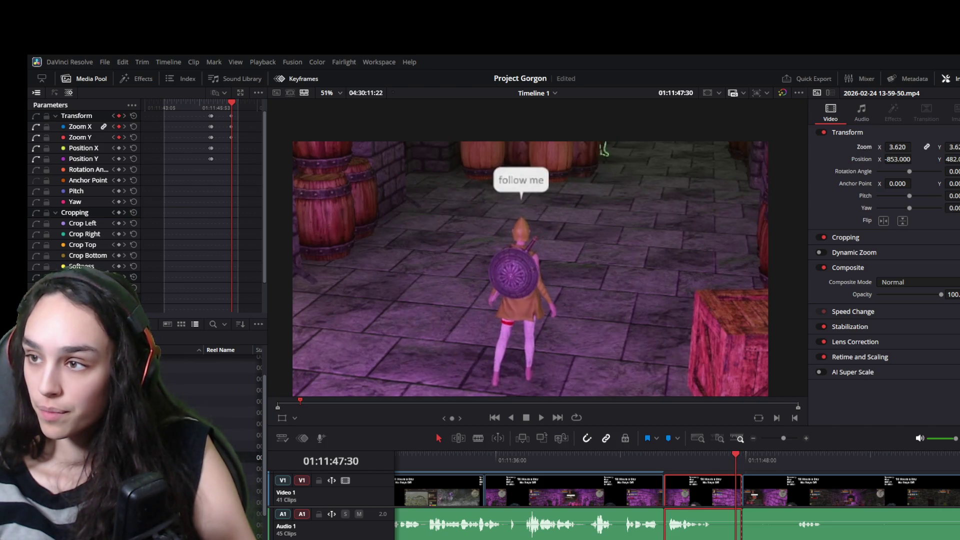
key("Right")
key("Right")
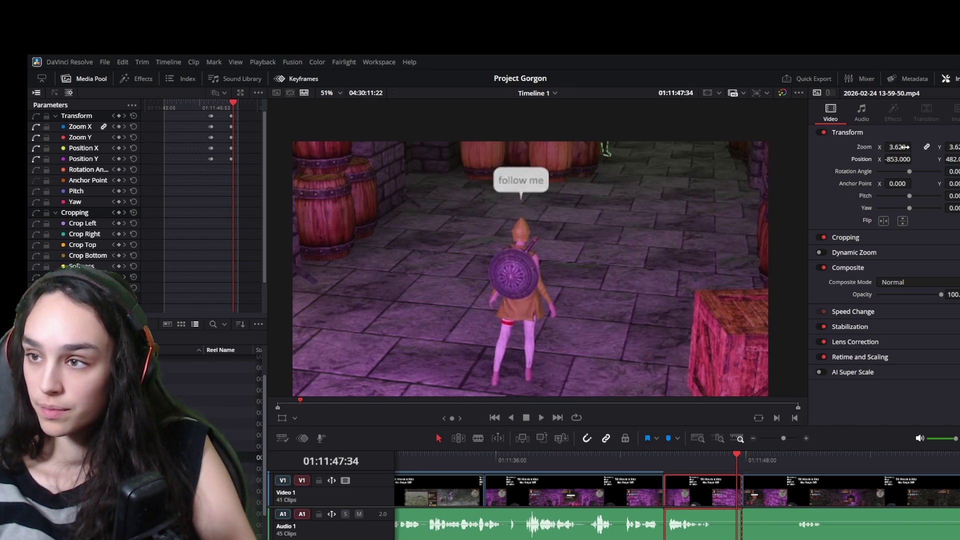
type("1.000")
- Keyframe Zoom 1 and Position 0, 0 about a second later and play back the zoom
key("Return")
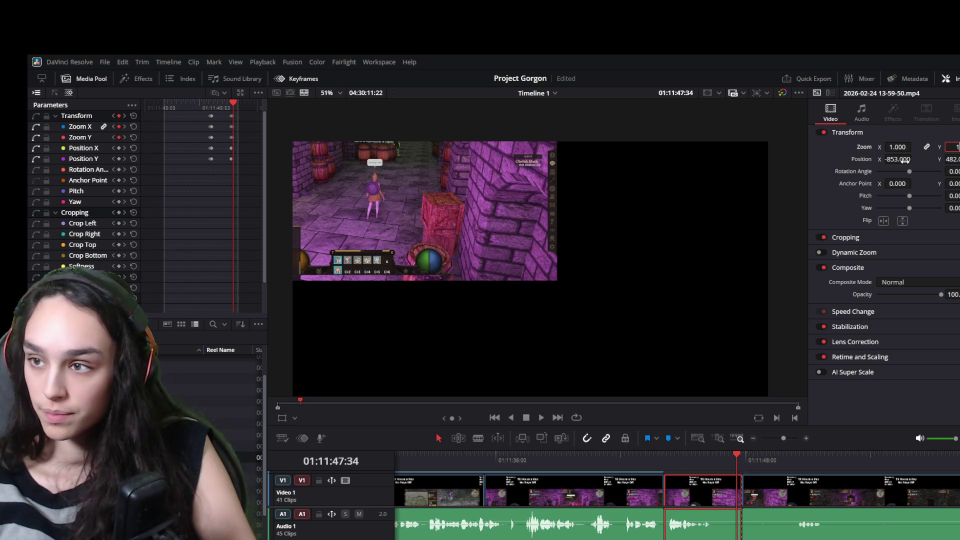
left_click(903, 160)
type("0")
key("Return")
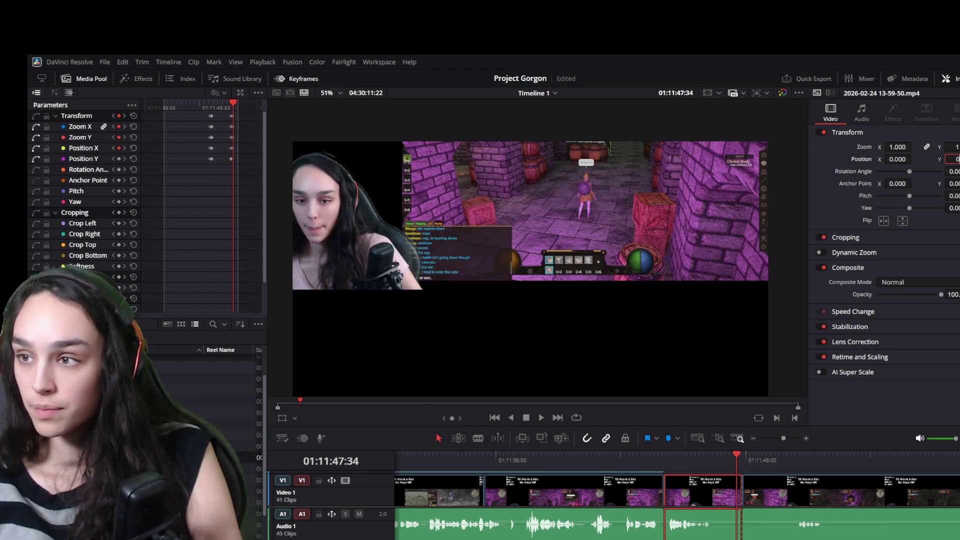
key("Return")
key("space")
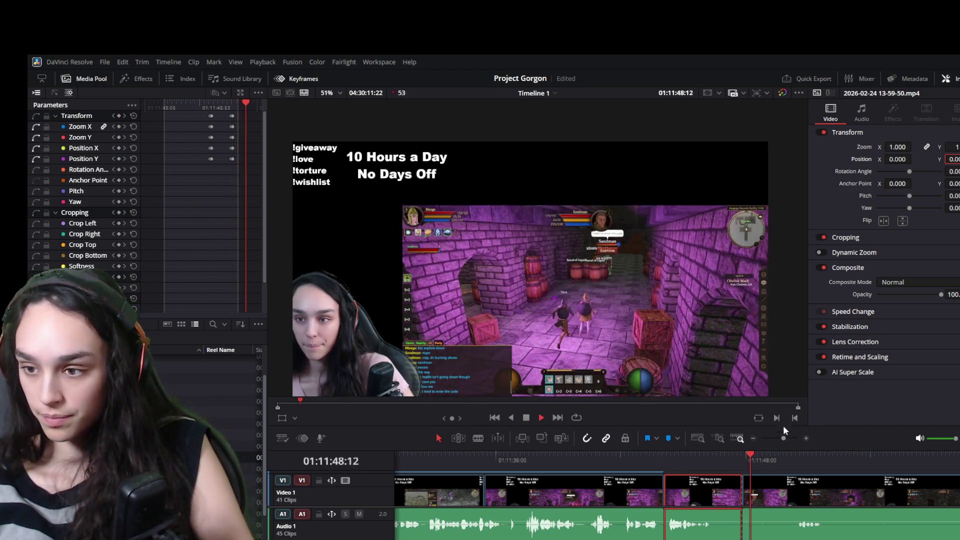
scroll(803, 500, "up", 2)
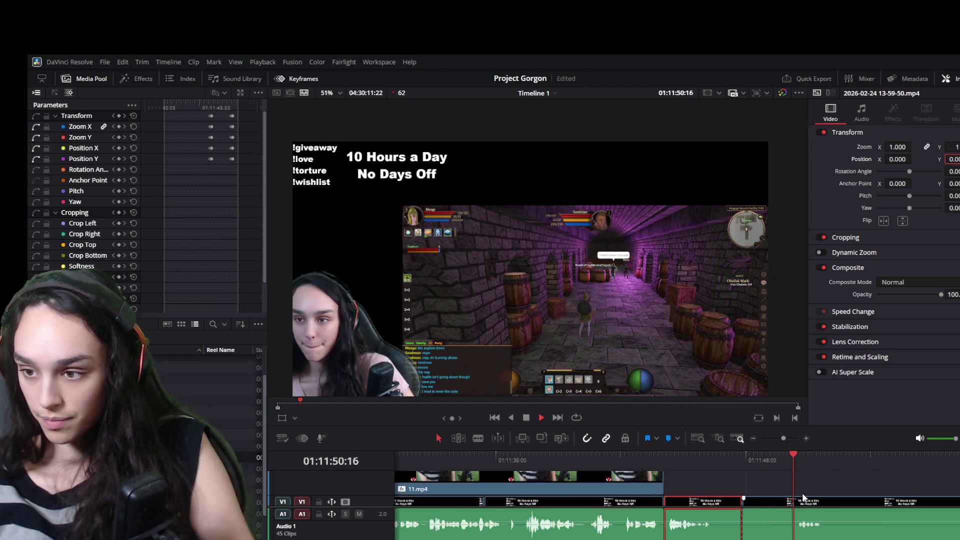
scroll(804, 500, "down", 2)
scroll(837, 509, "down", 2)
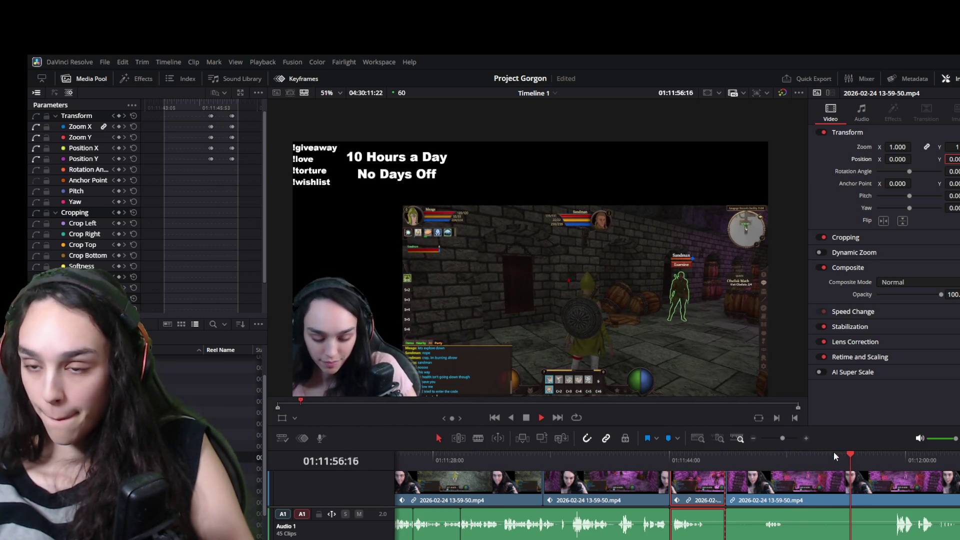
- Play the later footage and place the playhead at the chosen cut point
key("space")
scroll(607, 272, "up", 2)
scroll(604, 282, "up", 2)
scroll(604, 282, "down", 1)
scroll(602, 290, "down", 1)
scroll(602, 290, "down", 1)
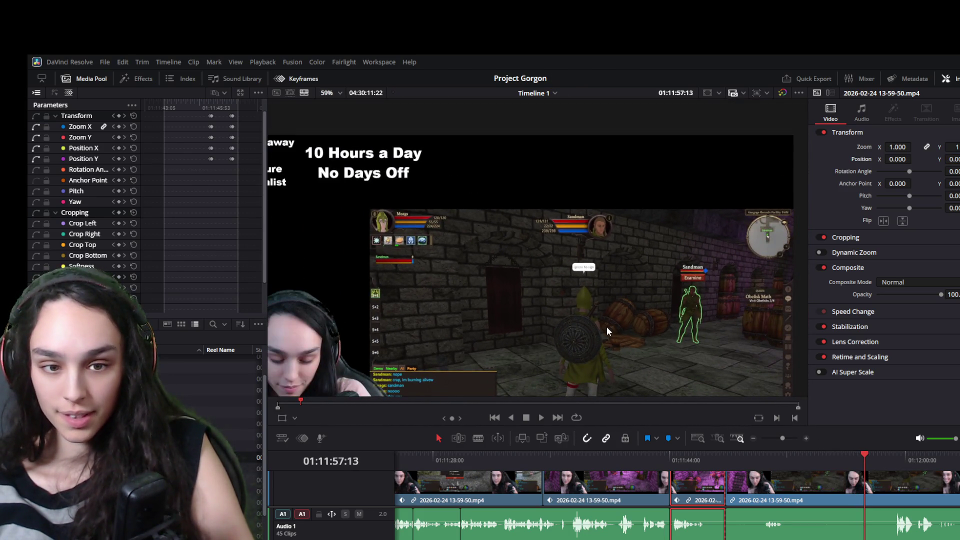
scroll(562, 273, "down", 1)
scroll(584, 326, "down", 1)
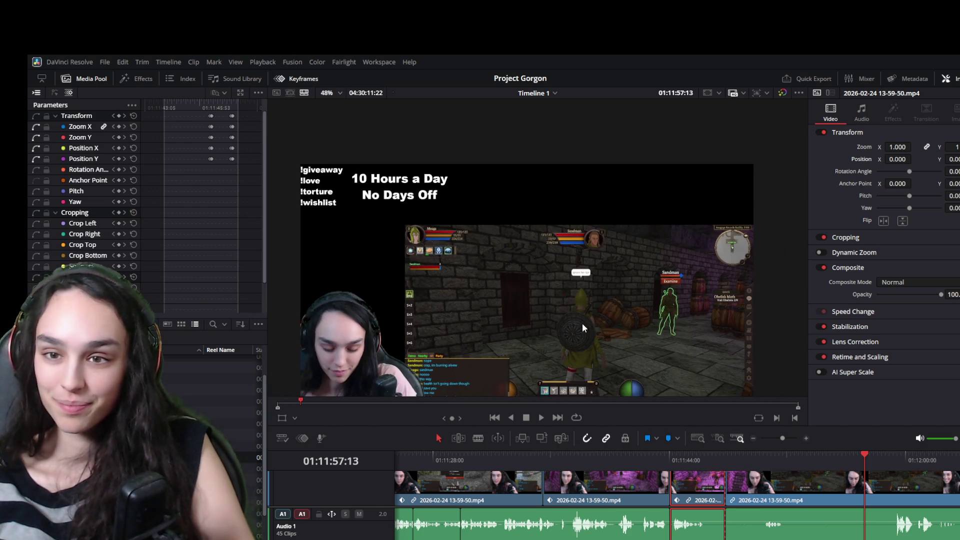
scroll(700, 266, "down", 1)
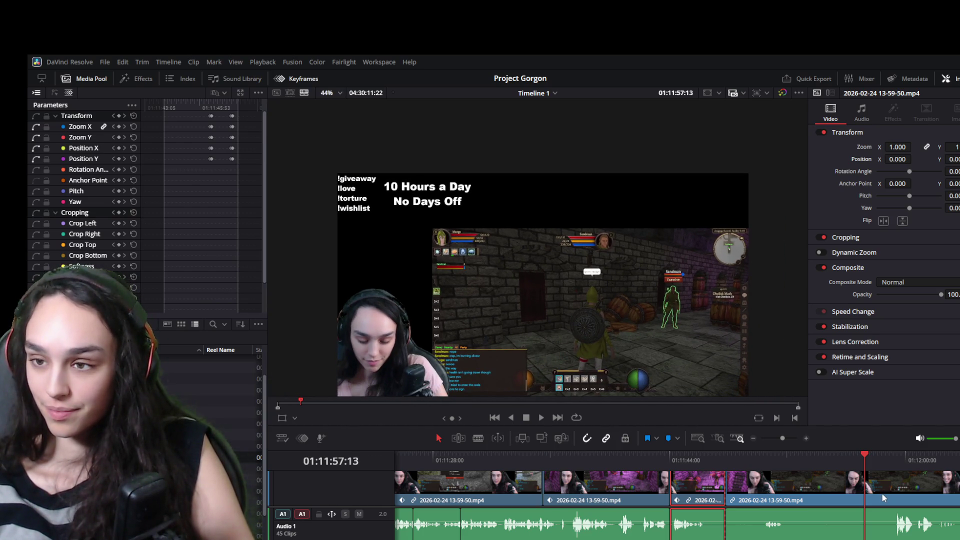
key("space")
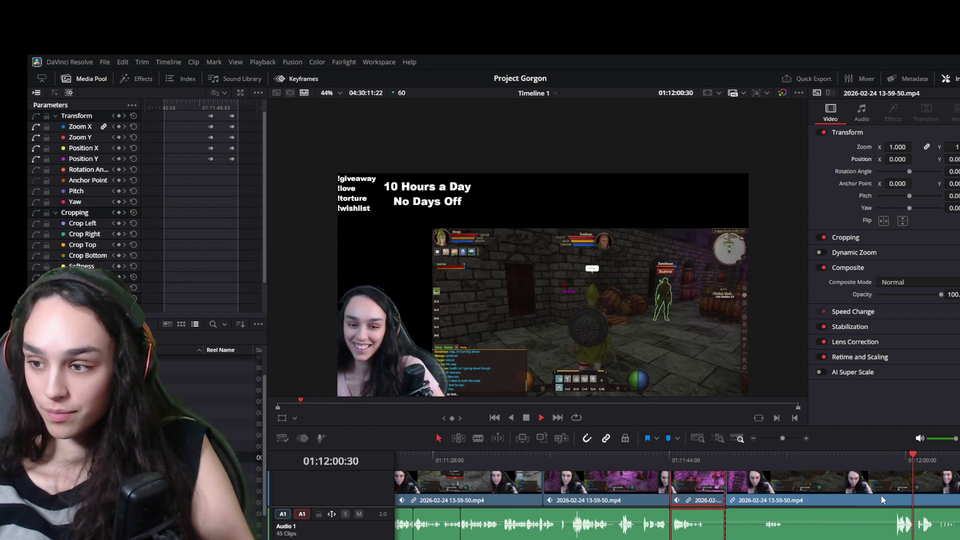
left_click_drag(902, 455, 892, 454)
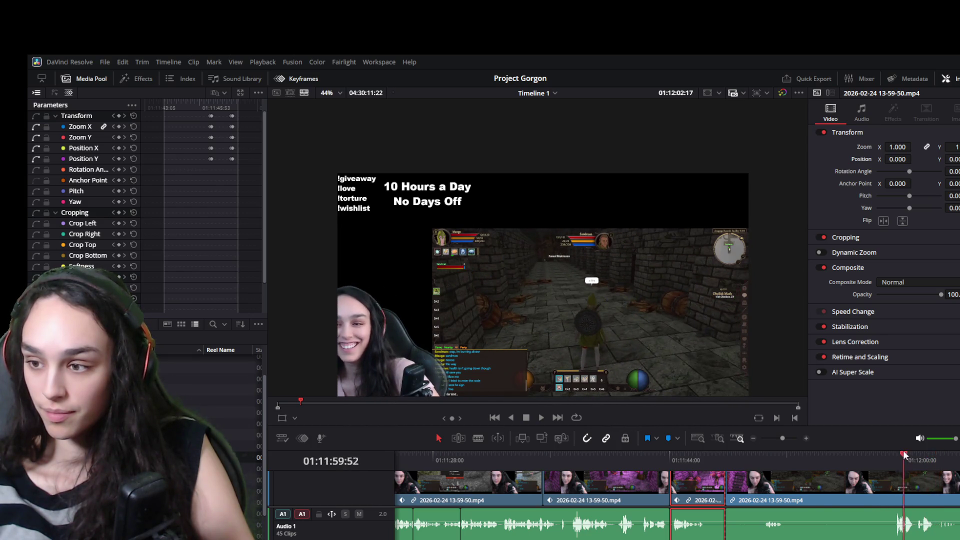
left_click(892, 485)
- Delete the unwanted stretch of gameplay and remove the gap so later clips shift left
left_click(734, 497)
key("BackSpace")
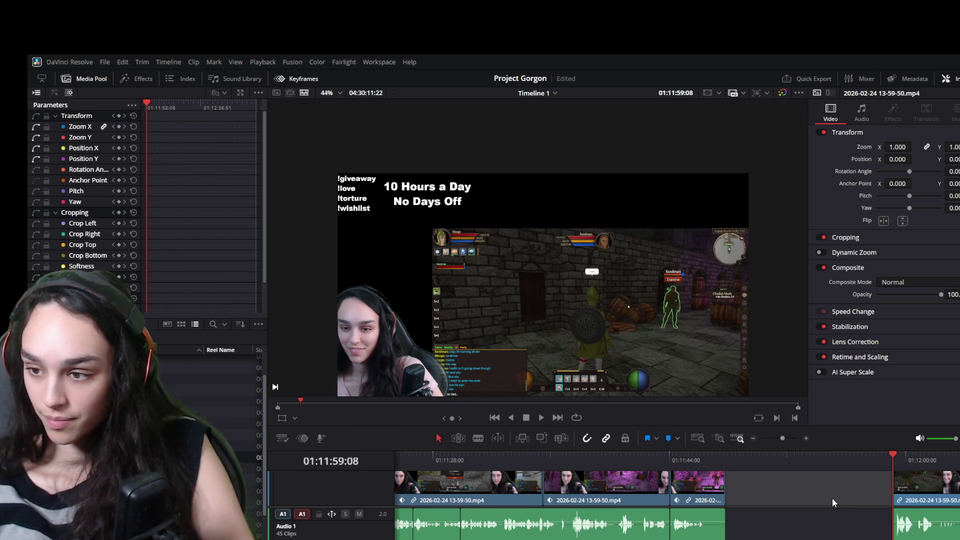
left_click(853, 537)
key("BackSpace")
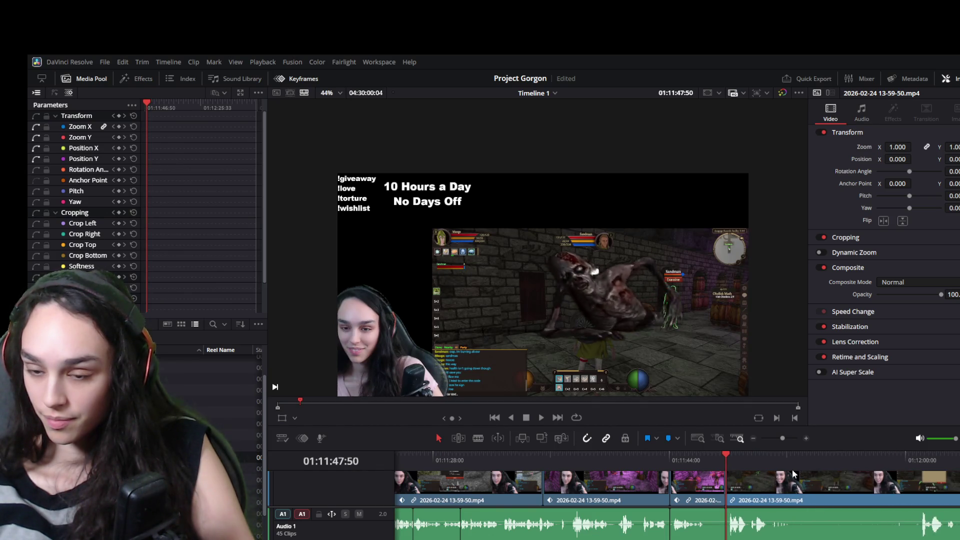